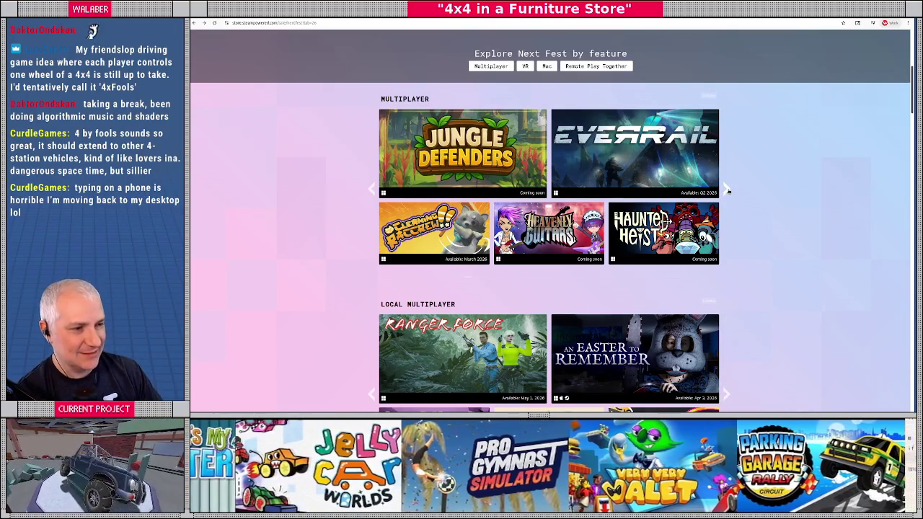
# Advance the Next Fest Multiplayer carousel seven pages, then scroll down toward the Virtual Reality games.
pyautogui.click(727, 190)
pyautogui.click(727, 190)
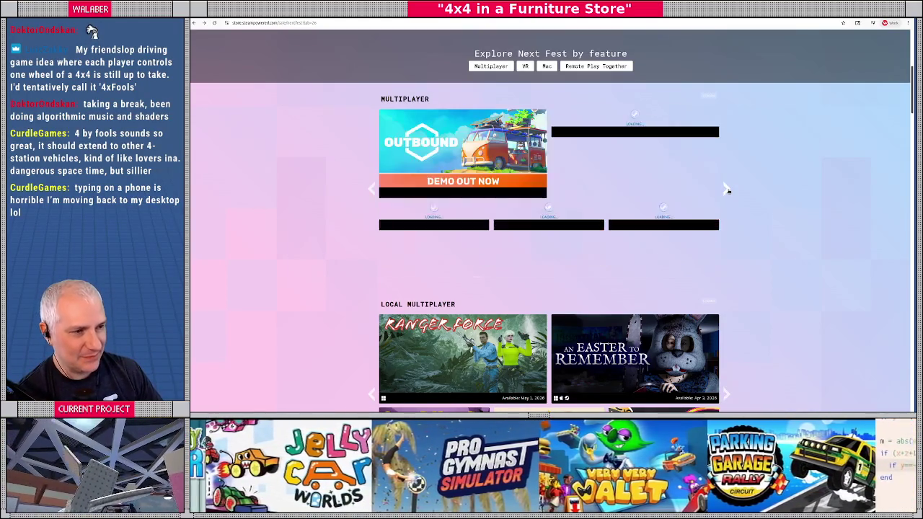
pyautogui.click(727, 190)
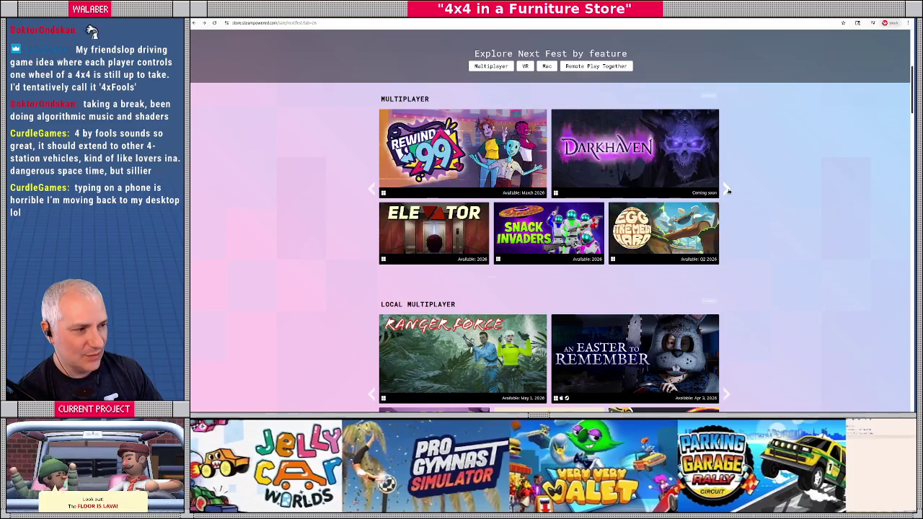
pyautogui.click(727, 190)
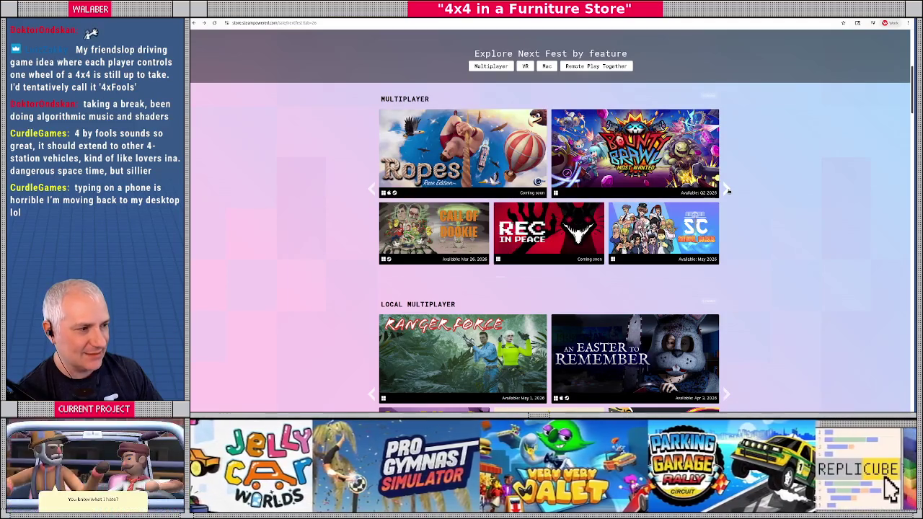
pyautogui.moveTo(390, 173)
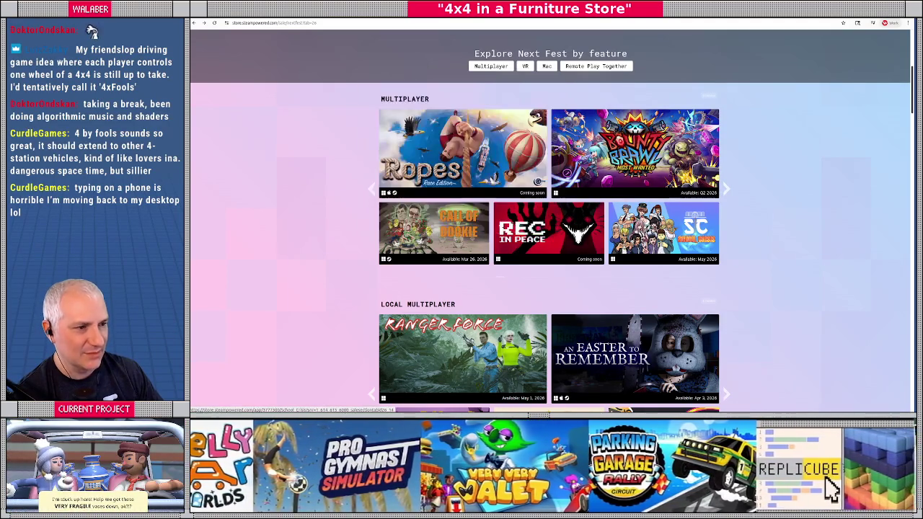
pyautogui.click(727, 189)
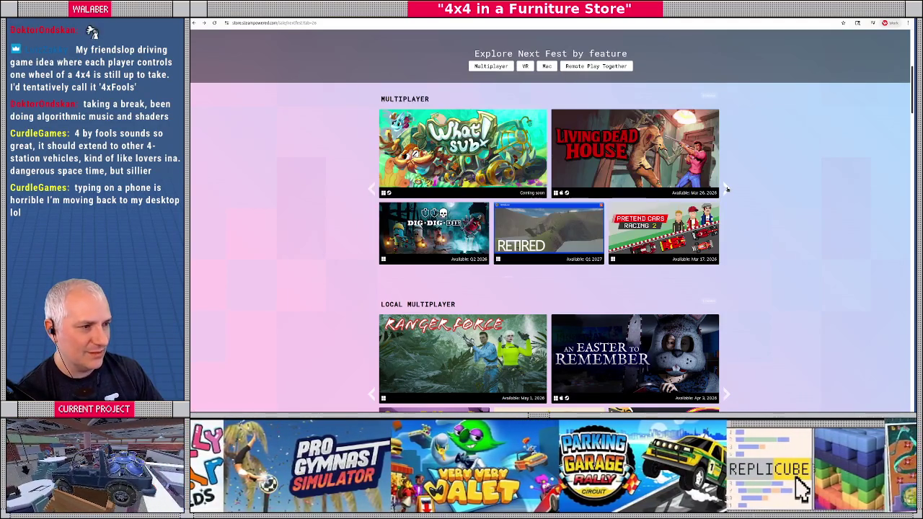
pyautogui.click(727, 189)
pyautogui.click(725, 189)
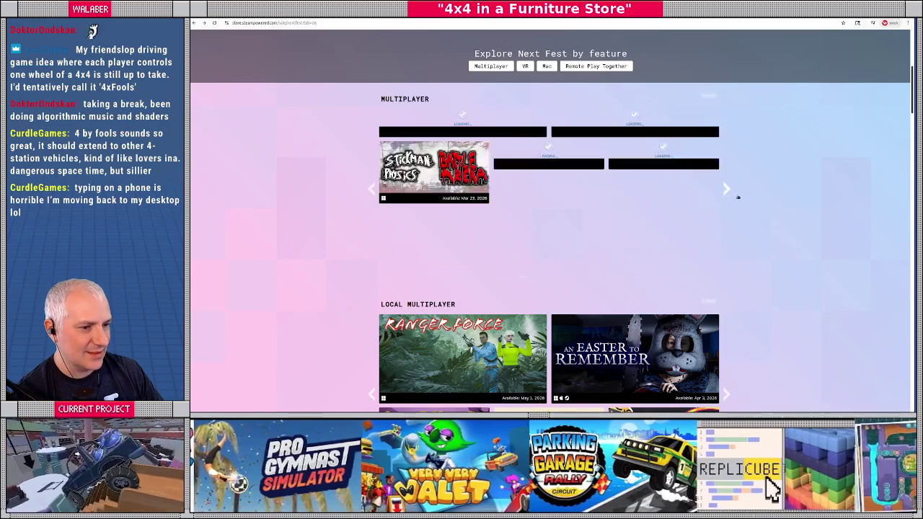
pyautogui.scroll(-8, 794, 247)
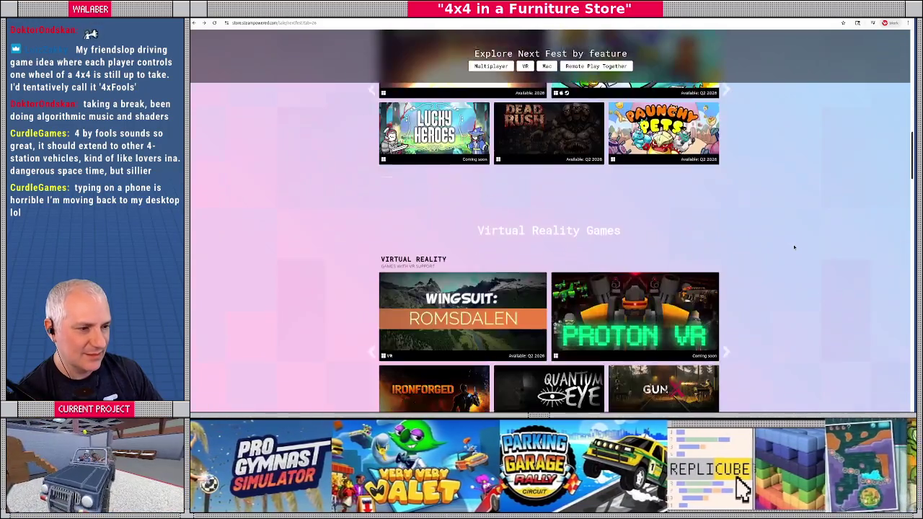
pyautogui.scroll(-8, 794, 247)
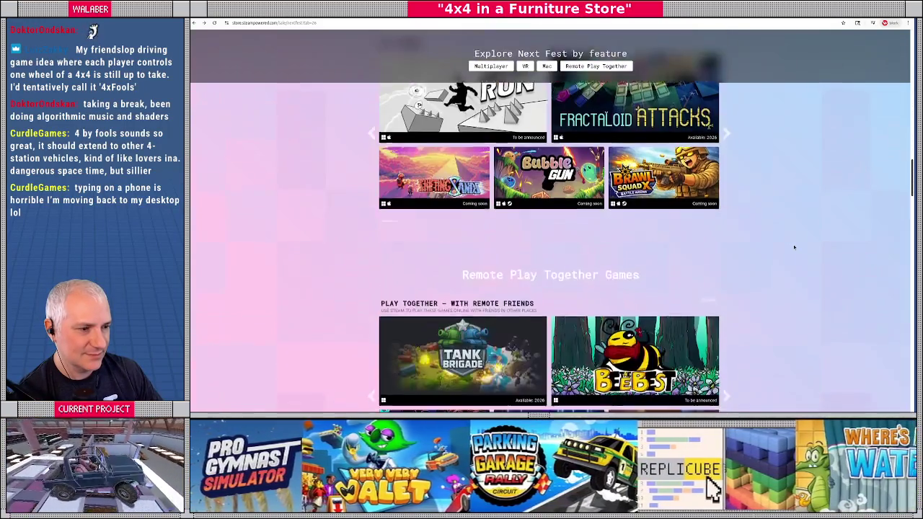
pyautogui.scroll(-5, 794, 247)
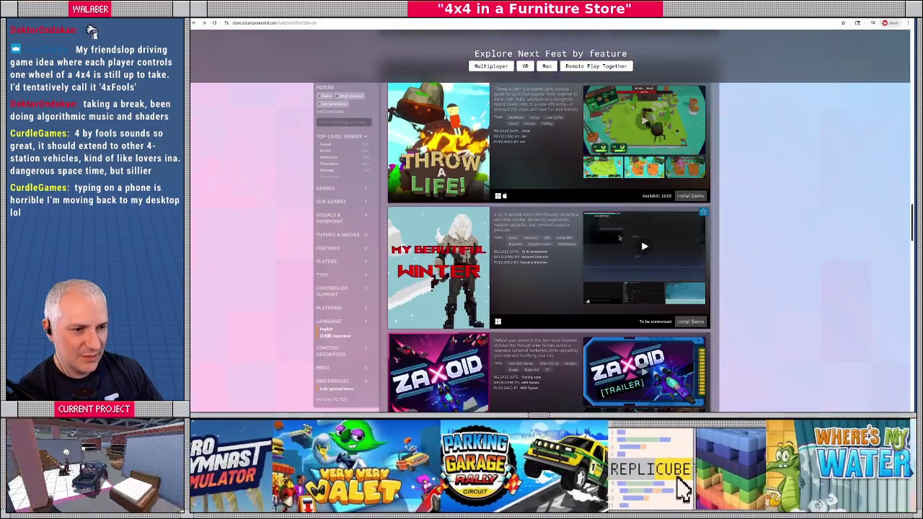
pyautogui.scroll(4, 725, 222)
pyautogui.scroll(15, 725, 222)
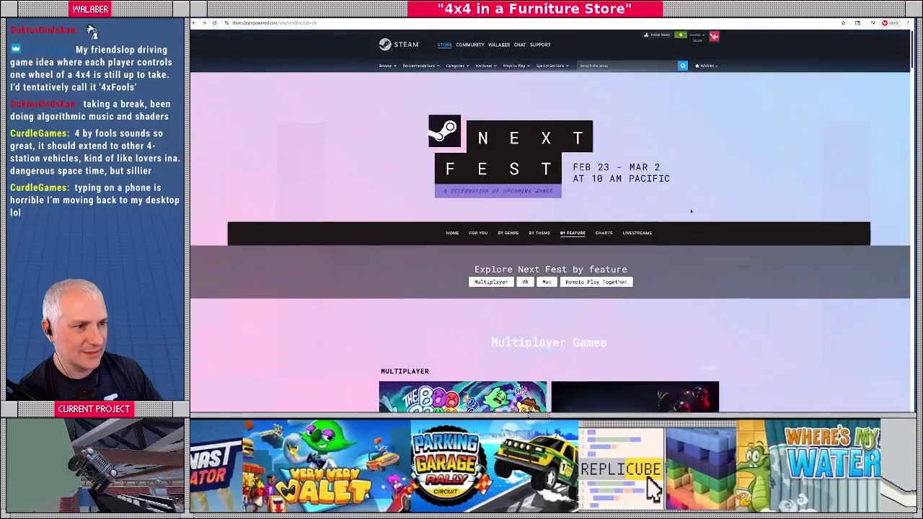
pyautogui.click(508, 233)
# From the Next Fest Home tab, filter Browse All Titles to the Co-op and Online Co-Op player options.
pyautogui.click(452, 96)
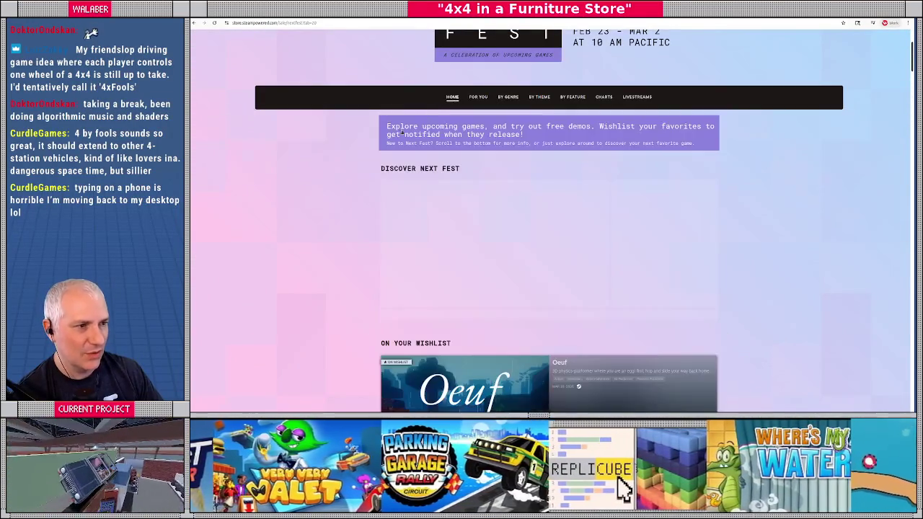
pyautogui.scroll(-15, 307, 278)
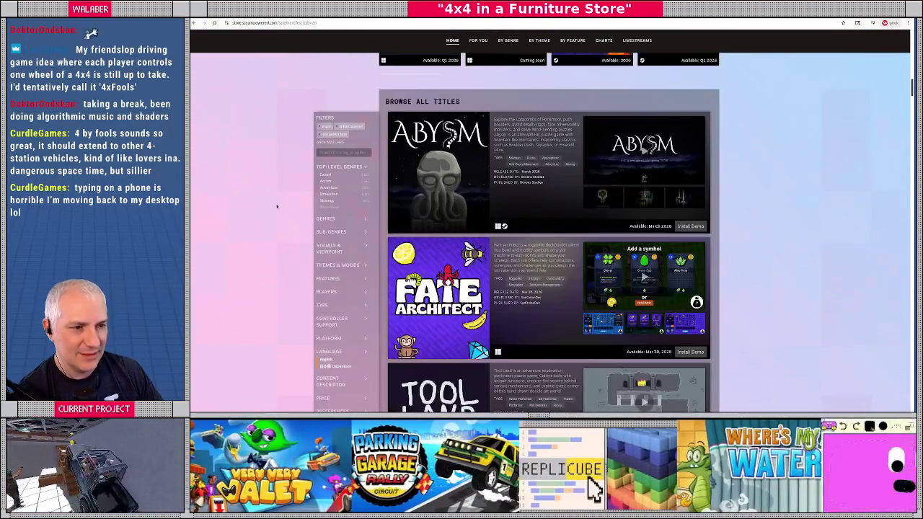
pyautogui.click(320, 279)
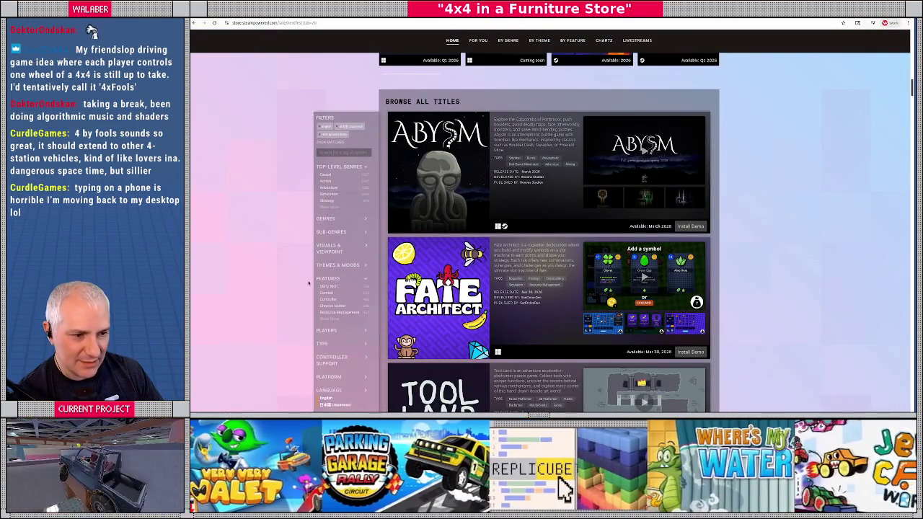
pyautogui.scroll(-1, 299, 306)
pyautogui.click(323, 297)
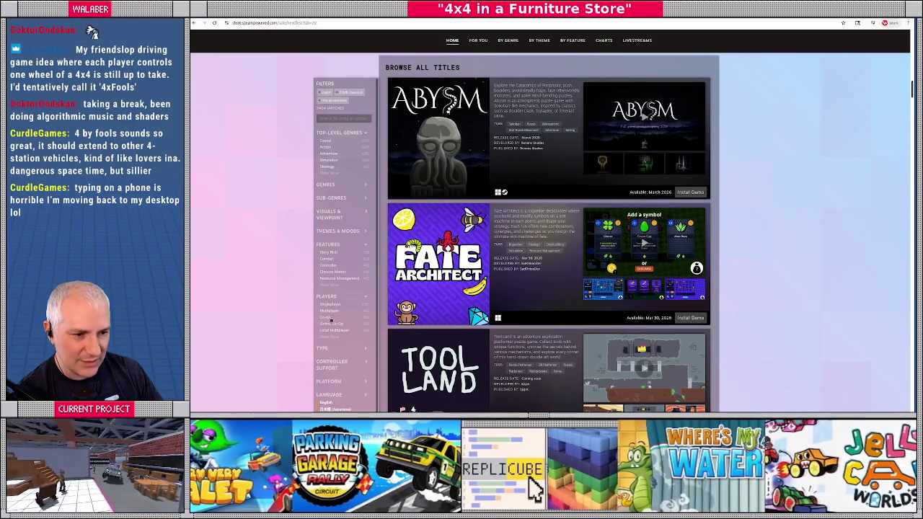
pyautogui.click(324, 318)
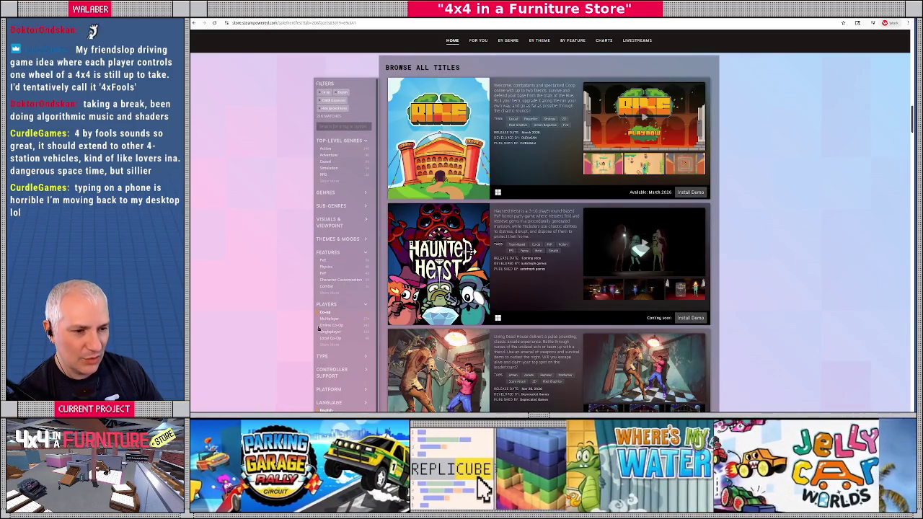
pyautogui.click(328, 325)
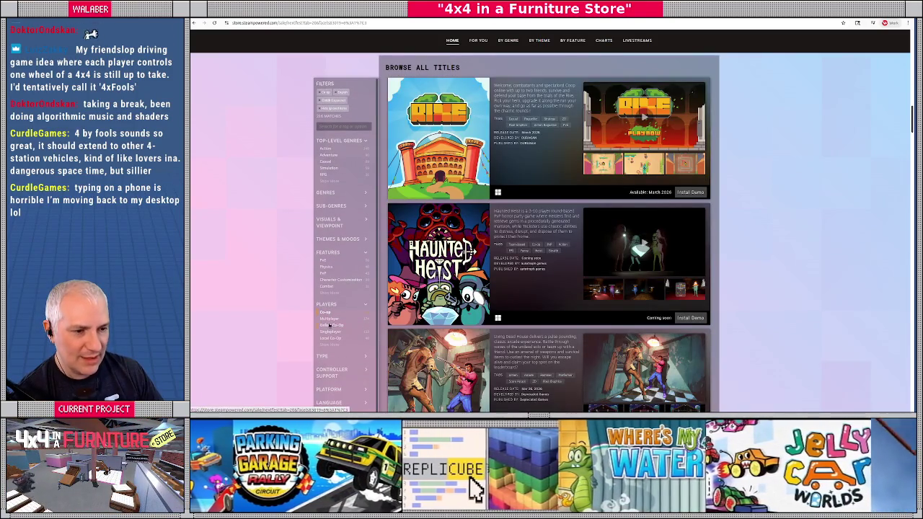
pyautogui.scroll(-3, 800, 184)
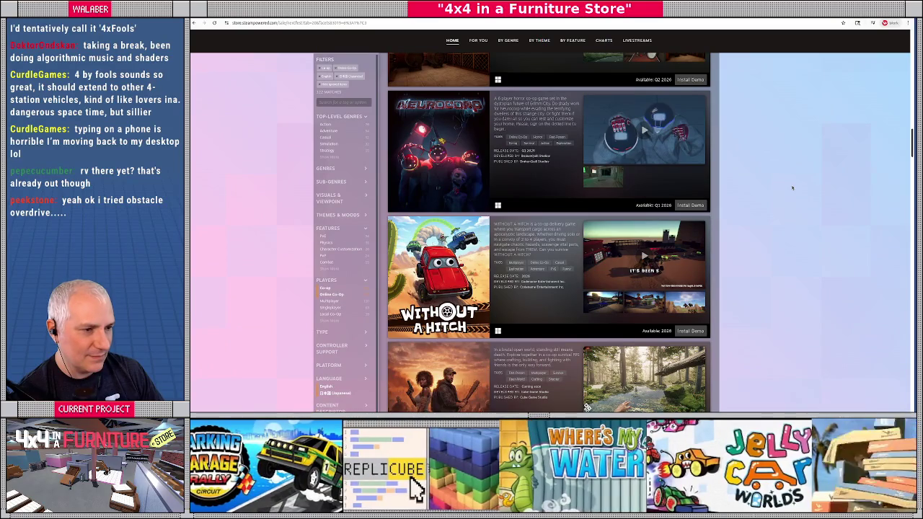
# Scroll through the co-op results and back up to Cat Gladiator and Moonshiner Simulator.
pyautogui.scroll(-1, 792, 187)
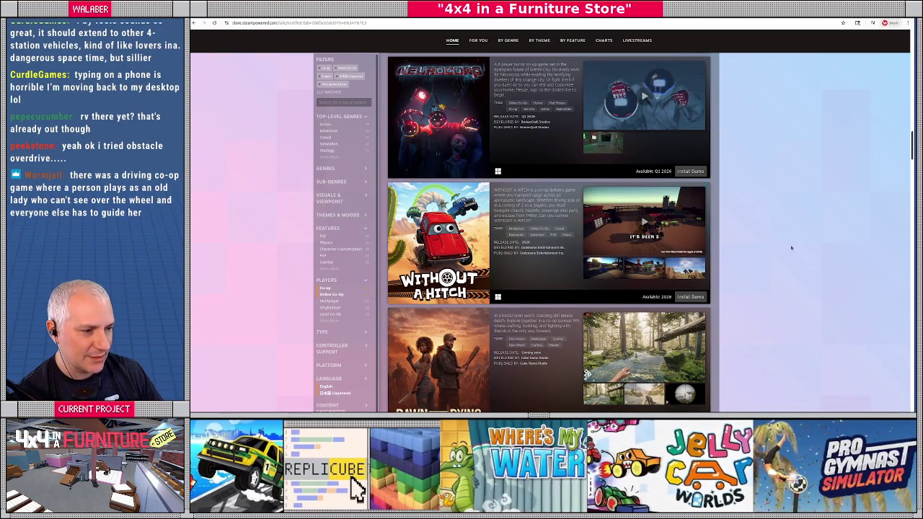
pyautogui.scroll(-3, 786, 250)
pyautogui.scroll(-7, 781, 245)
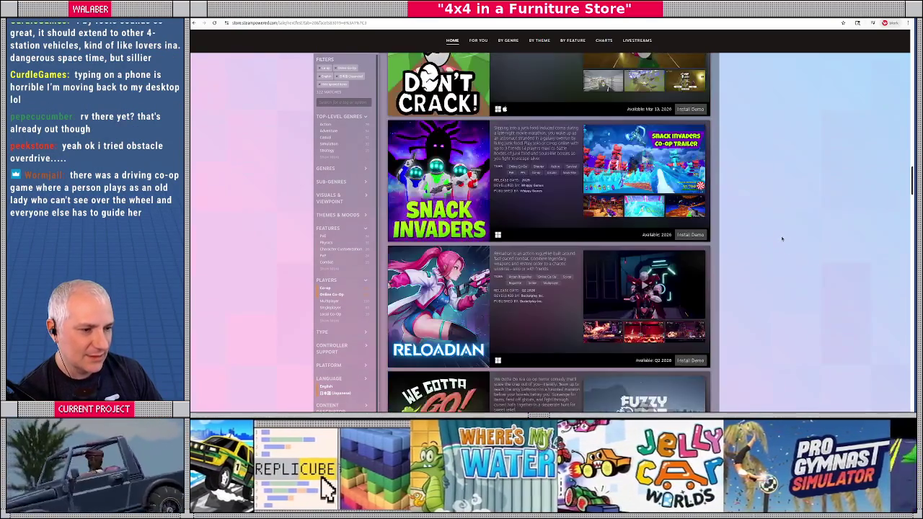
pyautogui.scroll(-8, 782, 243)
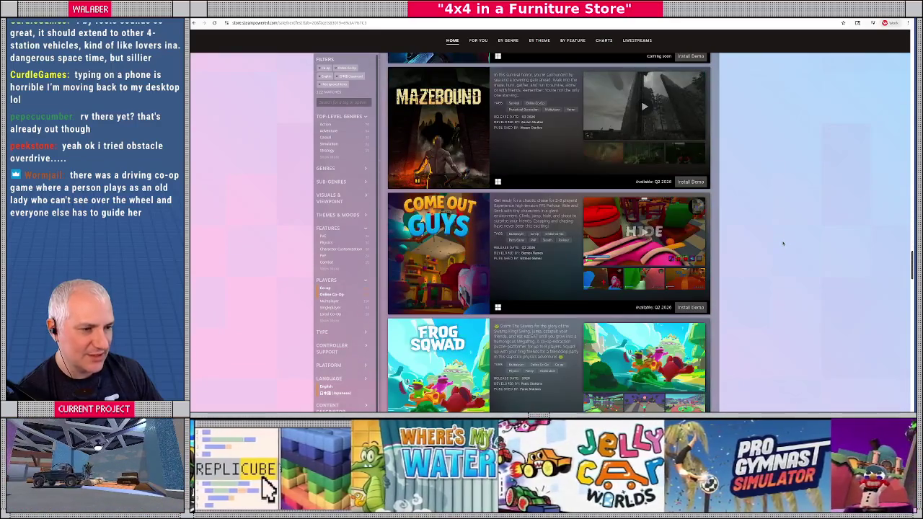
pyautogui.scroll(-3, 785, 245)
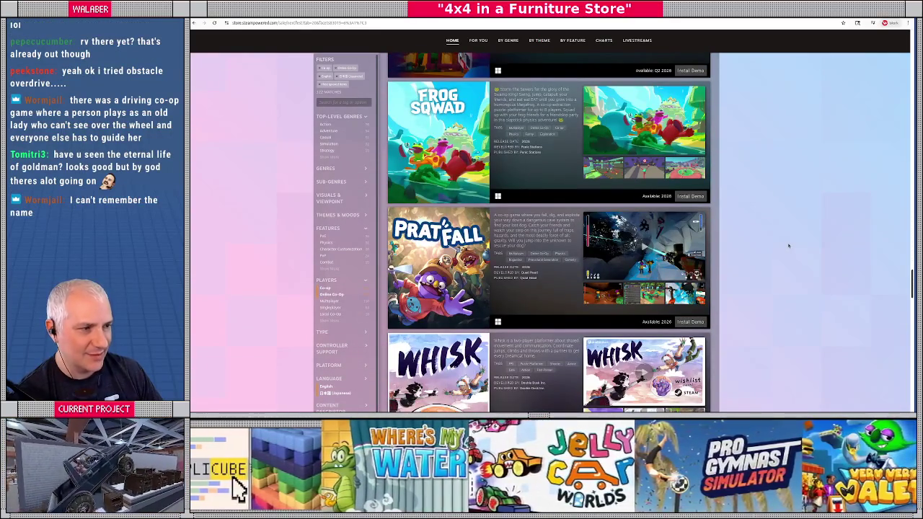
pyautogui.scroll(-3, 770, 220)
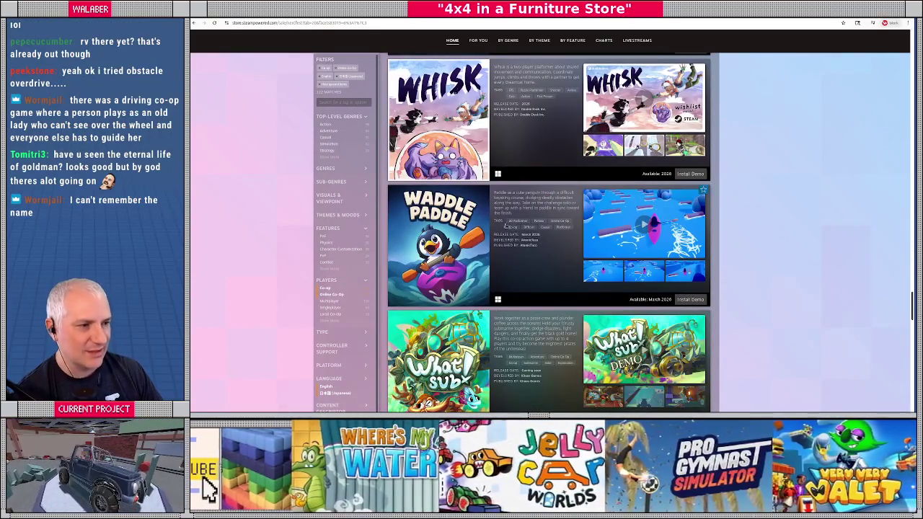
pyautogui.moveTo(425, 205)
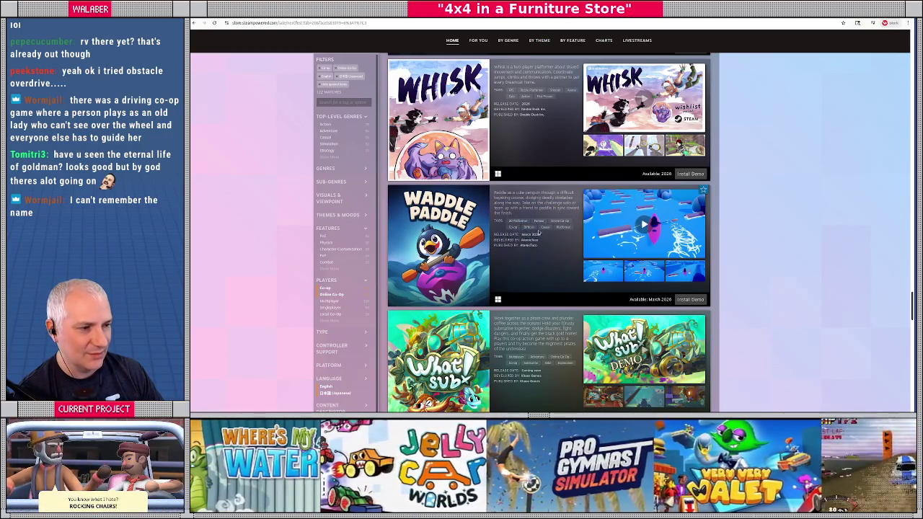
pyautogui.scroll(-3, 783, 227)
pyautogui.scroll(-8, 771, 242)
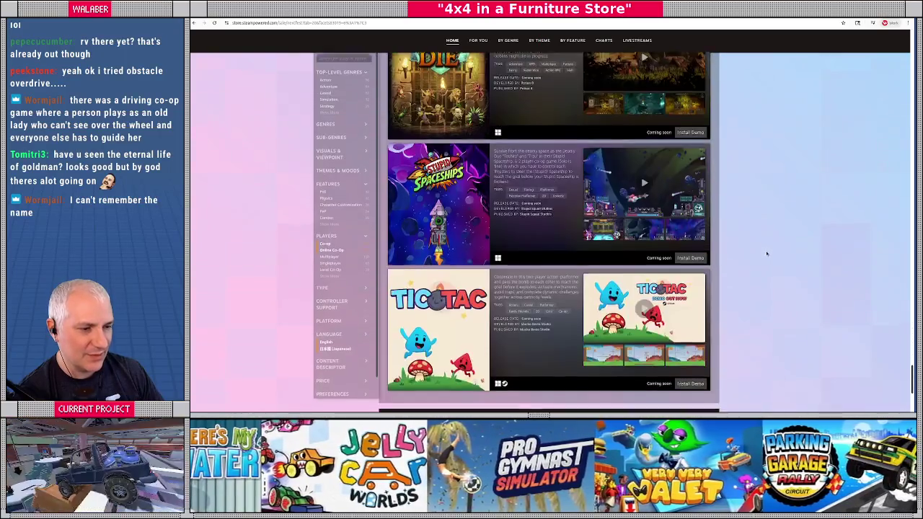
pyautogui.scroll(-3, 766, 253)
pyautogui.scroll(6, 766, 244)
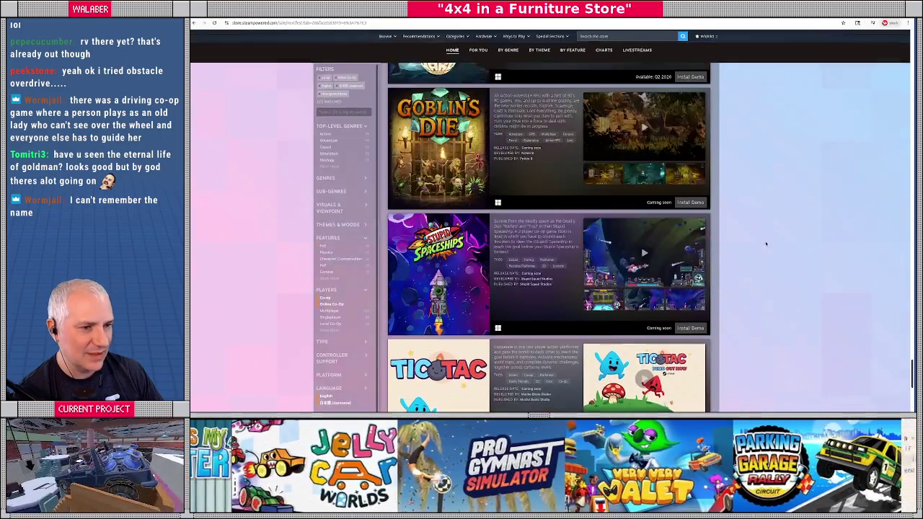
pyautogui.scroll(15, 767, 244)
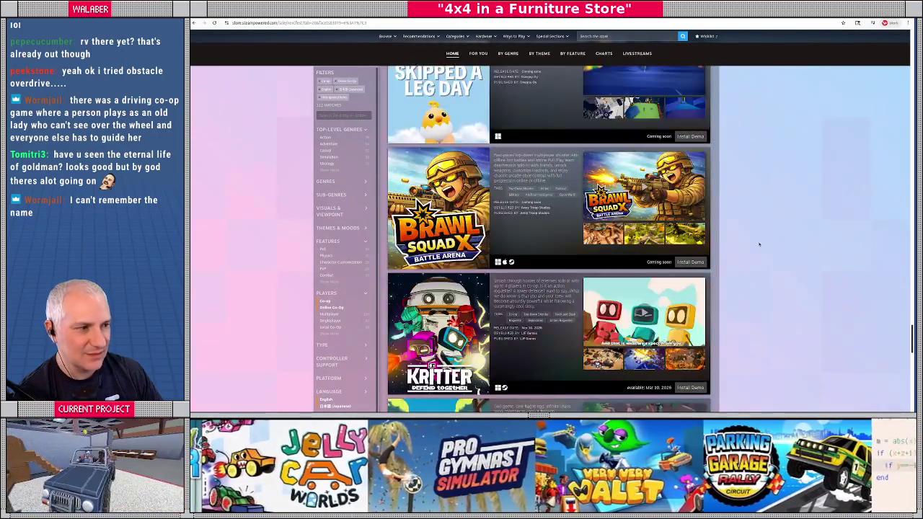
pyautogui.scroll(15, 757, 250)
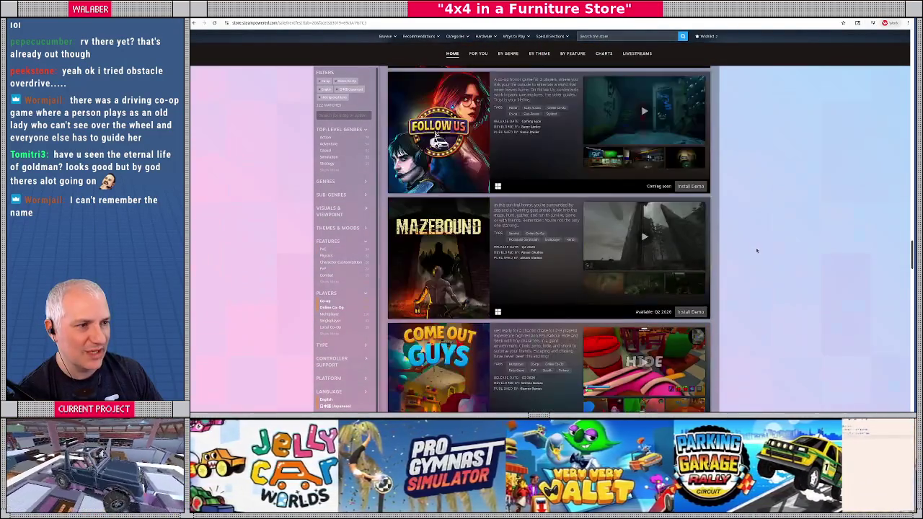
pyautogui.scroll(15, 760, 252)
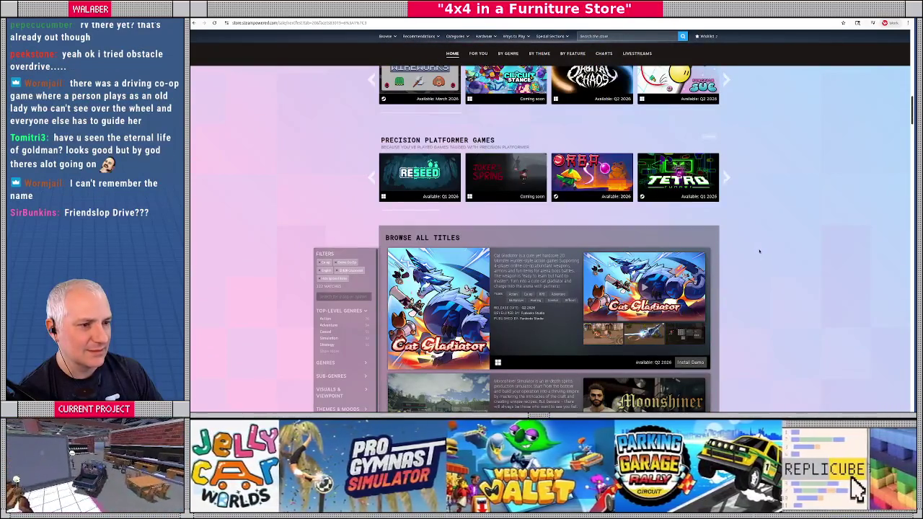
pyautogui.scroll(-15, 760, 250)
pyautogui.scroll(-15, 759, 271)
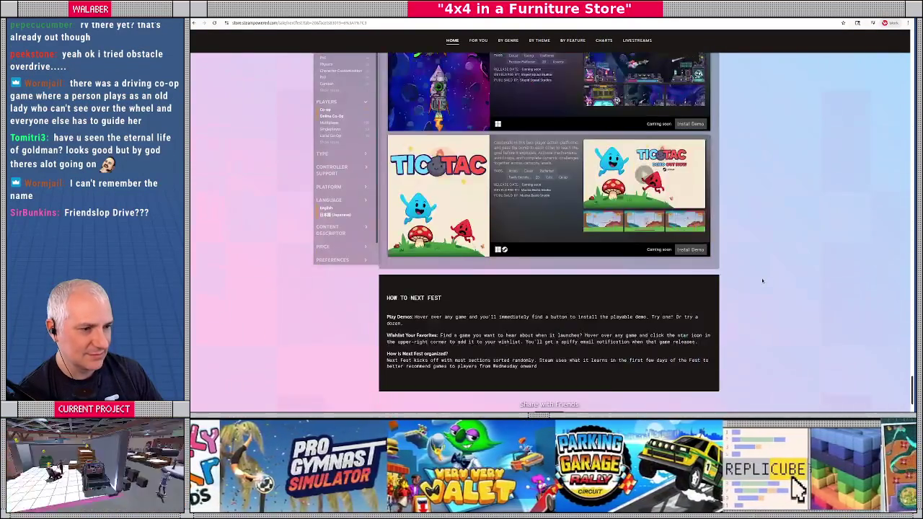
pyautogui.scroll(-3, 762, 281)
pyautogui.scroll(5, 762, 281)
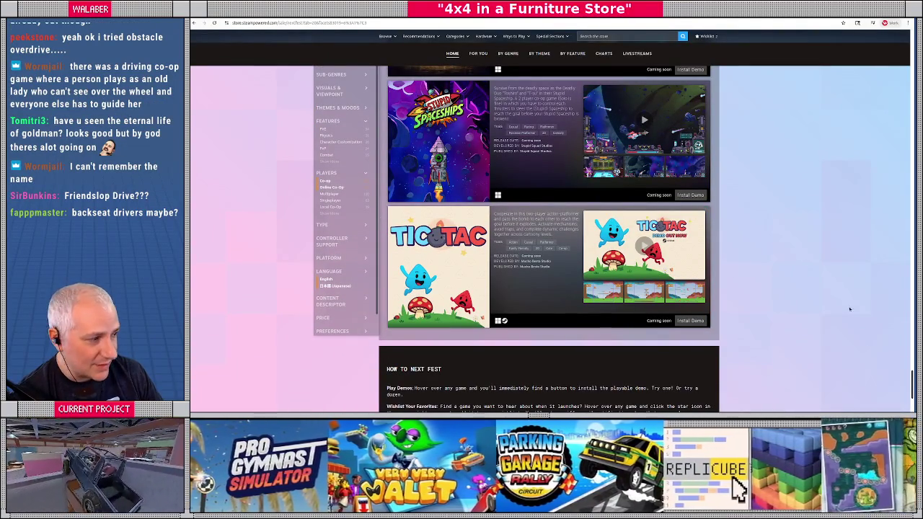
pyautogui.scroll(20, 880, 115)
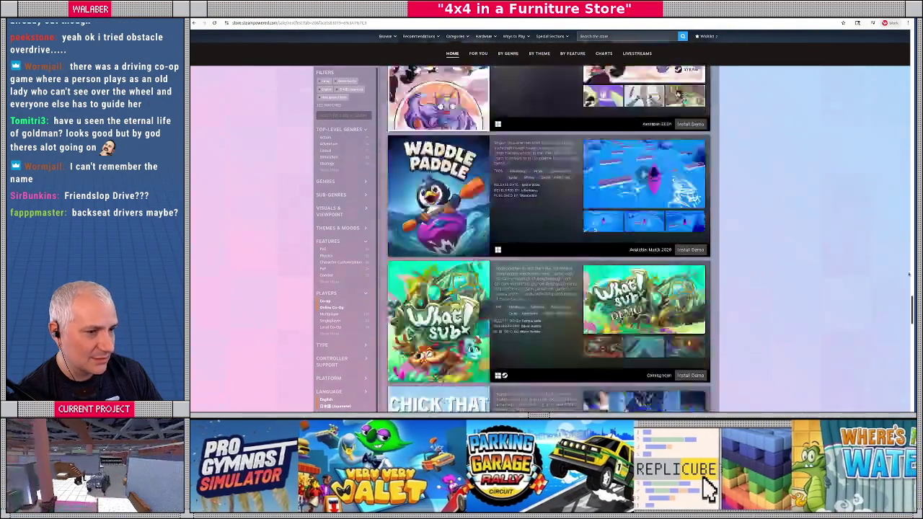
pyautogui.scroll(-2, 513, 133)
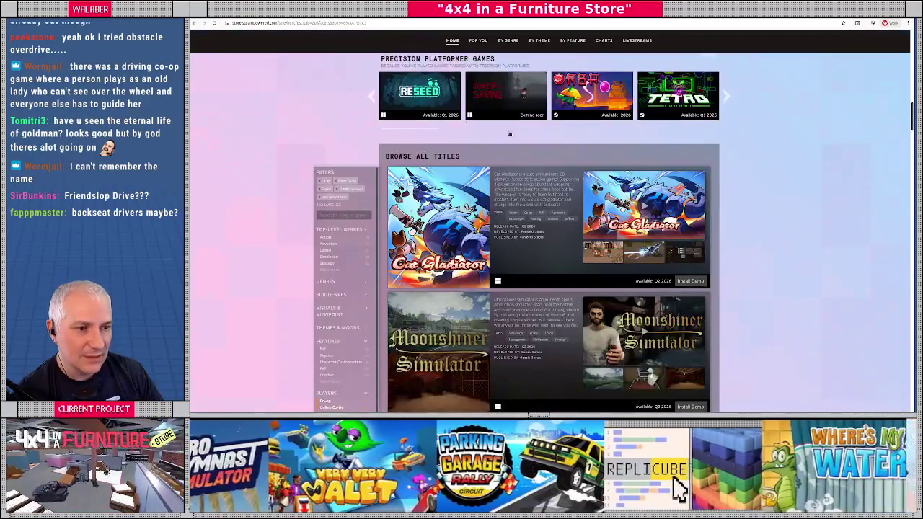
# Remove three filter chips from the title list and scroll through the results.
pyautogui.click(335, 189)
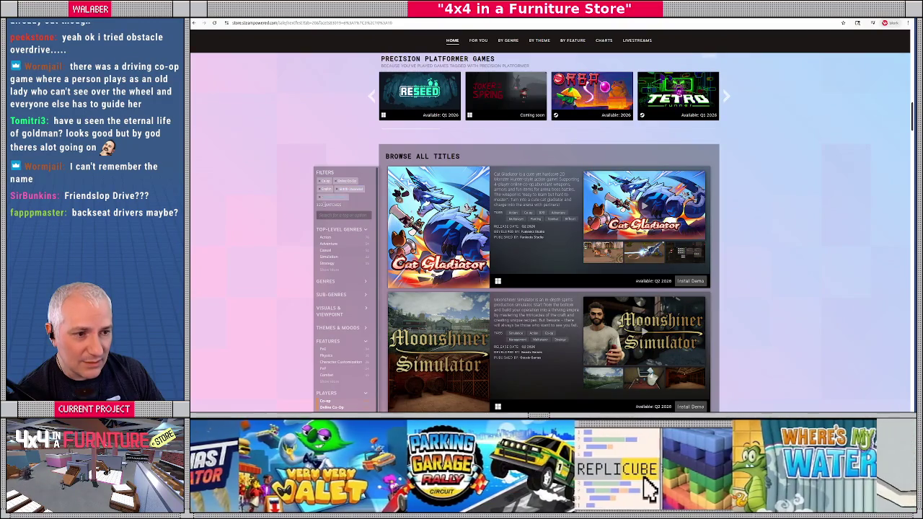
pyautogui.click(322, 189)
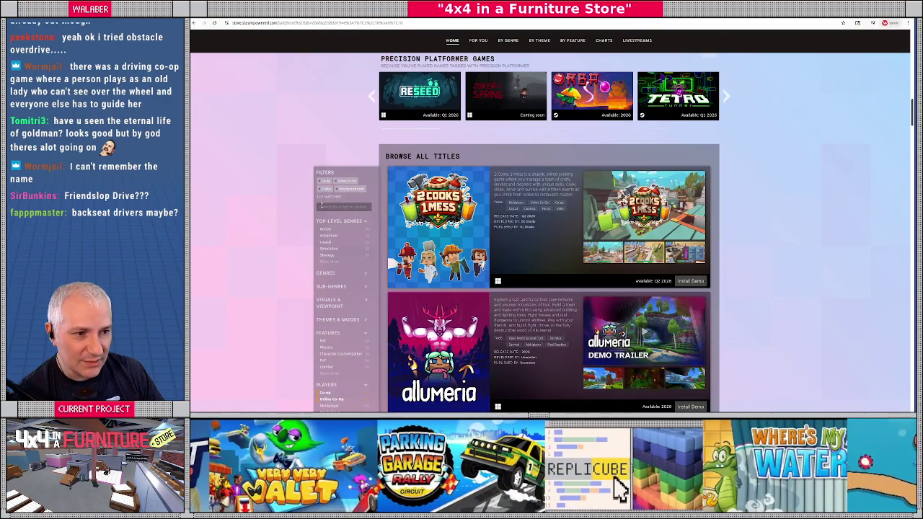
pyautogui.click(320, 190)
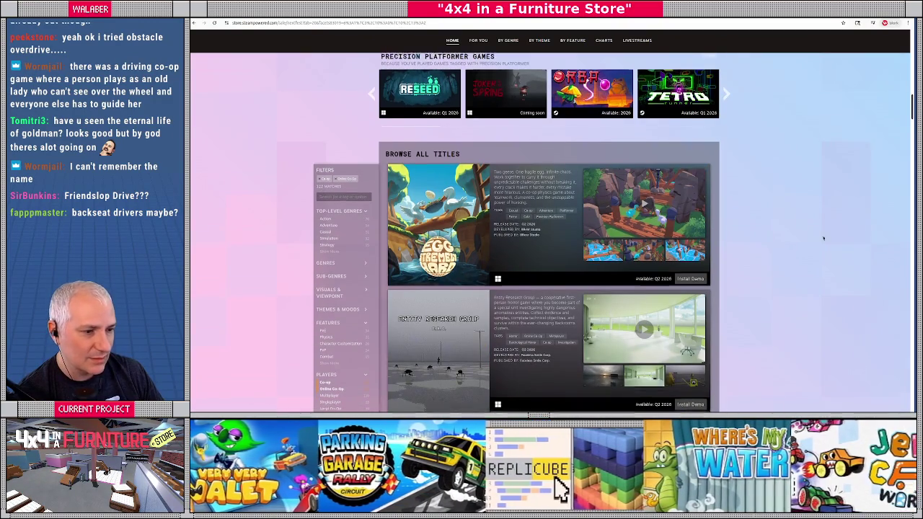
pyautogui.scroll(-10, 820, 233)
pyautogui.scroll(-10, 629, 232)
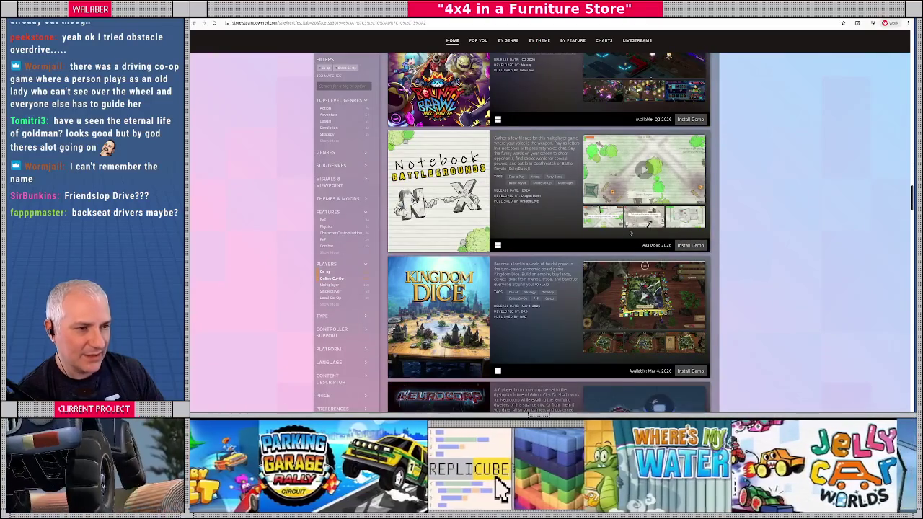
pyautogui.scroll(-15, 629, 232)
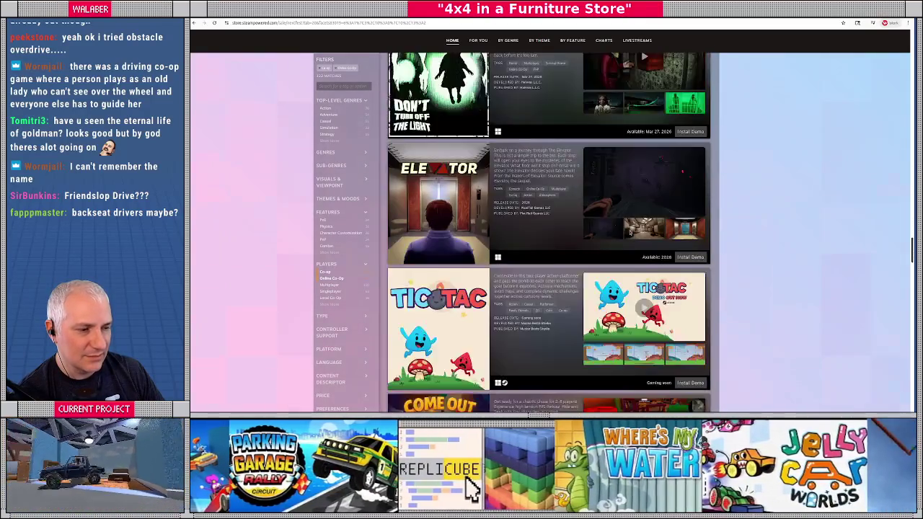
pyautogui.scroll(-15, 629, 232)
pyautogui.scroll(-15, 549, 232)
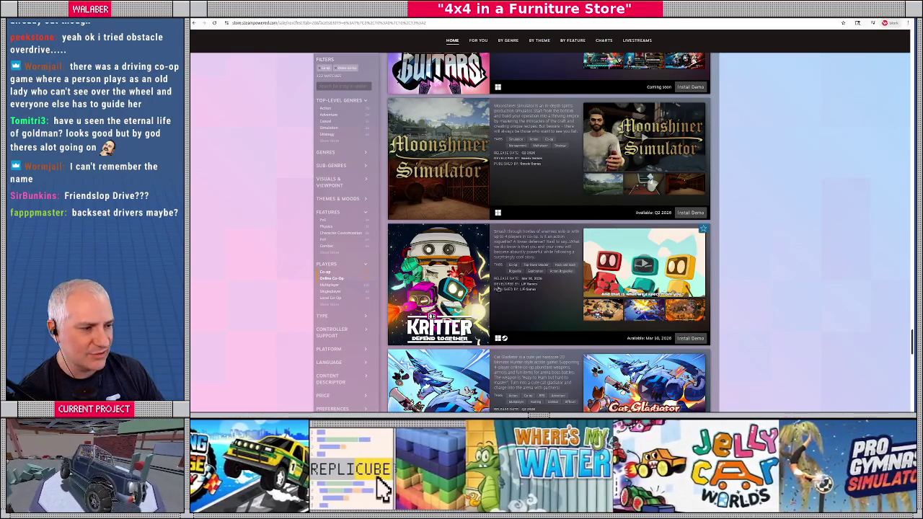
pyautogui.scroll(-5, 695, 243)
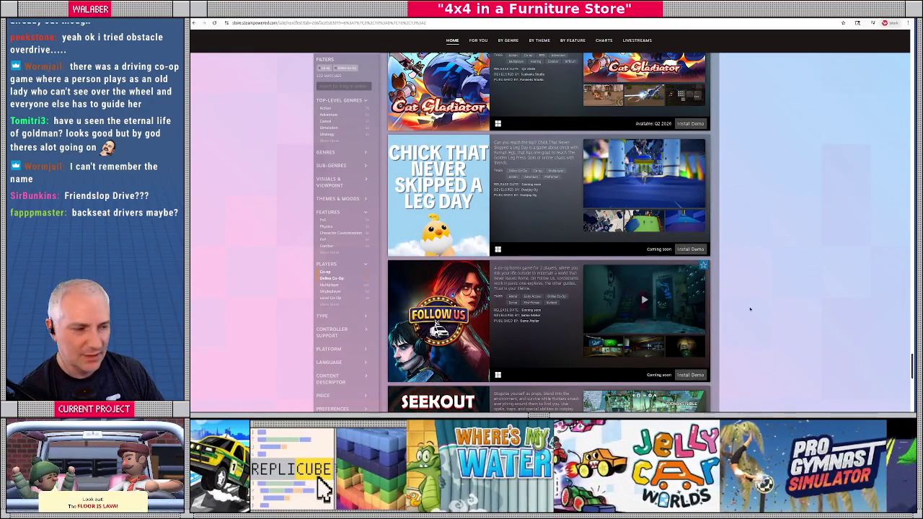
pyautogui.scroll(-10, 663, 300)
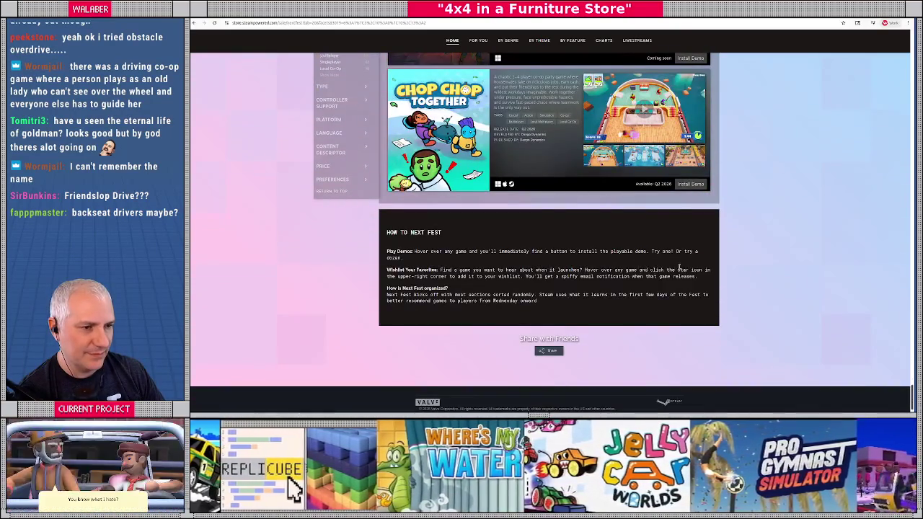
pyautogui.scroll(15, 678, 268)
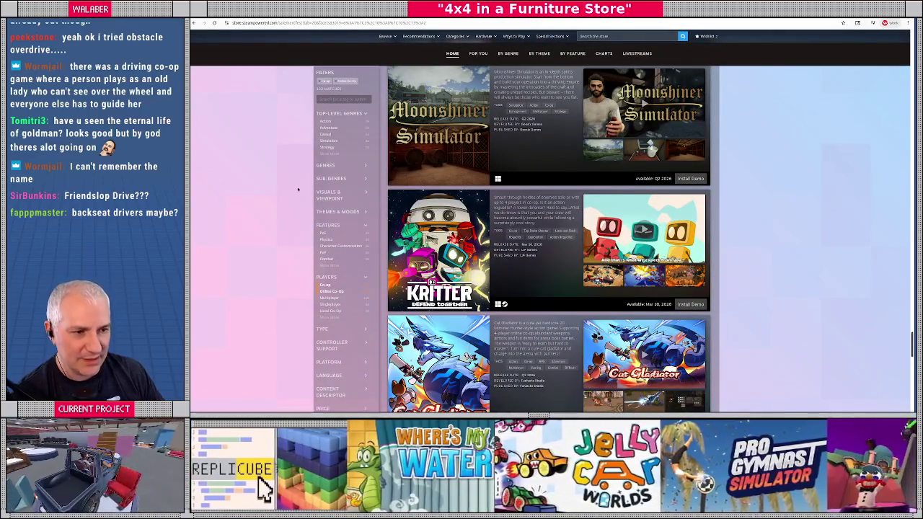
# Try the Racing genre filter, then drop the Co-op and Racing chips.
pyautogui.click(325, 154)
pyautogui.click(326, 161)
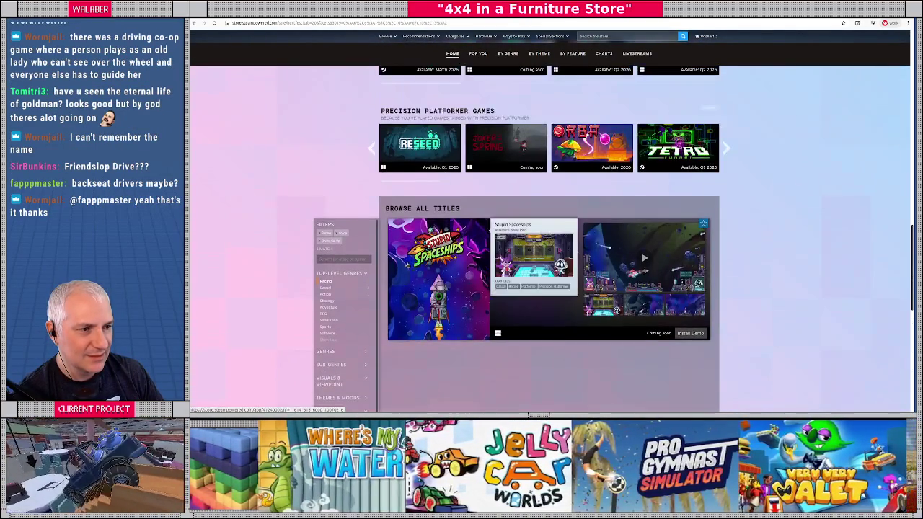
pyautogui.scroll(-3, 296, 179)
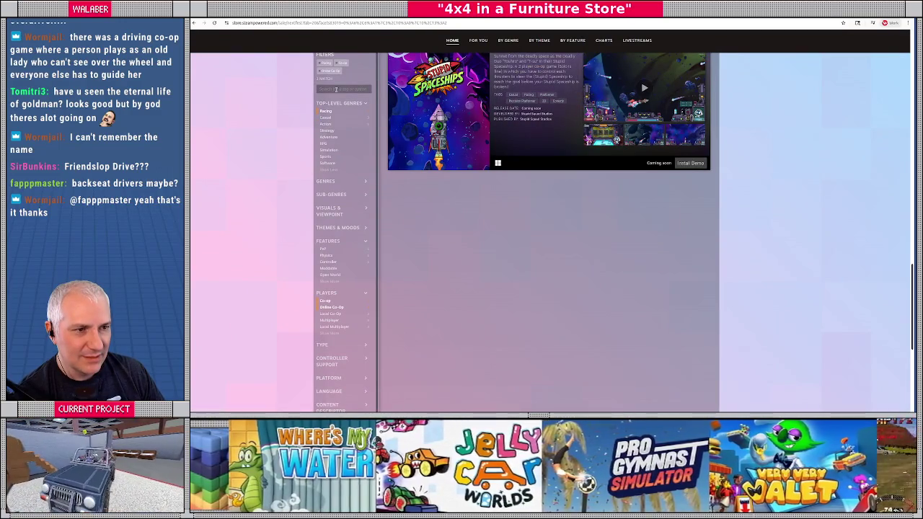
pyautogui.click(346, 66)
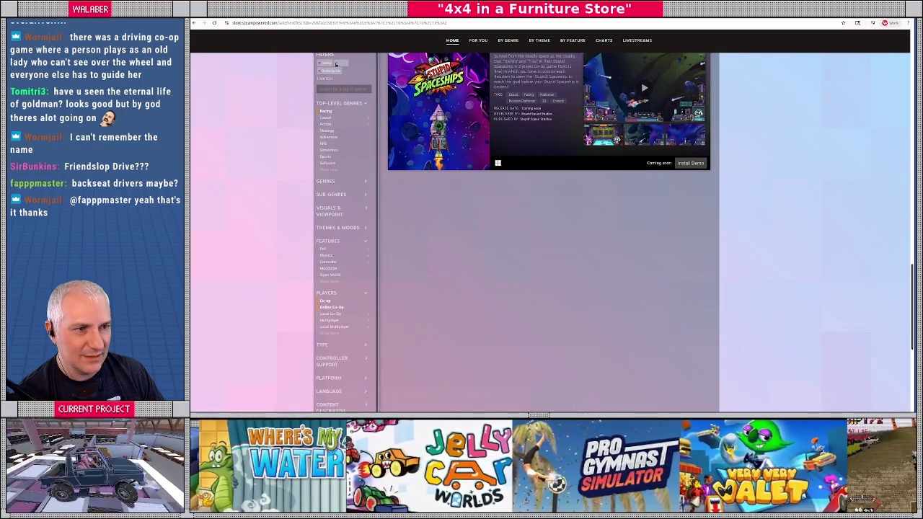
pyautogui.click(325, 63)
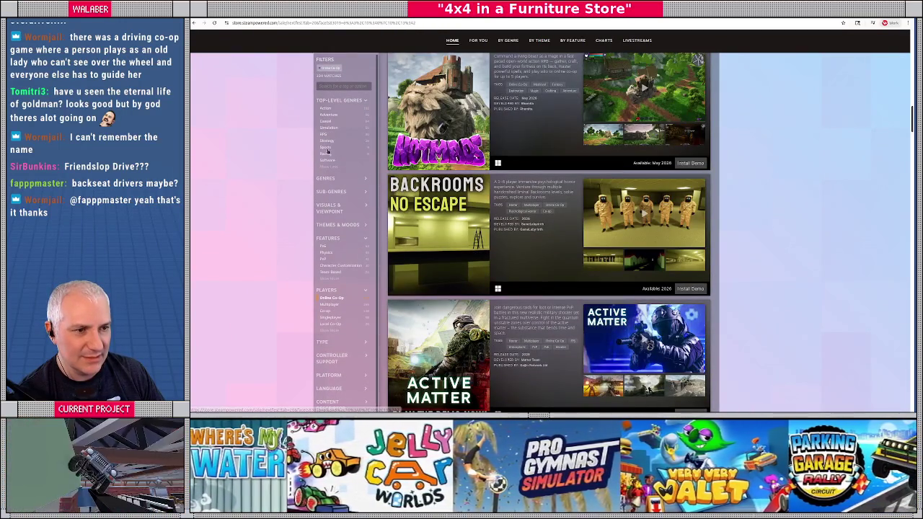
# Try the Sports genre filter and remove it again, leaving only Online Co-op.
pyautogui.click(325, 147)
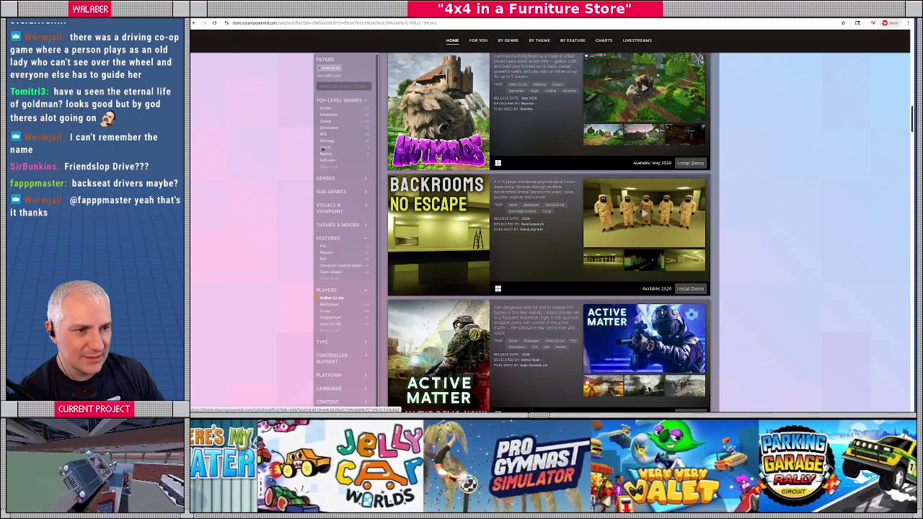
pyautogui.scroll(2, 508, 207)
pyautogui.scroll(-1, 332, 209)
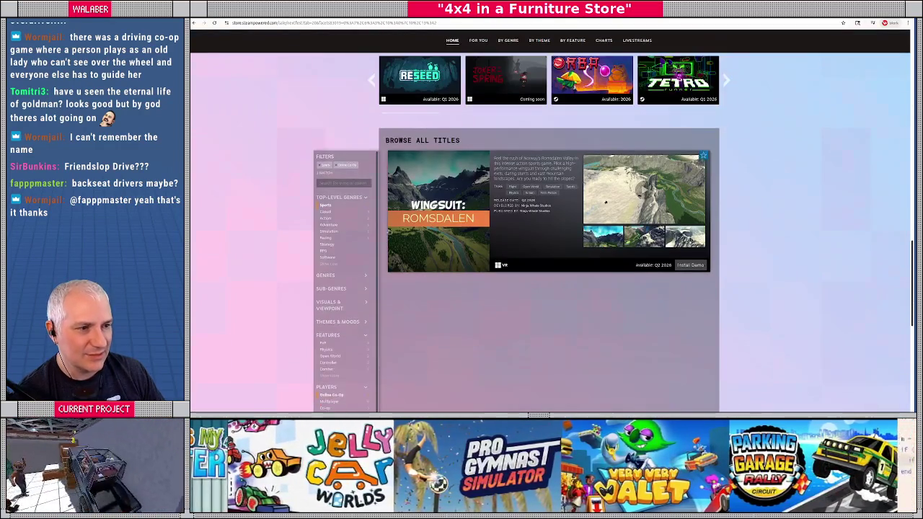
pyautogui.click(321, 166)
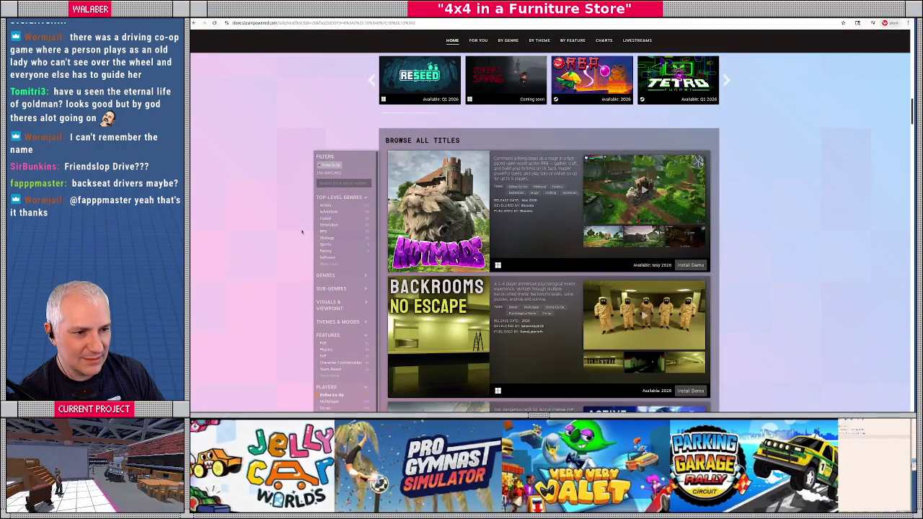
pyautogui.scroll(-2, 301, 232)
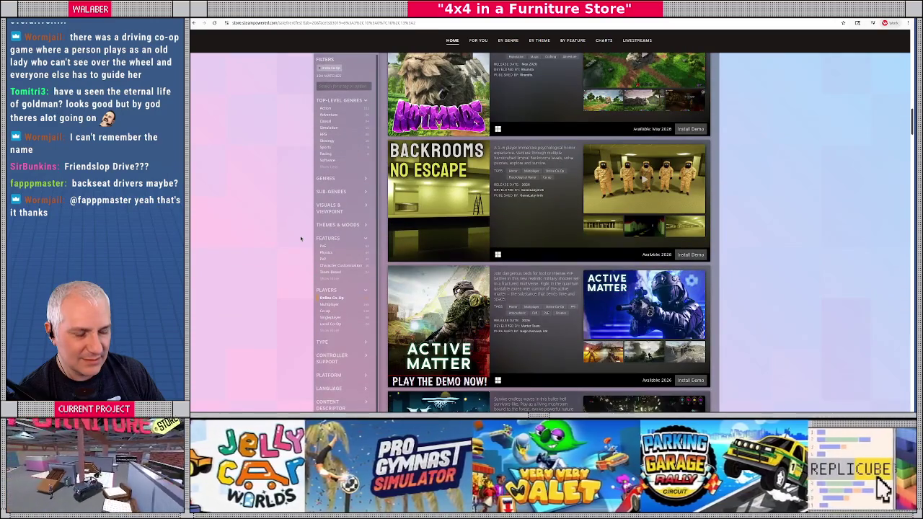
pyautogui.scroll(-1, 301, 239)
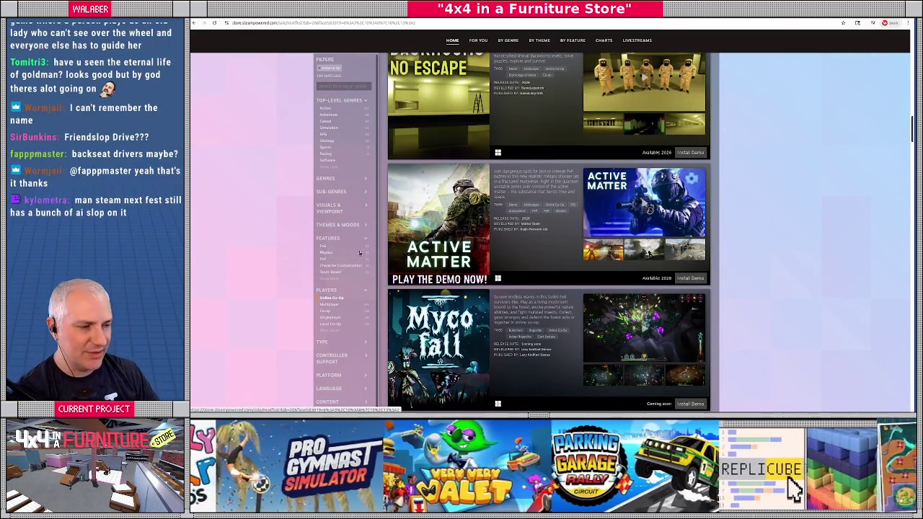
pyautogui.click(331, 191)
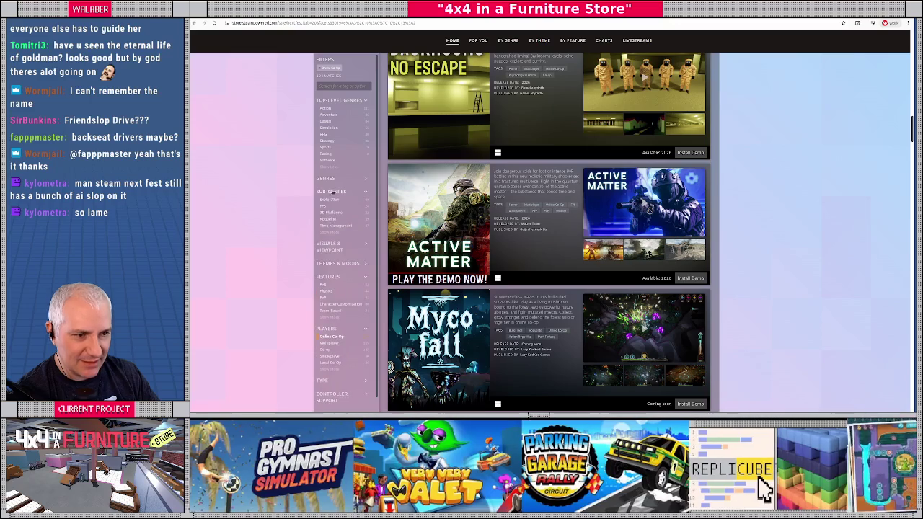
# Expand the Genres filter with Show More and scroll through the full genre list.
pyautogui.click(328, 178)
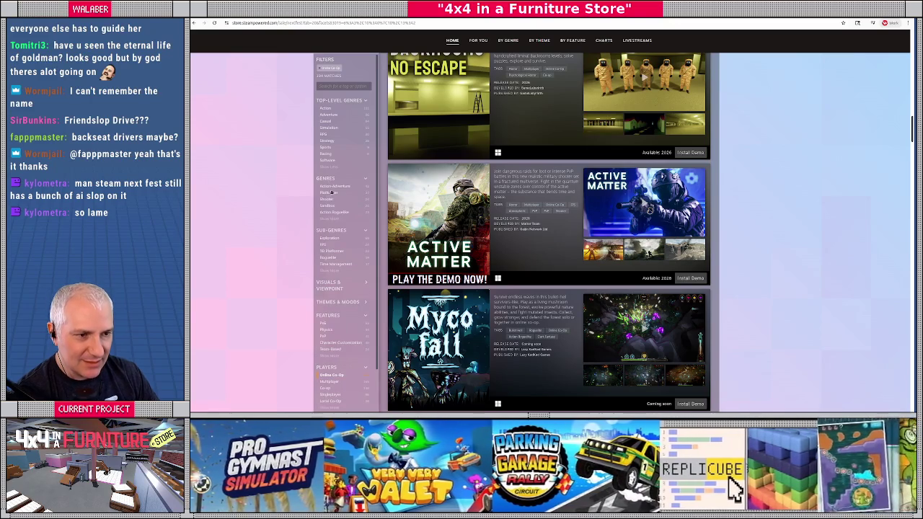
pyautogui.click(323, 219)
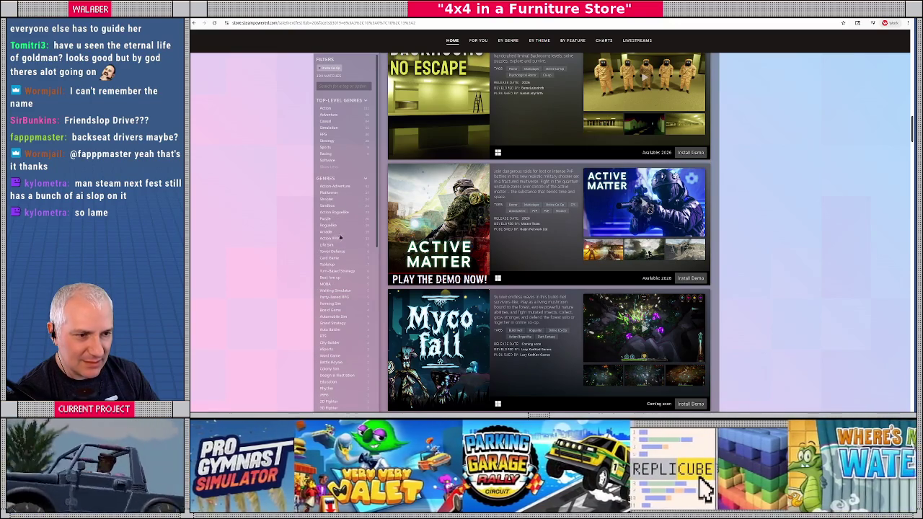
pyautogui.scroll(-3, 336, 237)
pyautogui.scroll(-3, 293, 236)
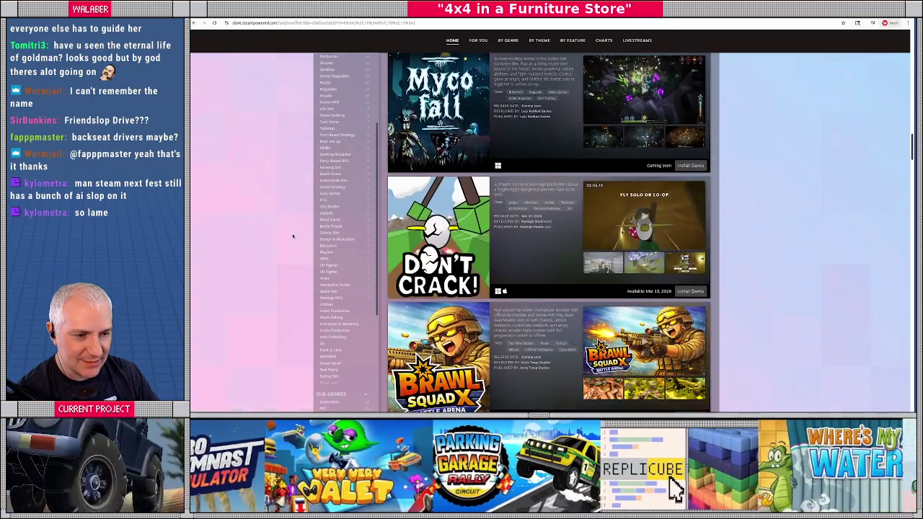
pyautogui.scroll(-2, 293, 235)
pyautogui.scroll(-2, 339, 259)
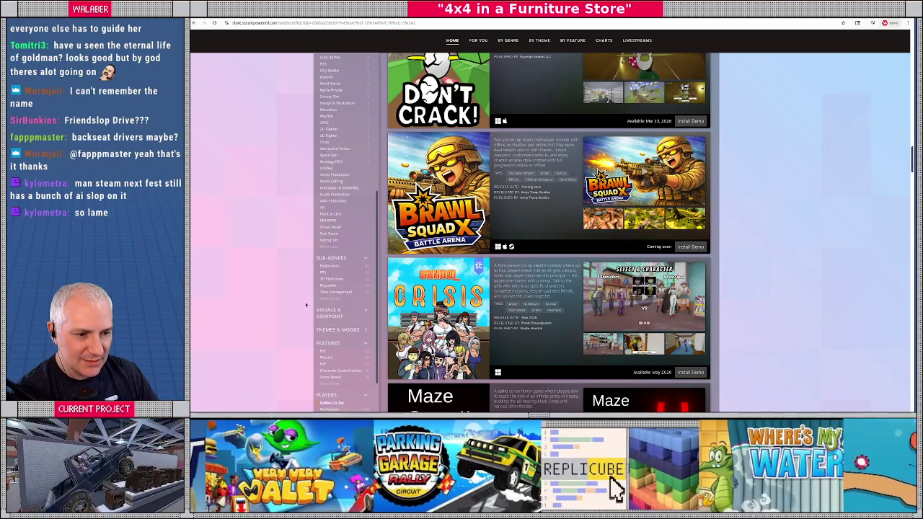
pyautogui.scroll(-2, 291, 303)
pyautogui.scroll(6, 290, 303)
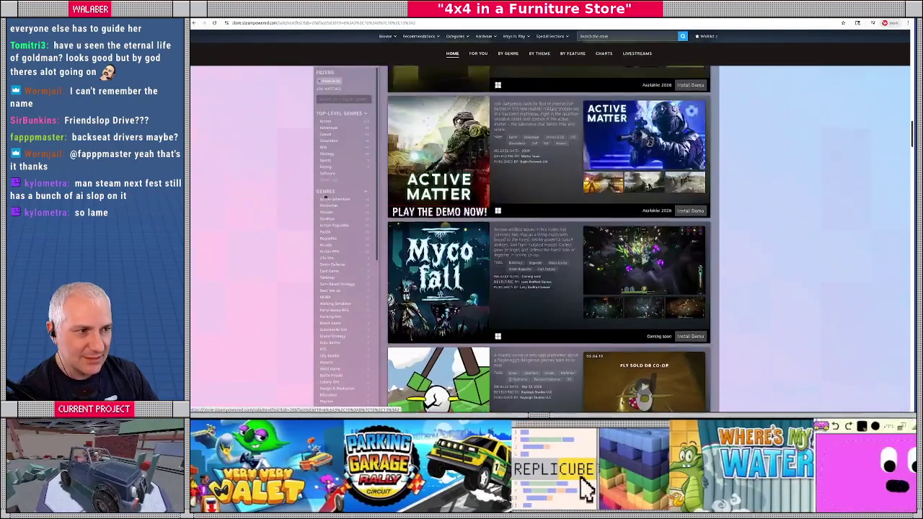
pyautogui.scroll(6, 294, 154)
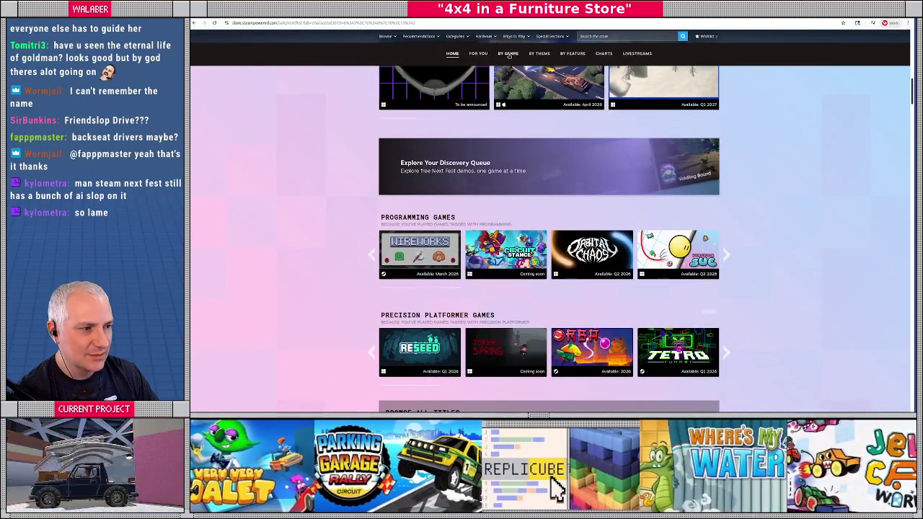
# Browse the Next Fest By Genre page, scrolling through its genre rows.
pyautogui.click(508, 55)
pyautogui.scroll(-3, 328, 231)
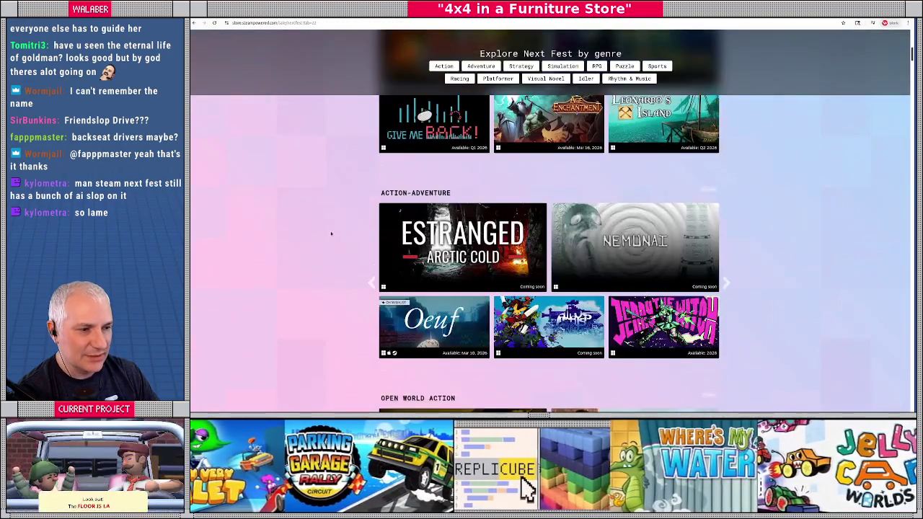
pyautogui.scroll(-3, 333, 237)
pyautogui.scroll(-3, 337, 242)
pyautogui.scroll(-12, 342, 245)
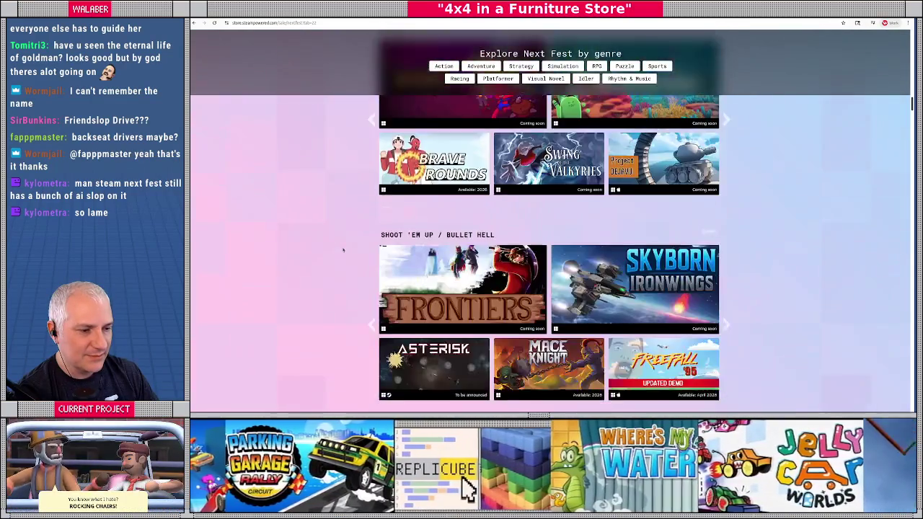
pyautogui.scroll(-10, 343, 250)
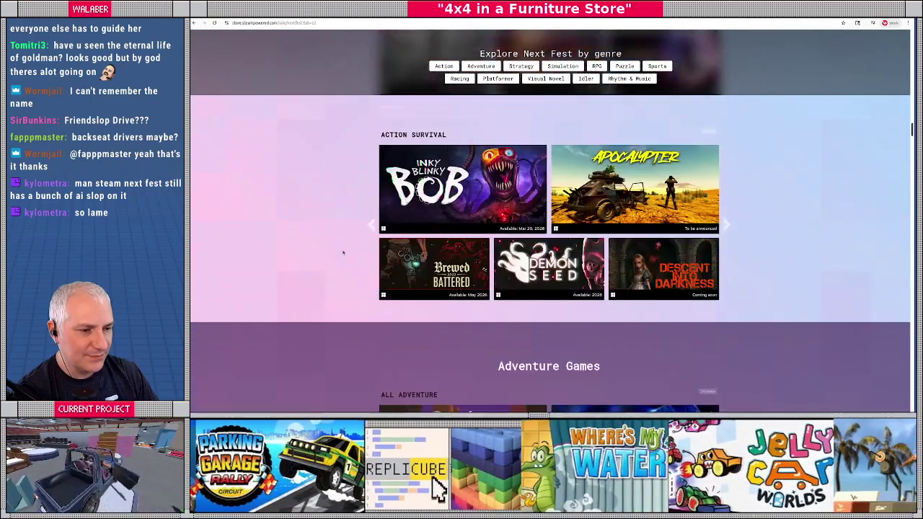
pyautogui.scroll(-8, 343, 253)
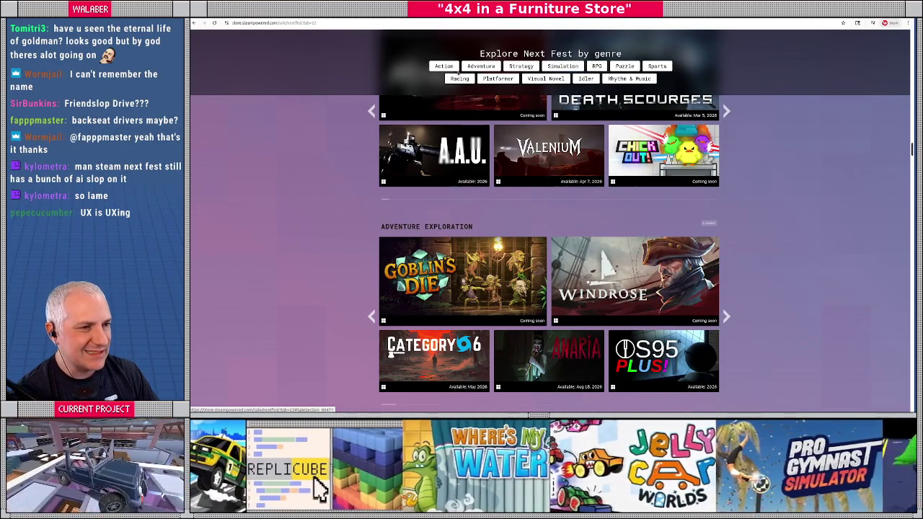
pyautogui.scroll(3, 855, 183)
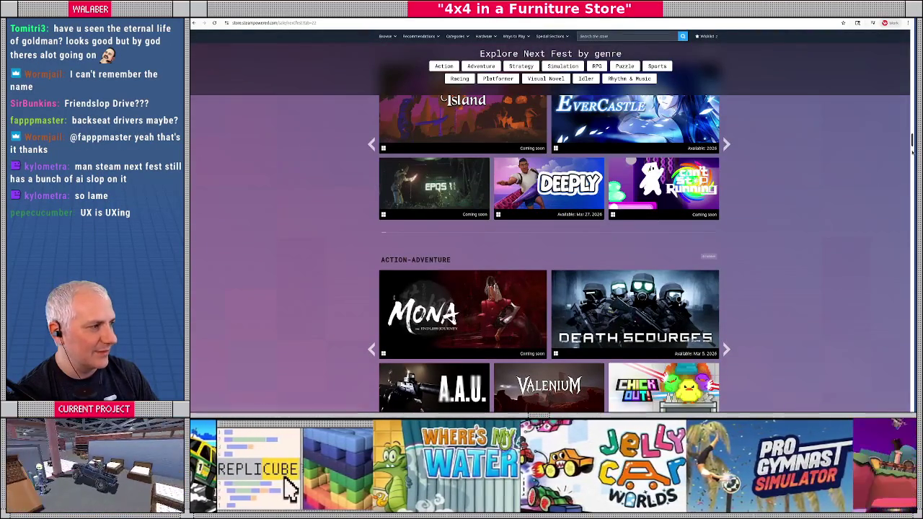
pyautogui.scroll(-5, 801, 237)
# Switch the Next Fest navigation to By Feature, then to By Theme.
pyautogui.scroll(5, 800, 237)
pyautogui.scroll(5, 800, 236)
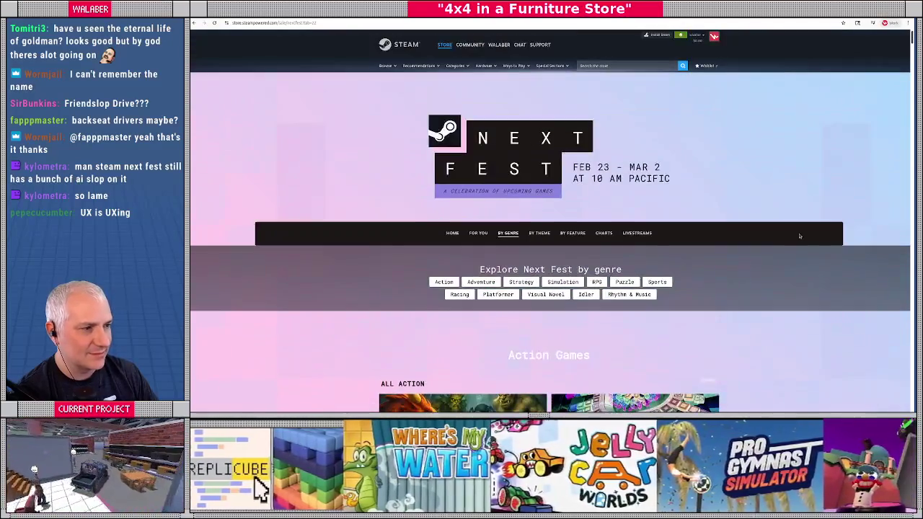
pyautogui.click(572, 233)
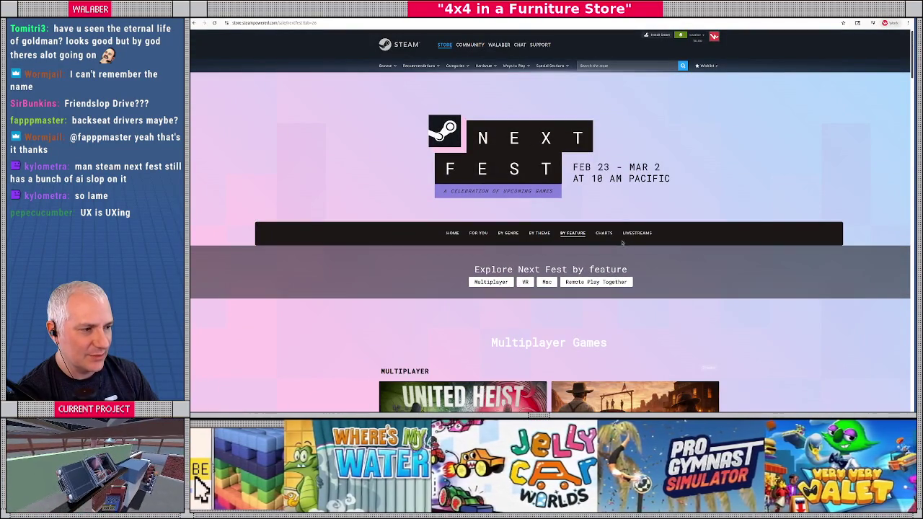
pyautogui.click(541, 233)
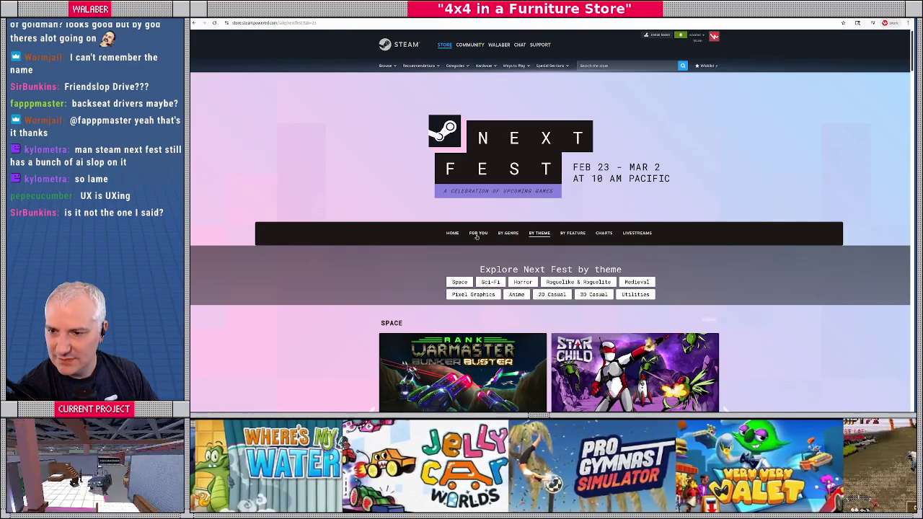
# Search the store for 'friendslop' and pick the Friendslop Drive suggestion.
pyautogui.click(625, 66)
pyautogui.write('friend')
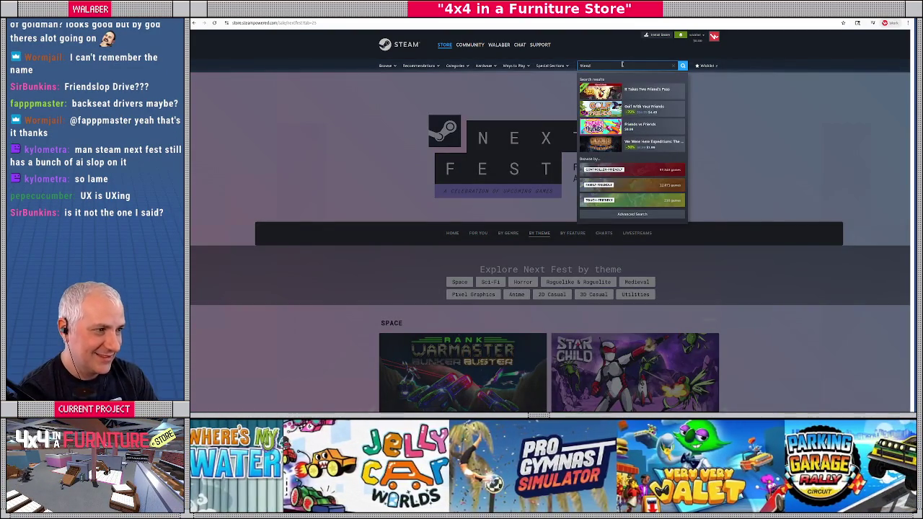
pyautogui.write('slop')
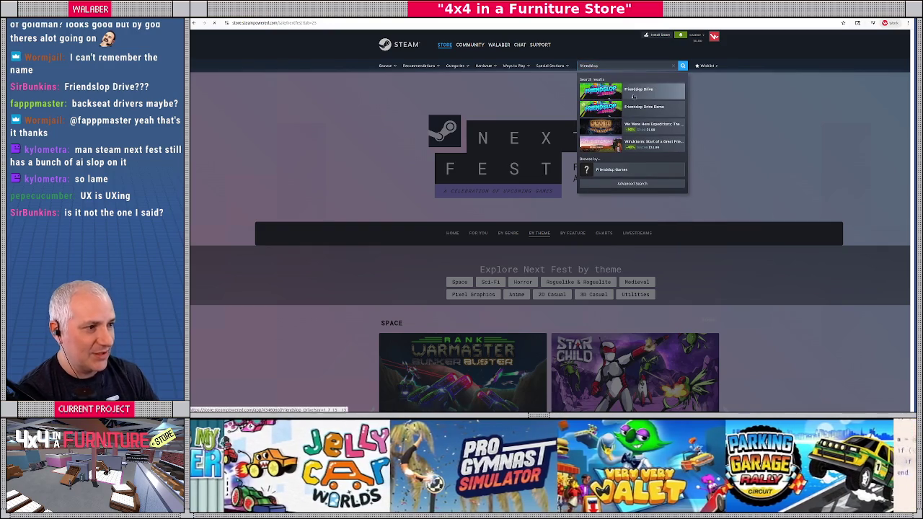
pyautogui.click(640, 93)
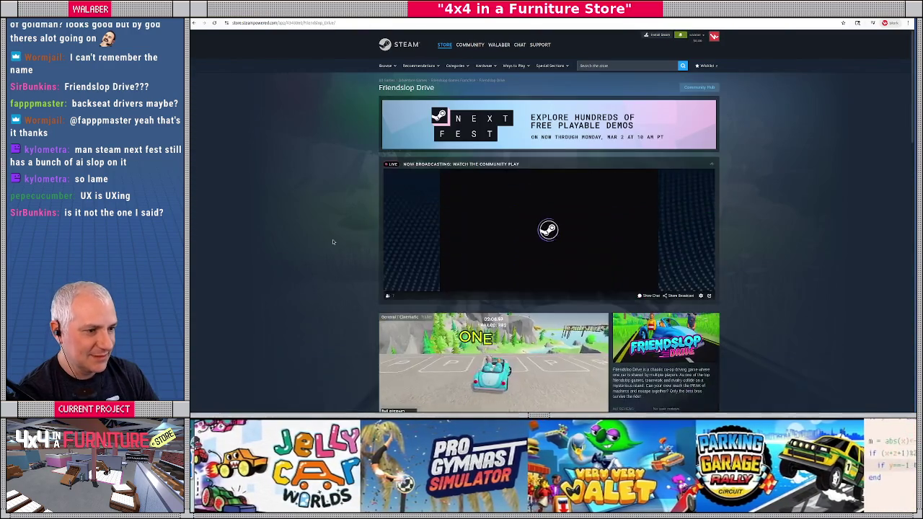
# Look over the Friendslop Drive store page, then go back to the Next Fest By Theme page.
pyautogui.scroll(-3, 332, 242)
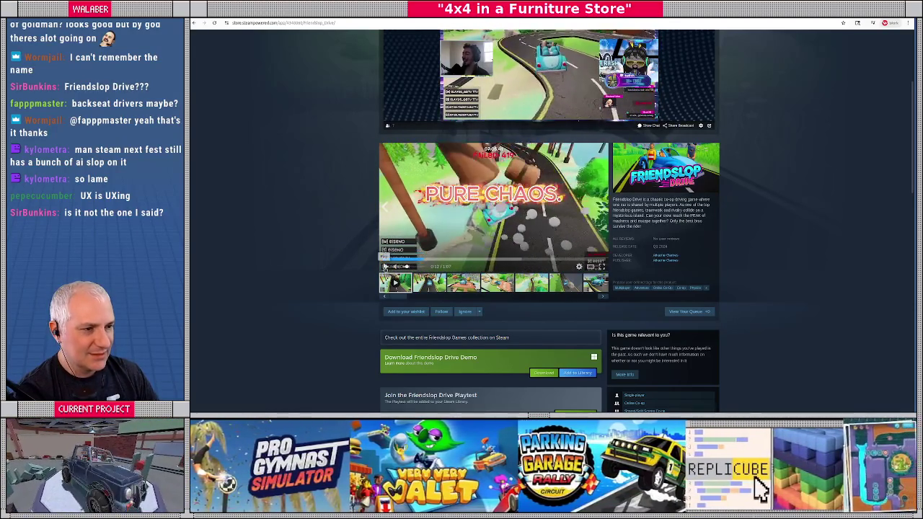
pyautogui.scroll(-1, 746, 227)
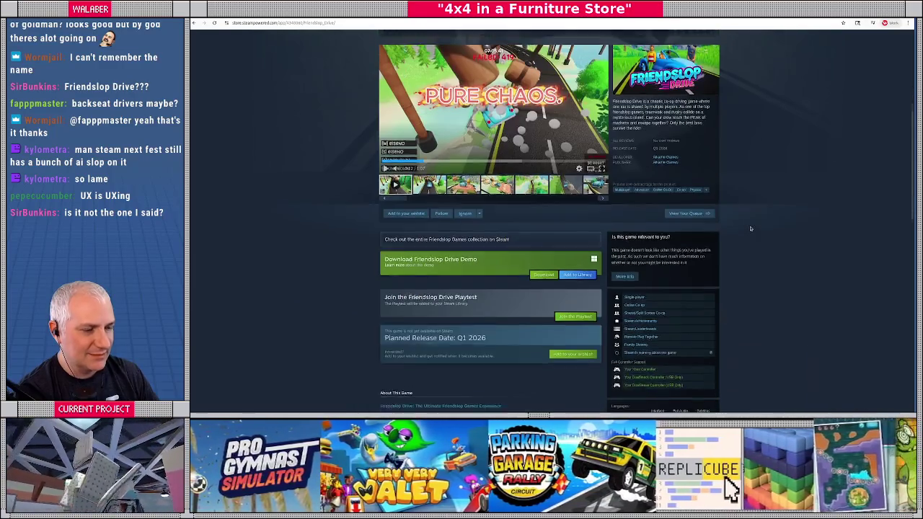
pyautogui.scroll(3, 749, 228)
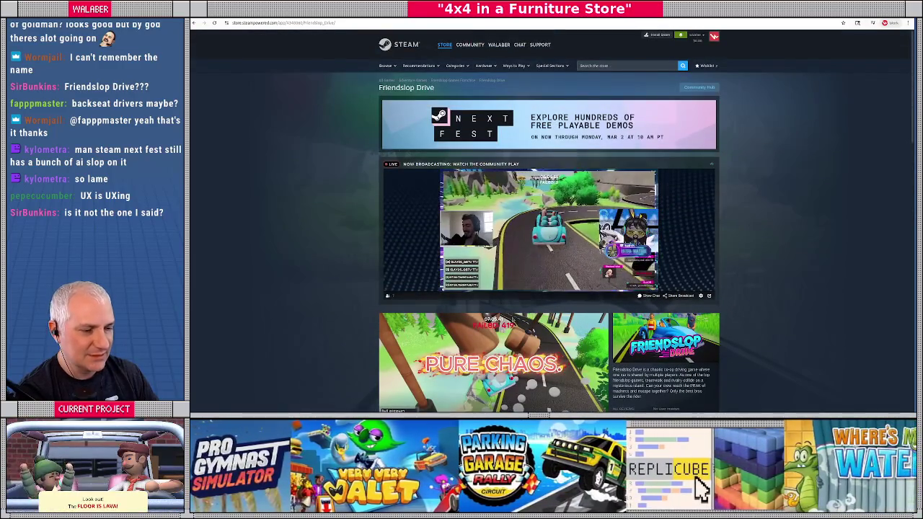
pyautogui.scroll(-5, 750, 229)
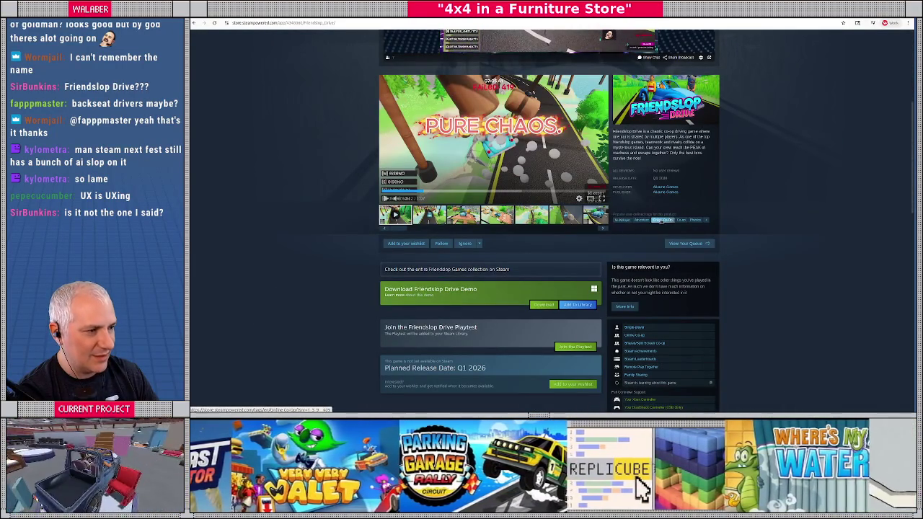
pyautogui.scroll(5, 661, 225)
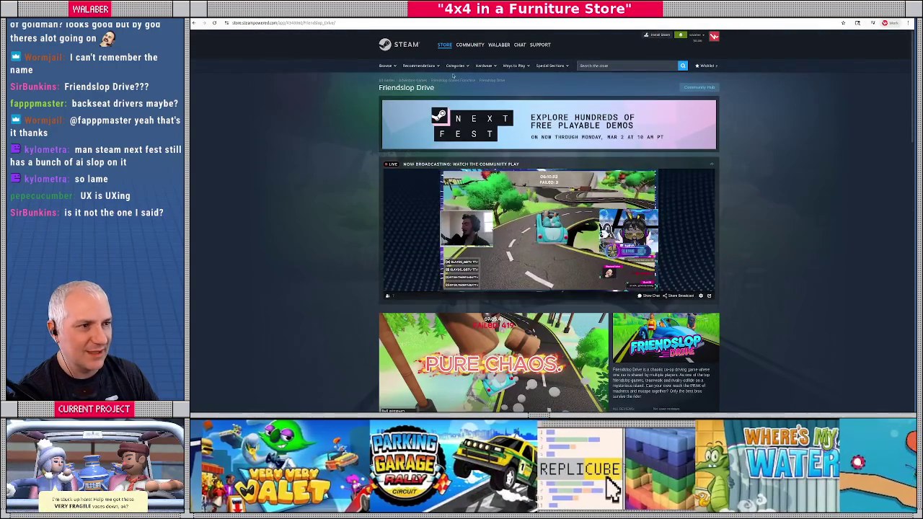
pyautogui.hotkey('alt', 'Left')
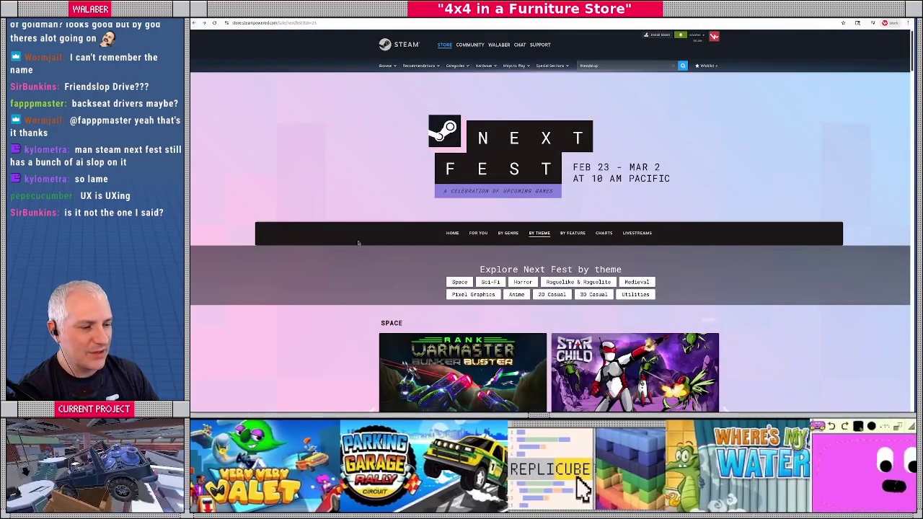
# Scroll the Next Fest home page down to Browse All Titles, led by Abysm and Fate Architect.
pyautogui.scroll(-5, 360, 242)
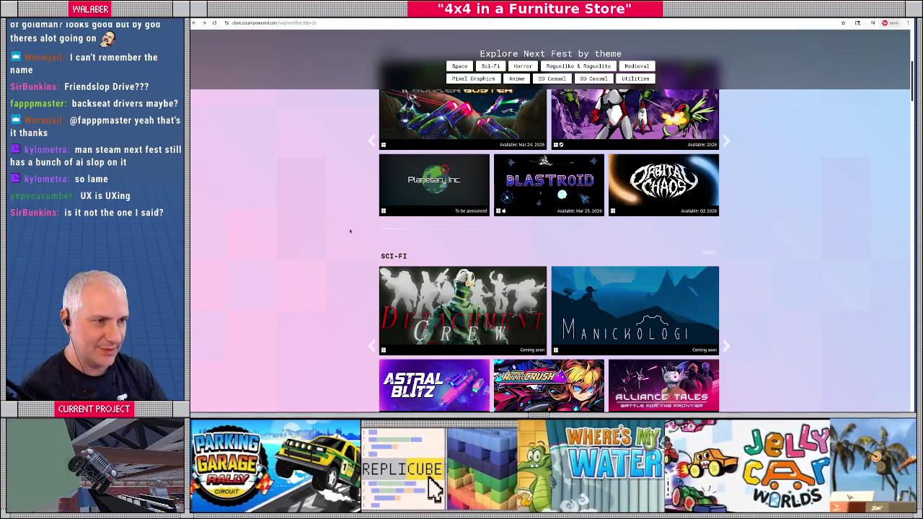
pyautogui.scroll(10, 350, 230)
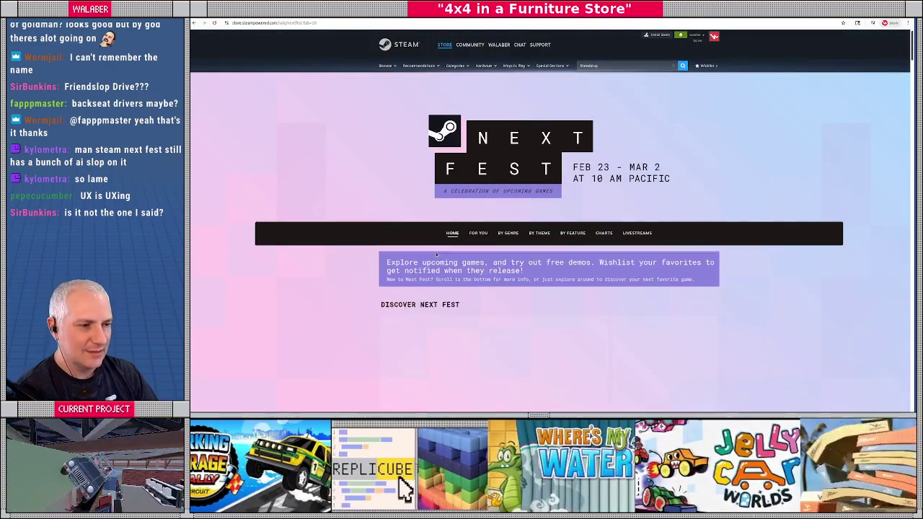
pyautogui.scroll(-5, 303, 272)
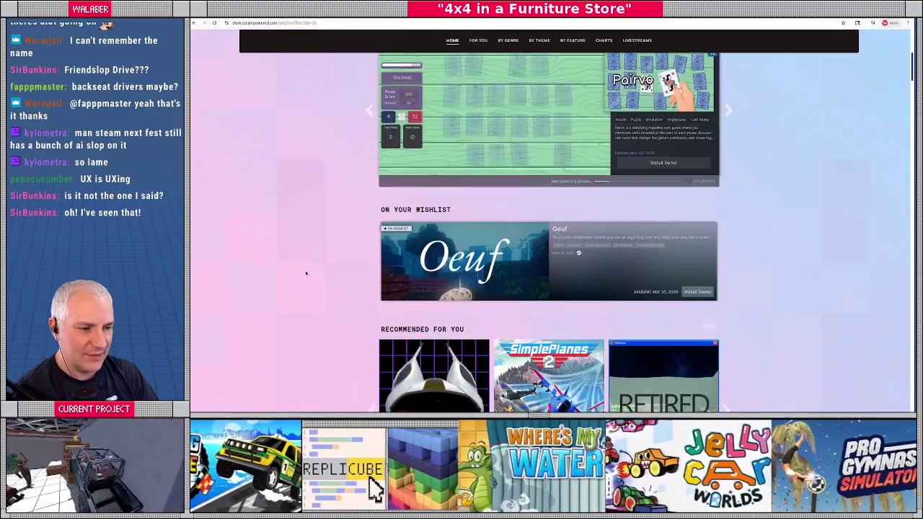
pyautogui.scroll(-3, 306, 273)
pyautogui.scroll(2, 325, 264)
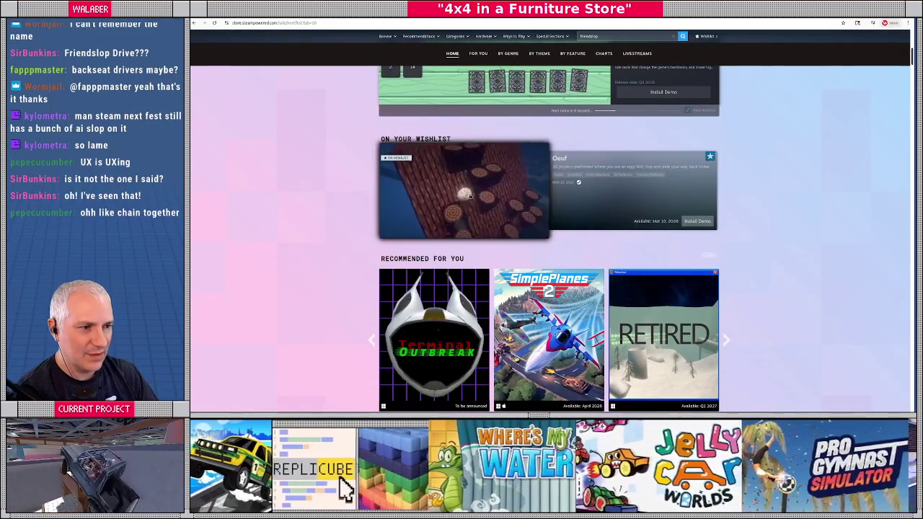
pyautogui.moveTo(479, 202)
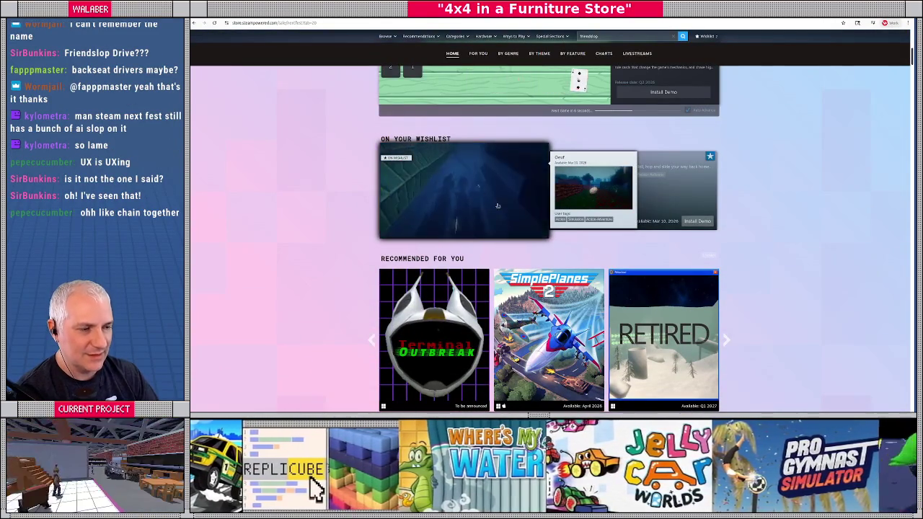
pyautogui.scroll(-5, 329, 253)
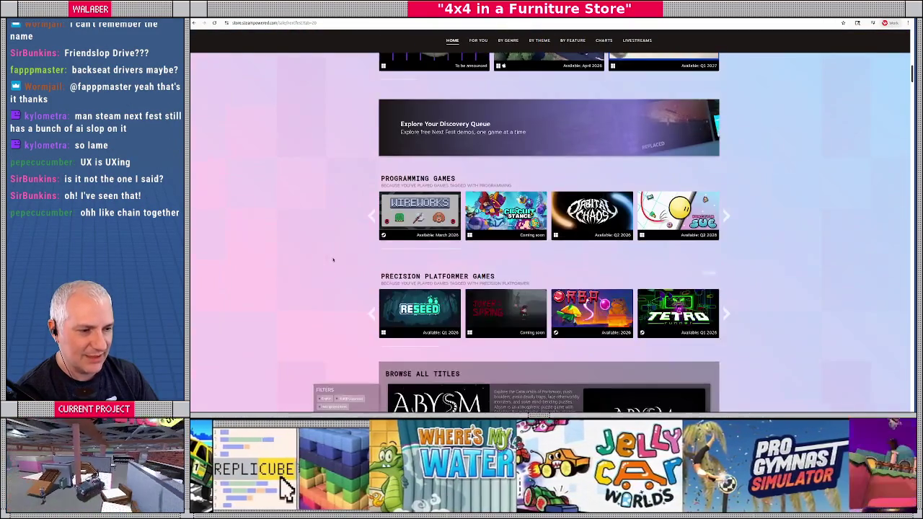
pyautogui.scroll(-4, 330, 258)
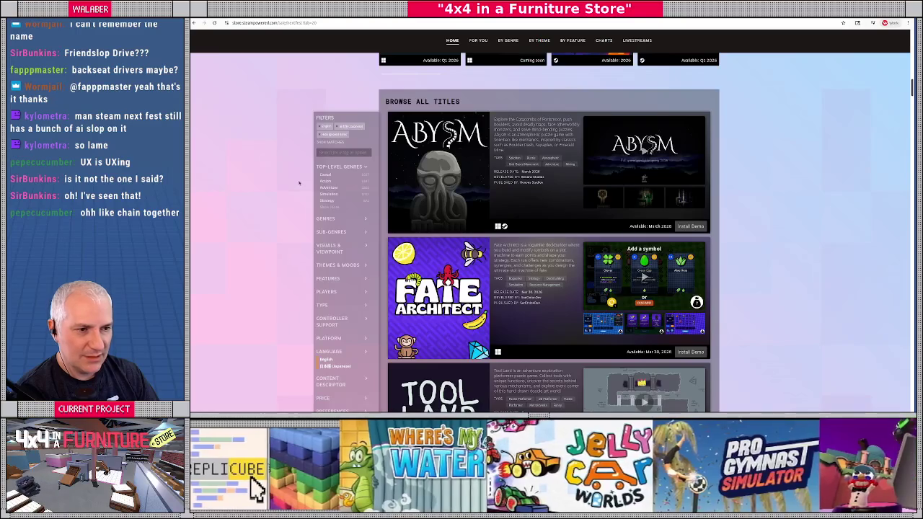
# Expand the Genres filters and remove the active filter tag from Browse All Titles.
pyautogui.click(325, 220)
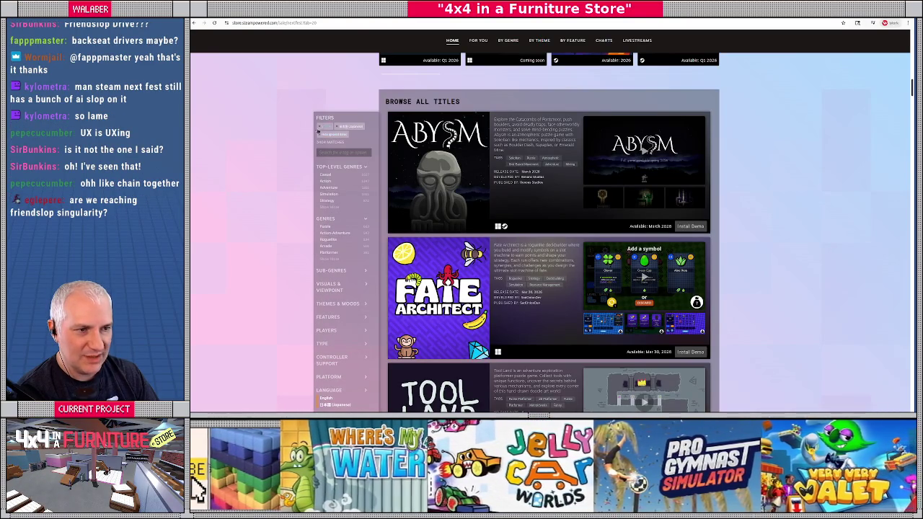
pyautogui.click(321, 131)
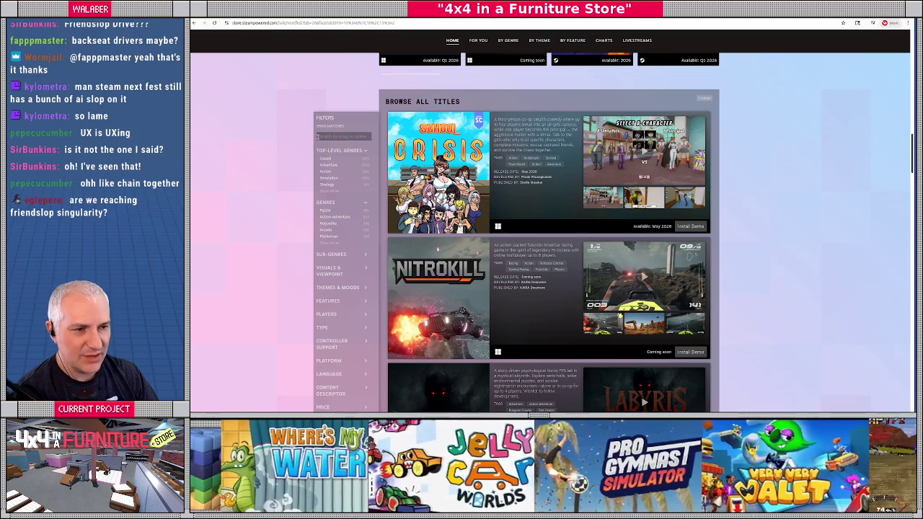
pyautogui.click(338, 135)
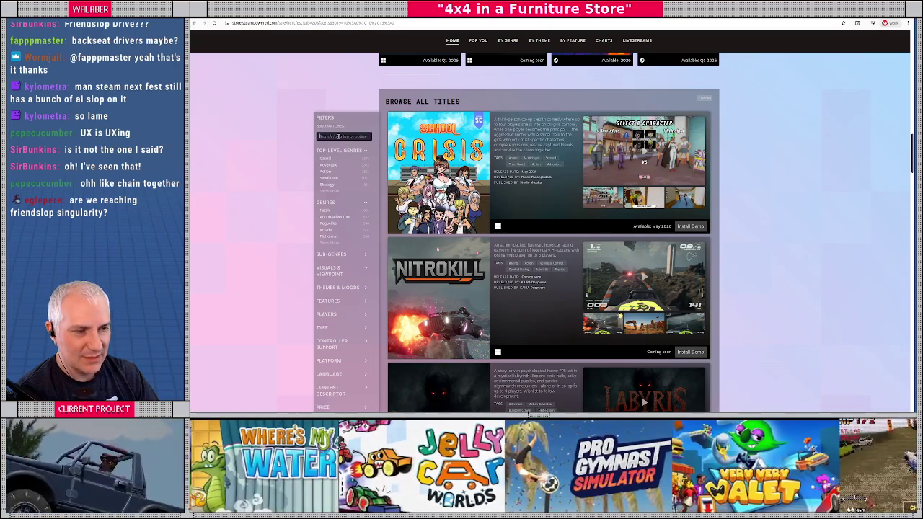
pyautogui.write('multi')
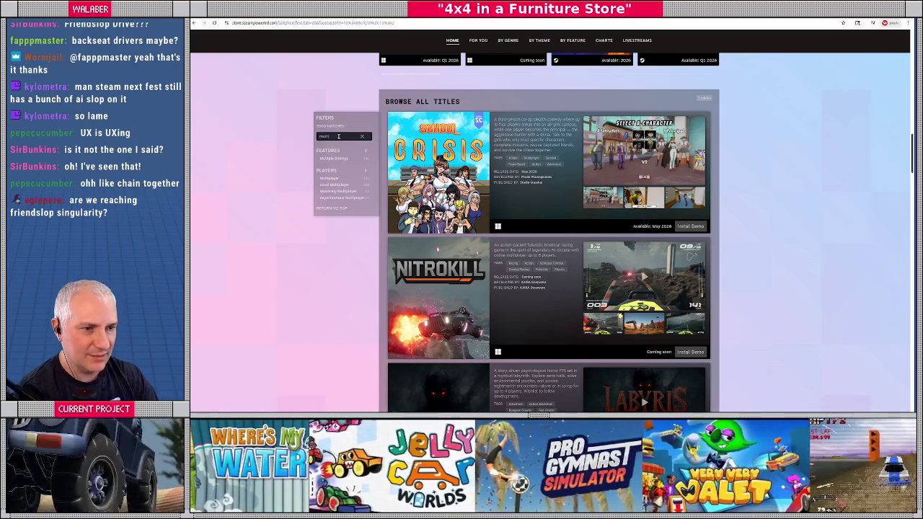
pyautogui.click(329, 179)
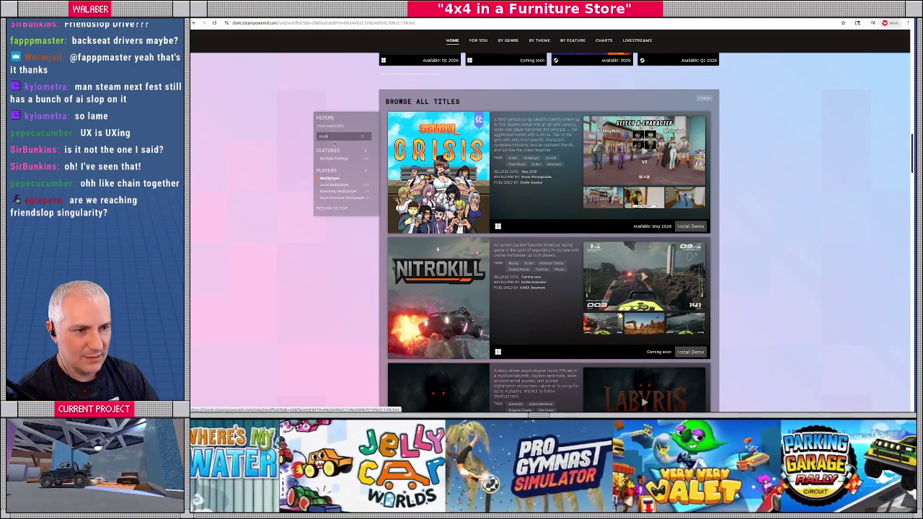
pyautogui.click(363, 145)
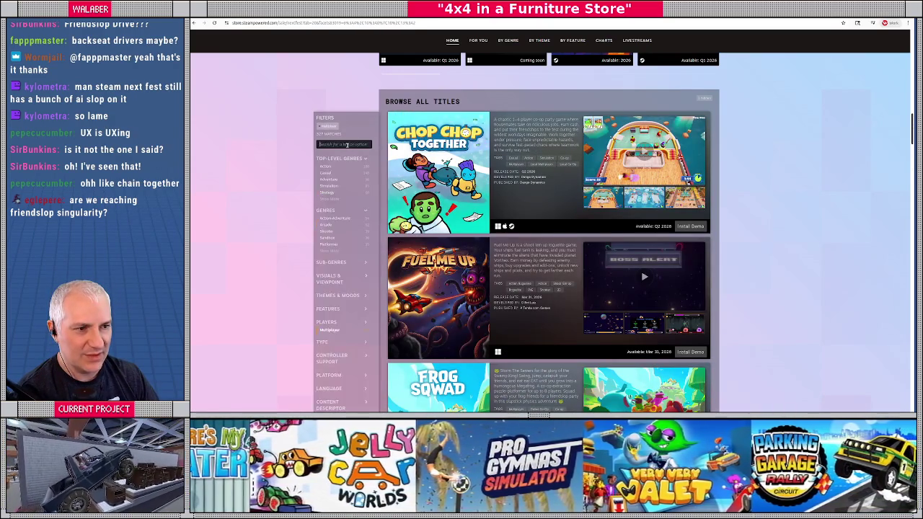
pyautogui.write('co-op')
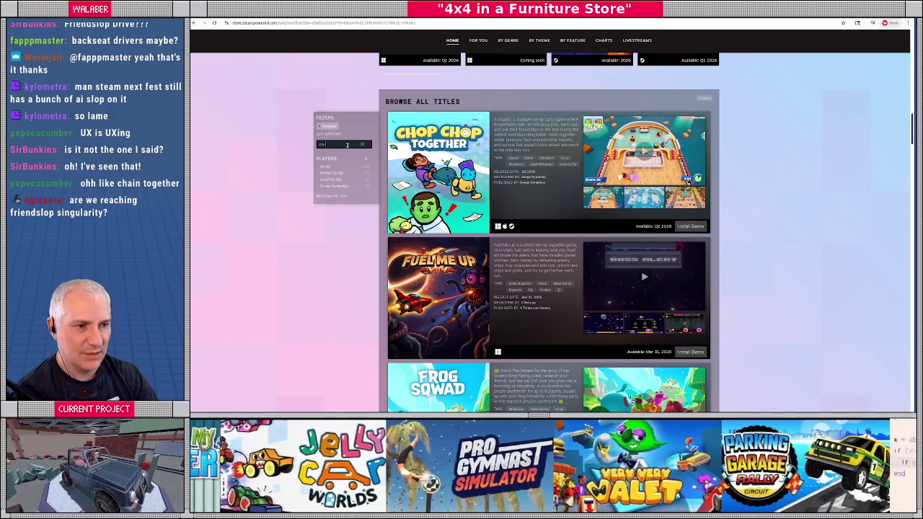
pyautogui.click(328, 168)
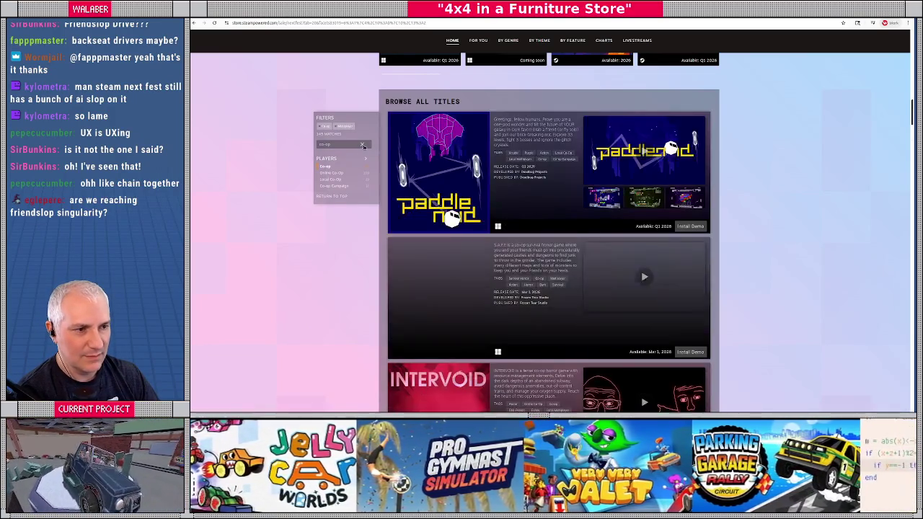
pyautogui.scroll(-2, 744, 203)
pyautogui.scroll(-6, 744, 203)
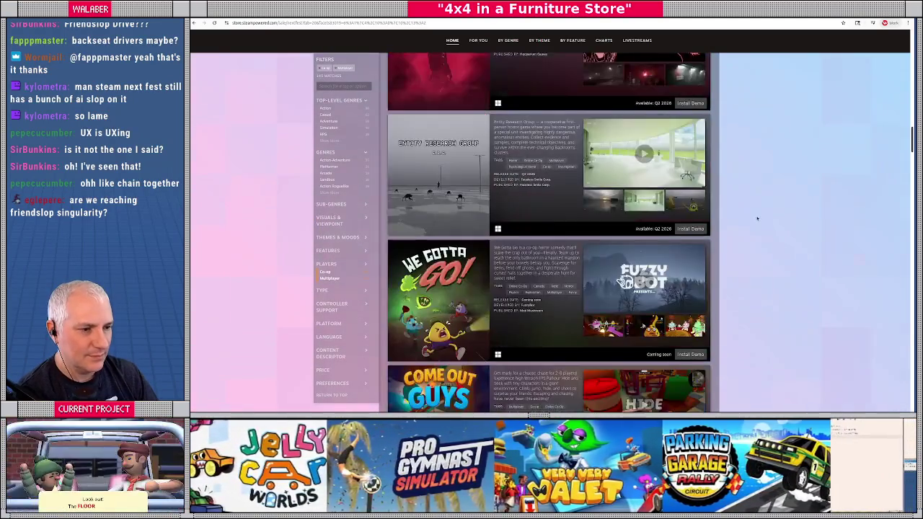
pyautogui.scroll(-3, 757, 218)
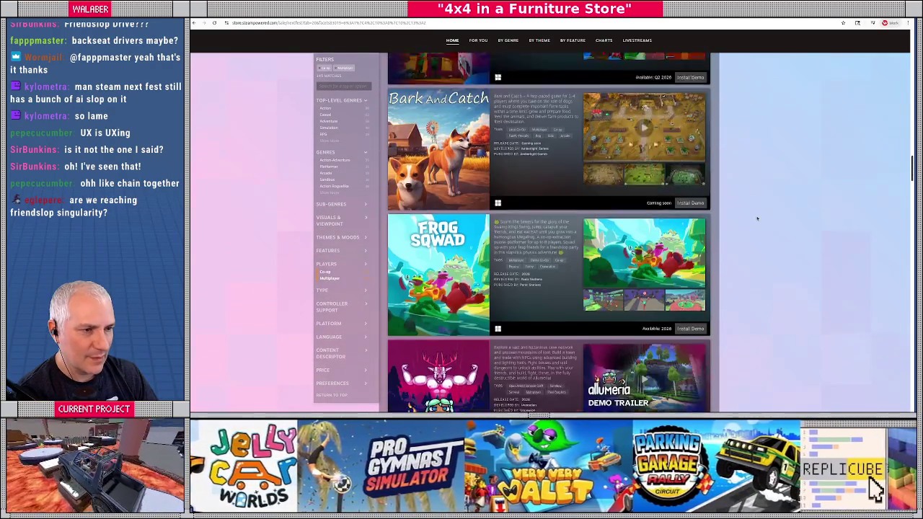
pyautogui.scroll(-4, 747, 212)
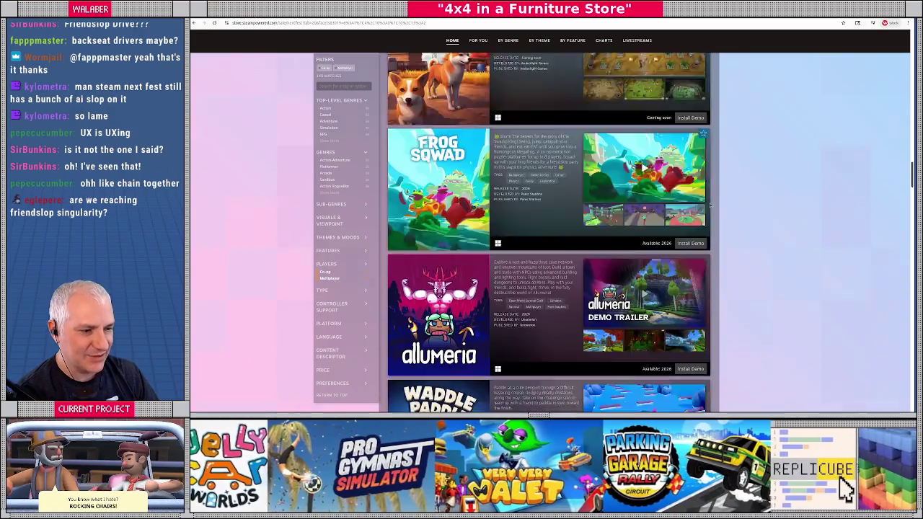
pyautogui.scroll(-10, 737, 207)
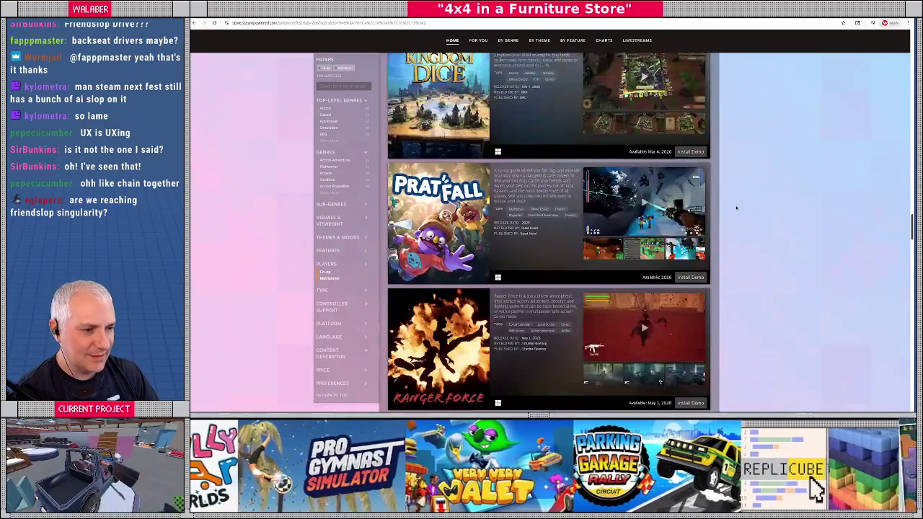
pyautogui.scroll(-10, 736, 207)
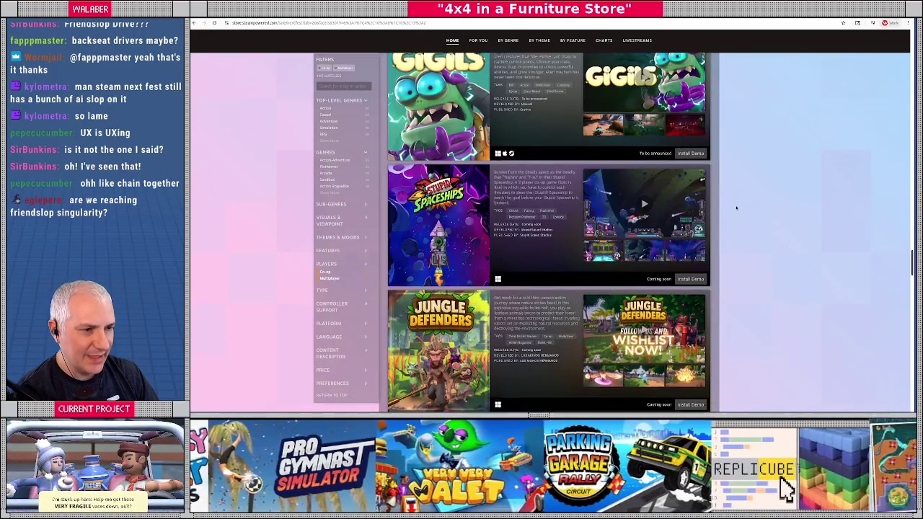
pyautogui.scroll(-9, 736, 208)
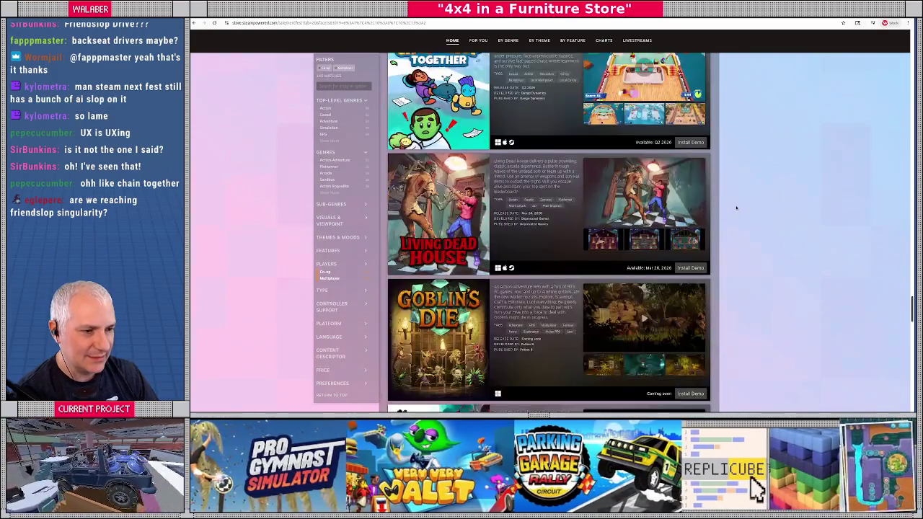
pyautogui.scroll(-6, 736, 208)
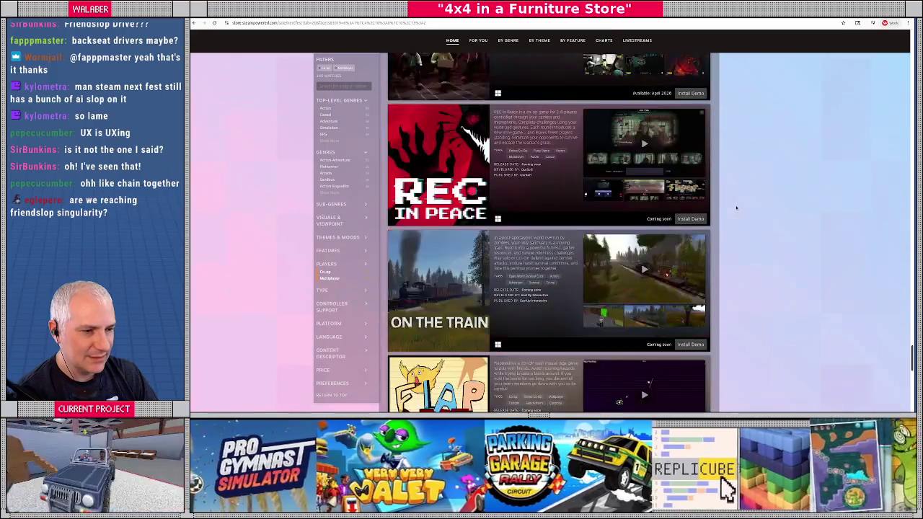
pyautogui.scroll(-3, 737, 208)
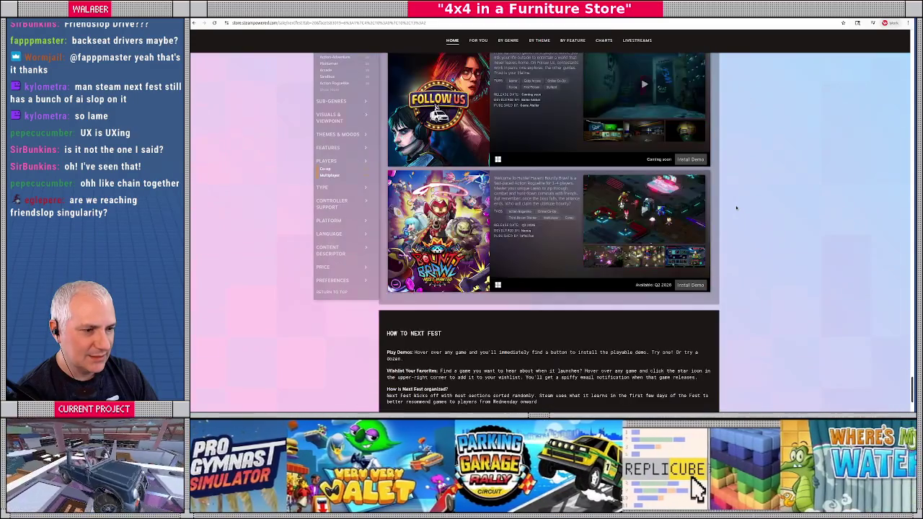
pyautogui.scroll(-1, 736, 207)
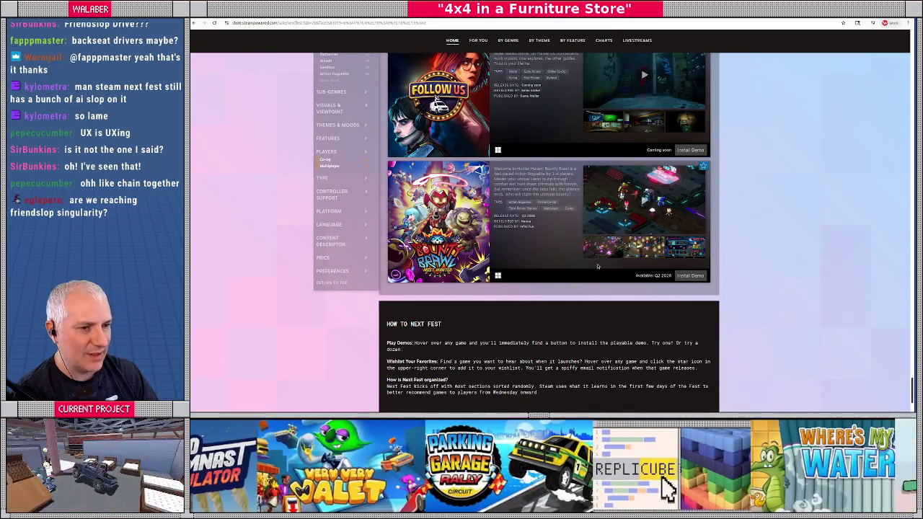
pyautogui.moveTo(911, 389)
pyautogui.mouseDown()
pyautogui.moveTo(907, 85)
pyautogui.moveTo(899, 106)
pyautogui.mouseUp()
pyautogui.scroll(-1, 569, 136)
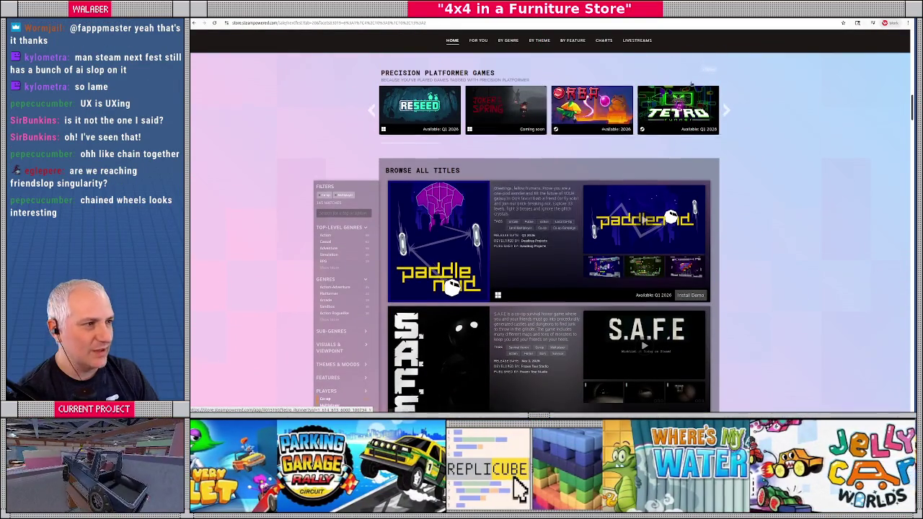
pyautogui.scroll(5, 548, 217)
# Replace the store search with 'chained wheels' and open the Chained Wheels page.
pyautogui.click(629, 37)
pyautogui.hotkey('ctrl', 'a')
pyautogui.write('chaine')
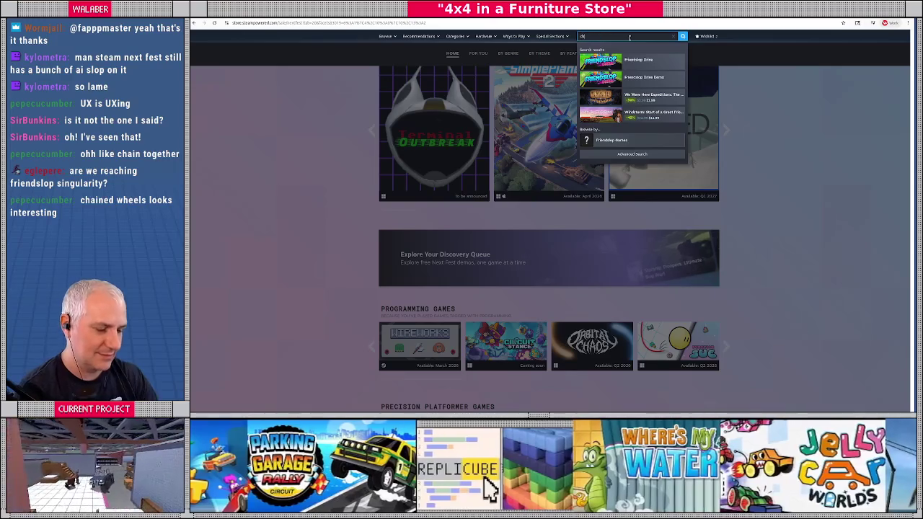
pyautogui.write('d wheels')
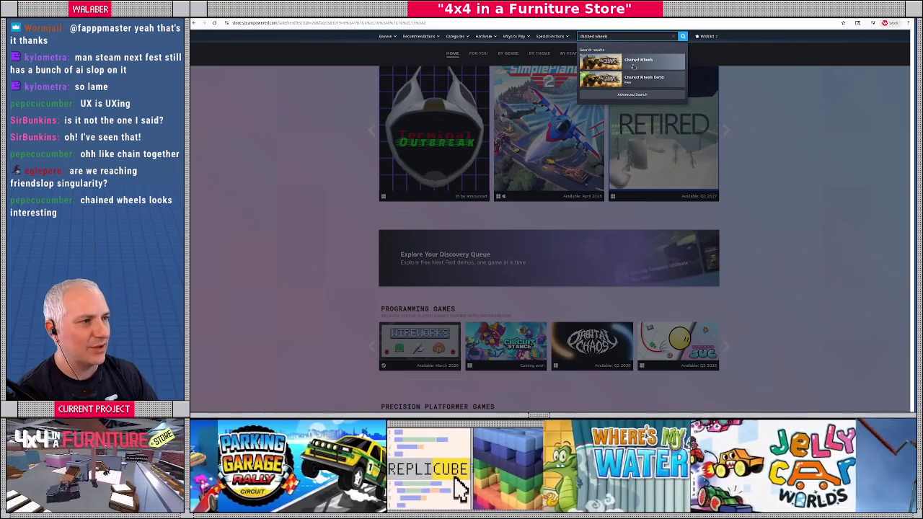
pyautogui.press('Return')
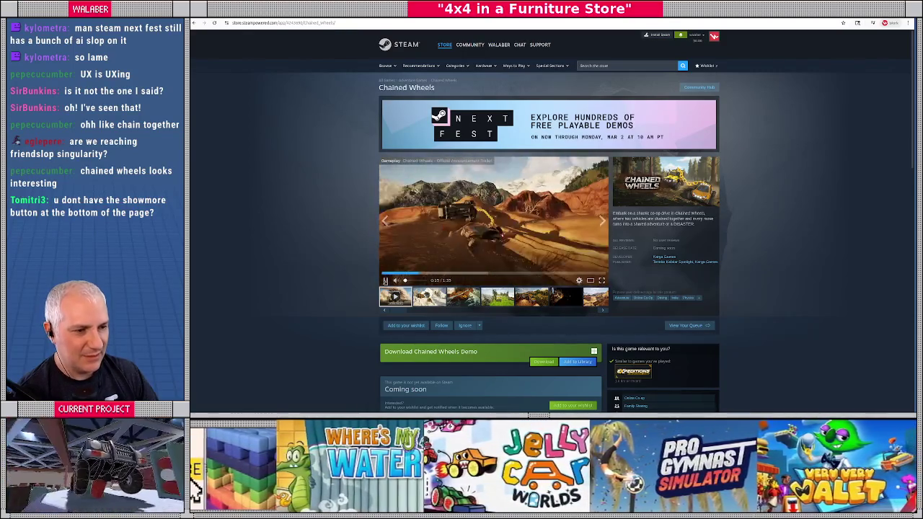
# Read the Chained Wheels description, including its AI content disclosure, then go back to Next Fest.
pyautogui.scroll(-10, 340, 266)
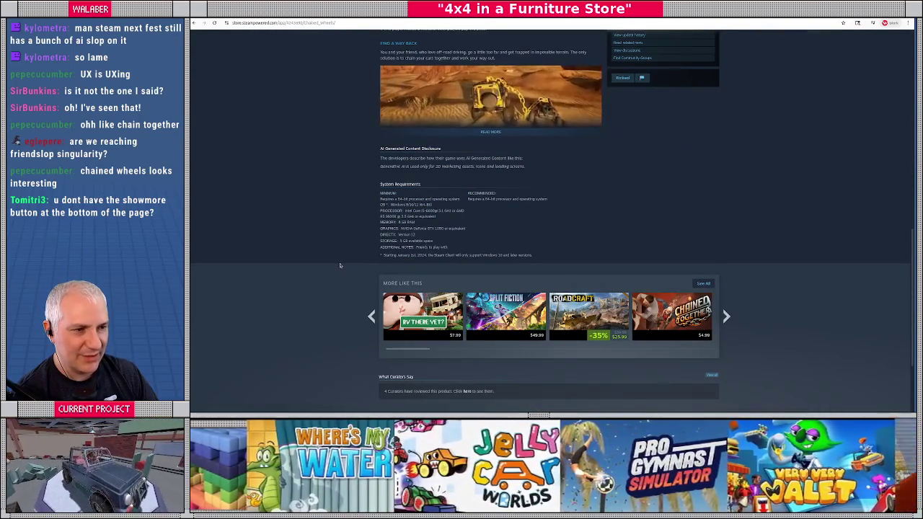
pyautogui.tripleClick(421, 166)
pyautogui.click(354, 180)
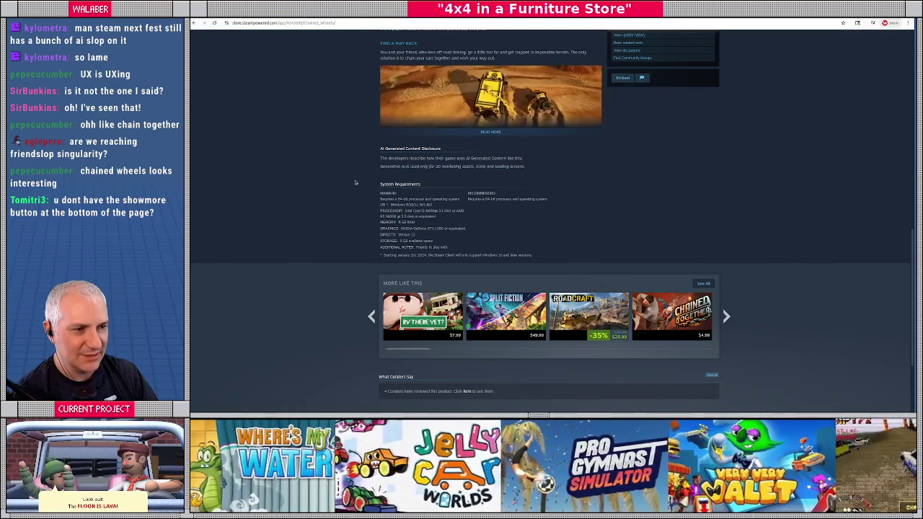
pyautogui.scroll(5, 353, 181)
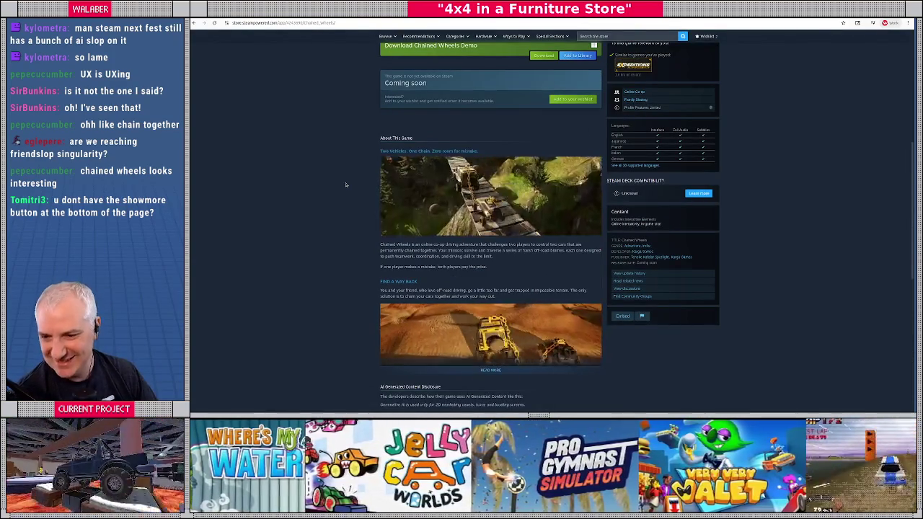
pyautogui.scroll(3, 345, 185)
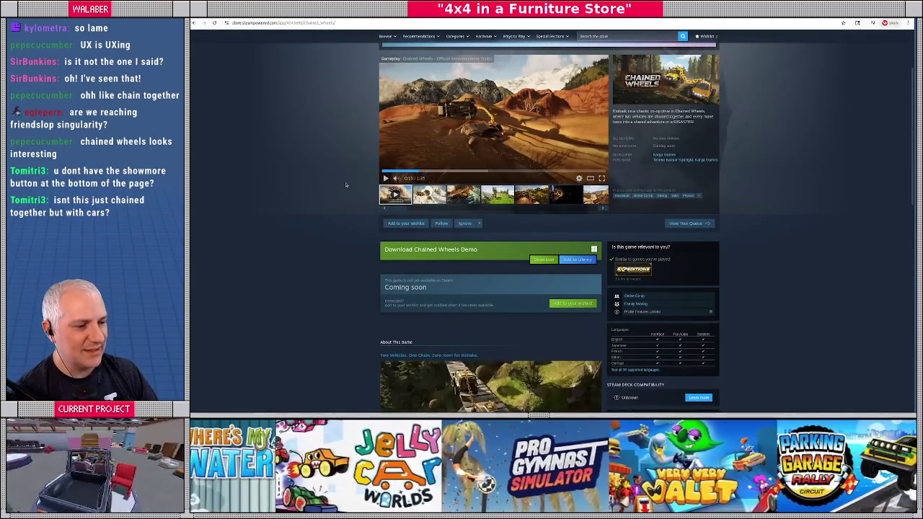
pyautogui.scroll(-2, 345, 185)
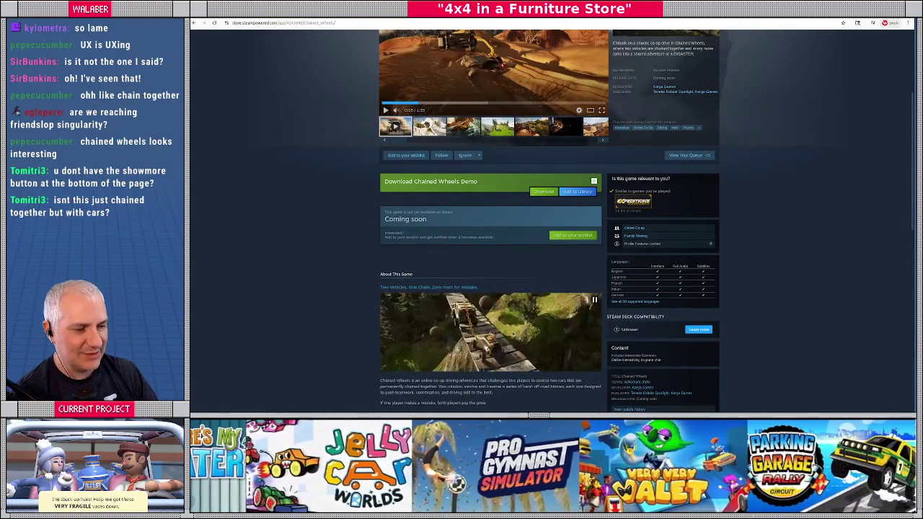
pyautogui.hotkey('alt', 'Left')
# Dismiss the search dropdown and browse up and down the Next Fest listing.
pyautogui.click(332, 181)
pyautogui.scroll(4, 311, 189)
pyautogui.scroll(4, 314, 191)
pyautogui.scroll(-12, 315, 199)
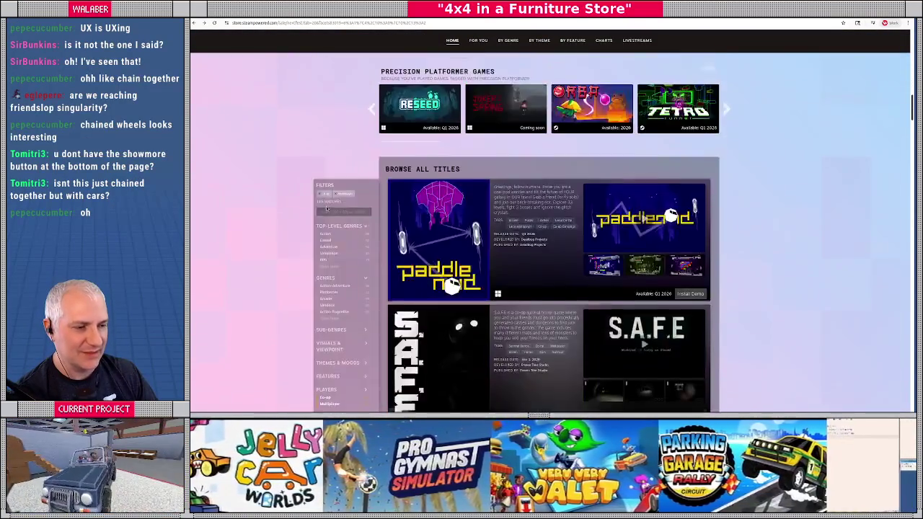
pyautogui.scroll(-3, 326, 208)
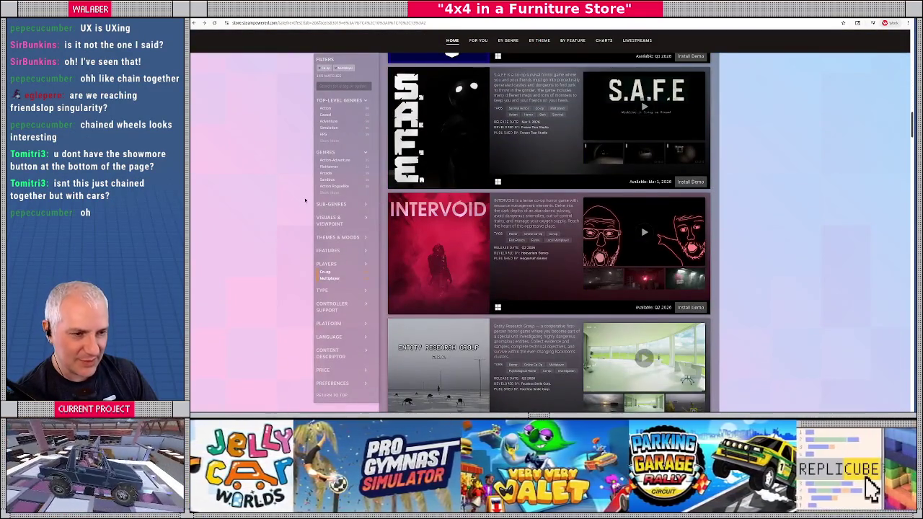
pyautogui.scroll(3, 303, 202)
pyautogui.scroll(1, 471, 157)
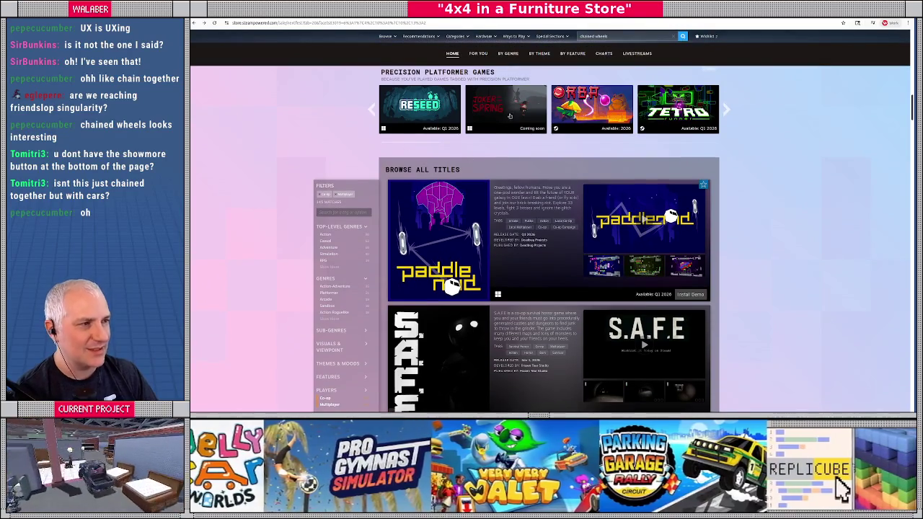
# Try and clear the searches 'tow' and 'cha', then view the Airframe Ultra demo page.
pyautogui.click(605, 36)
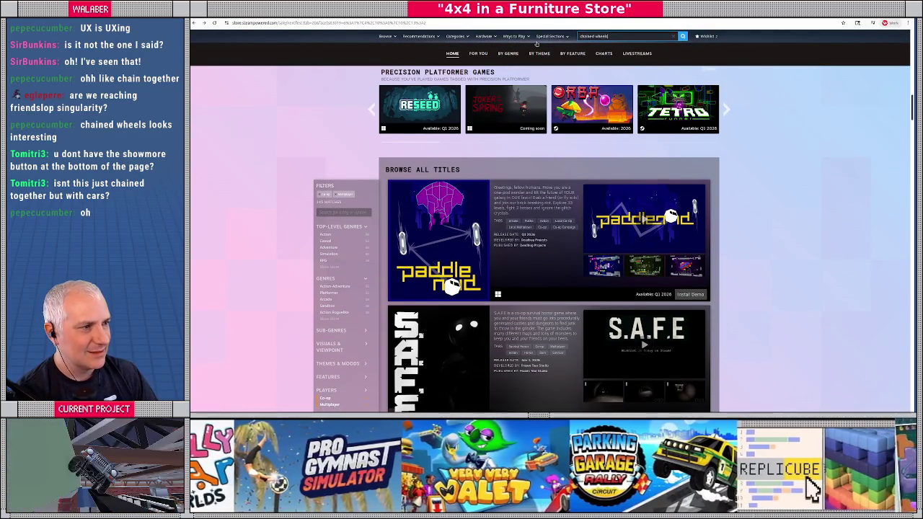
pyautogui.write('tow')
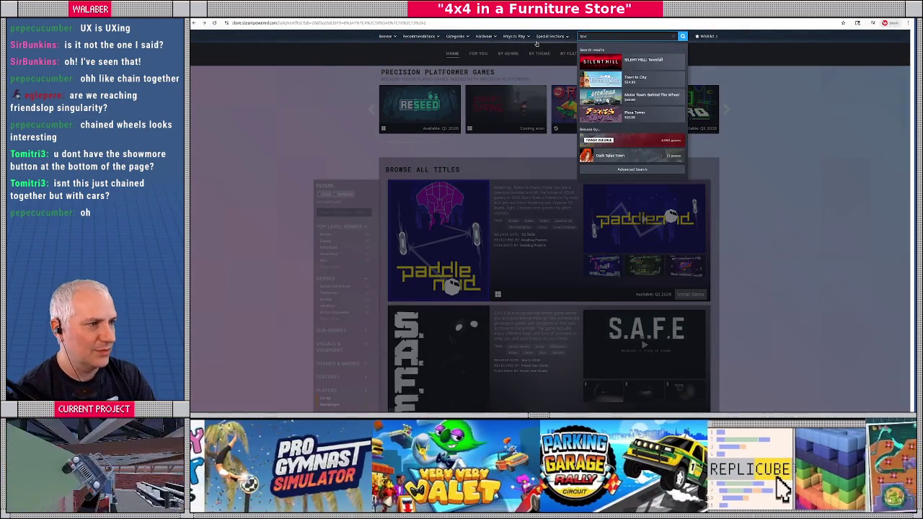
pyautogui.press('BackSpace')
pyautogui.write('cha')
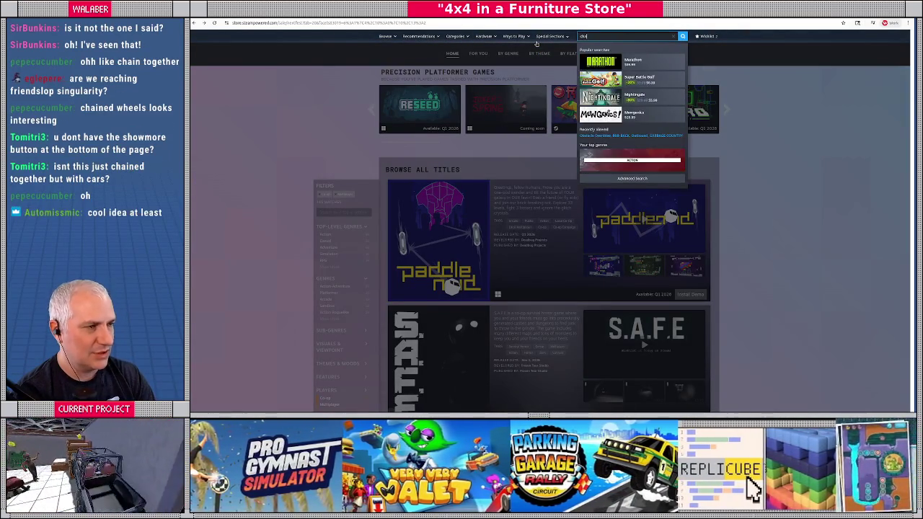
pyautogui.press('BackSpace')
pyautogui.press('BackSpace')
pyautogui.press('BackSpace')
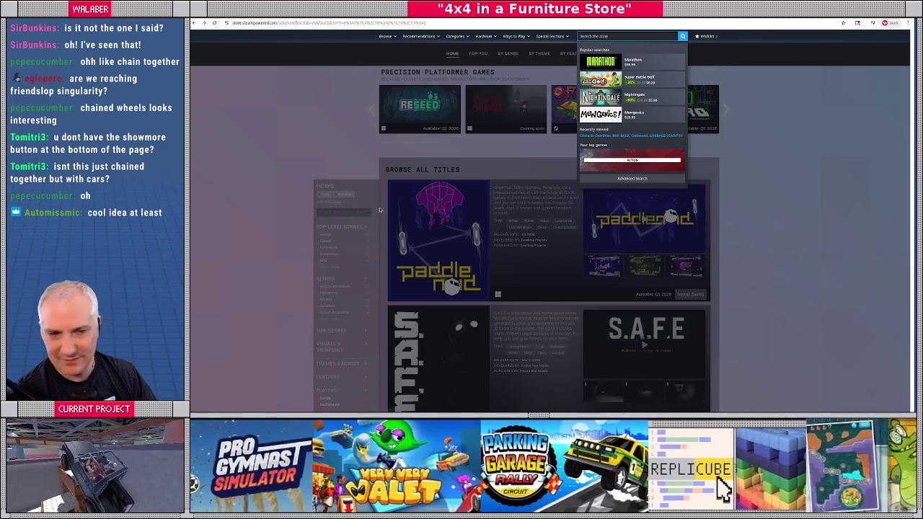
pyautogui.click(264, 189)
pyautogui.scroll(-3, 305, 256)
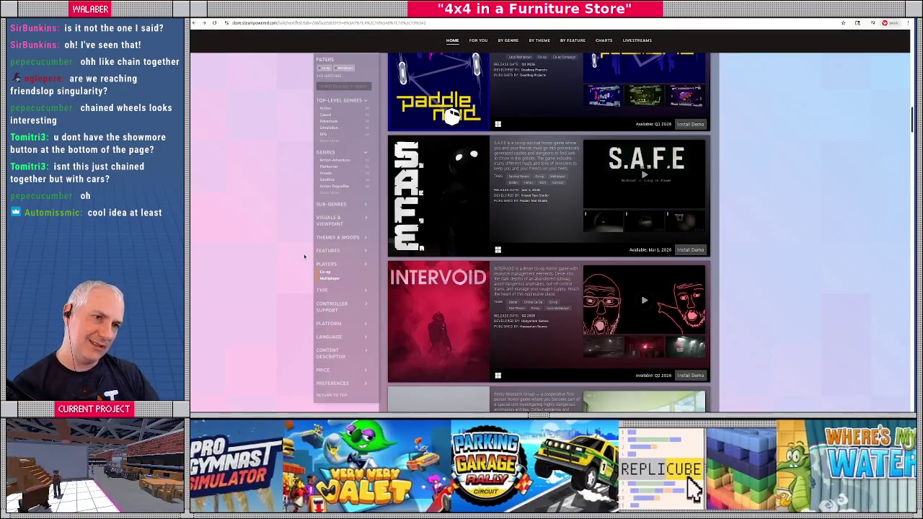
pyautogui.hotkey('alt', 'Left')
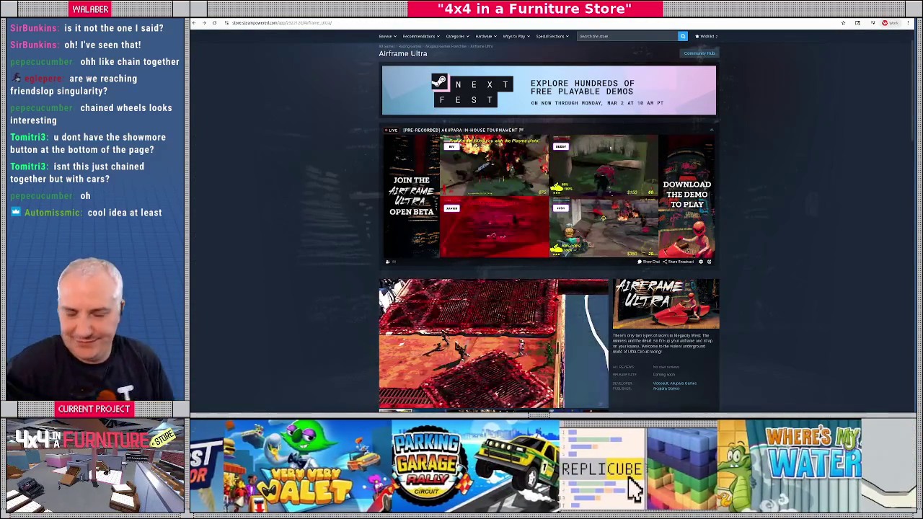
pyautogui.scroll(-2, 548, 216)
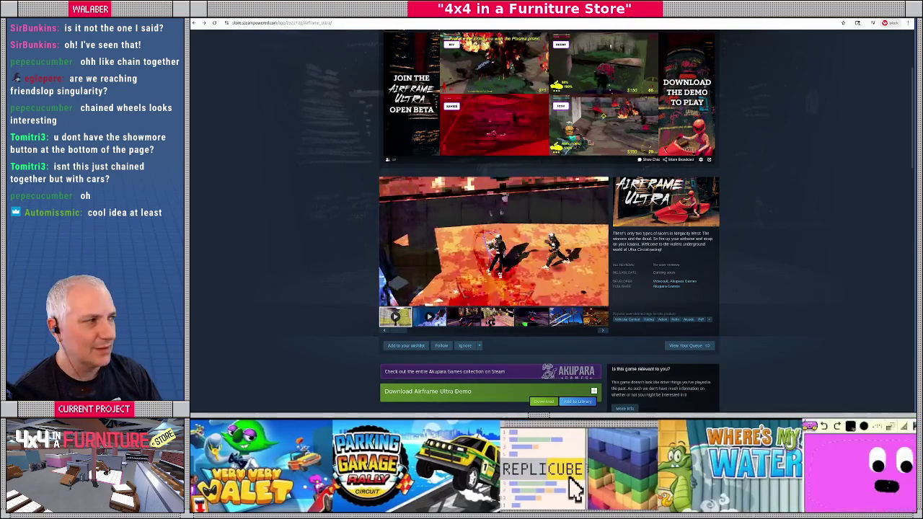
pyautogui.hotkey('alt', 'Tab')
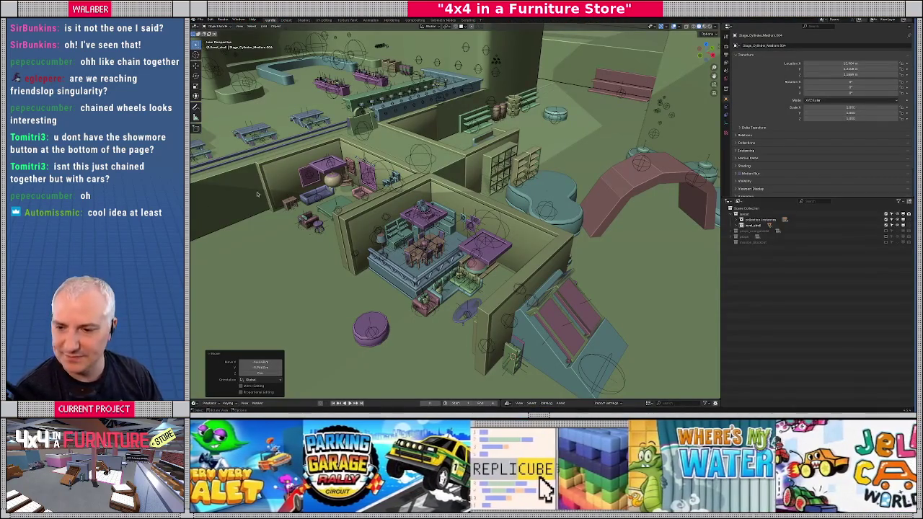
# From top view, drag the small round prop from mid-floor up near the top of the layout.
pyautogui.moveTo(396, 200)
pyautogui.mouseDown()
pyautogui.moveTo(517, 200)
pyautogui.moveTo(378, 226)
pyautogui.mouseUp()
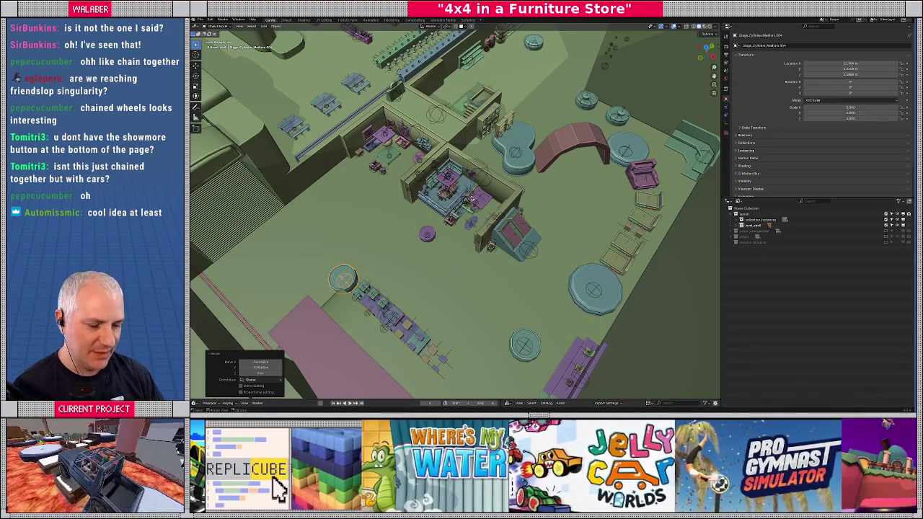
pyautogui.moveTo(424, 153); pyautogui.dragTo(454, 180)
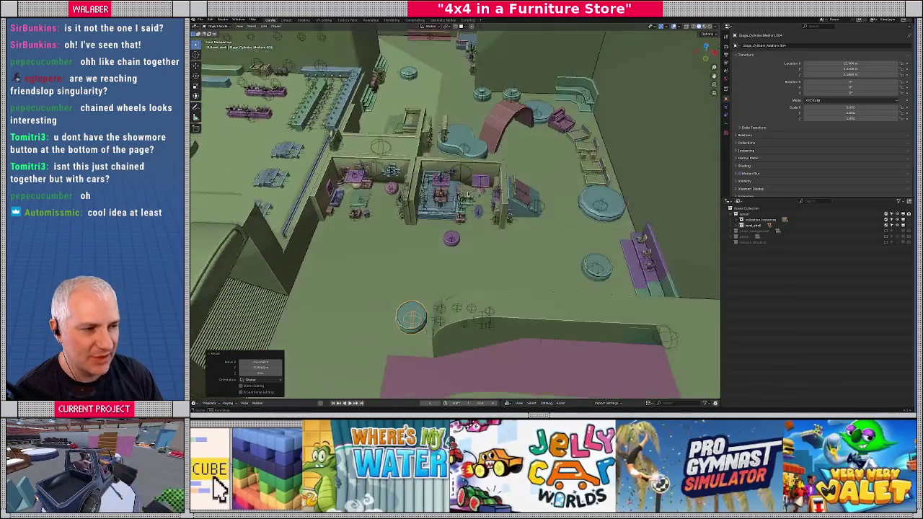
pyautogui.moveTo(470, 185); pyautogui.dragTo(475, 186)
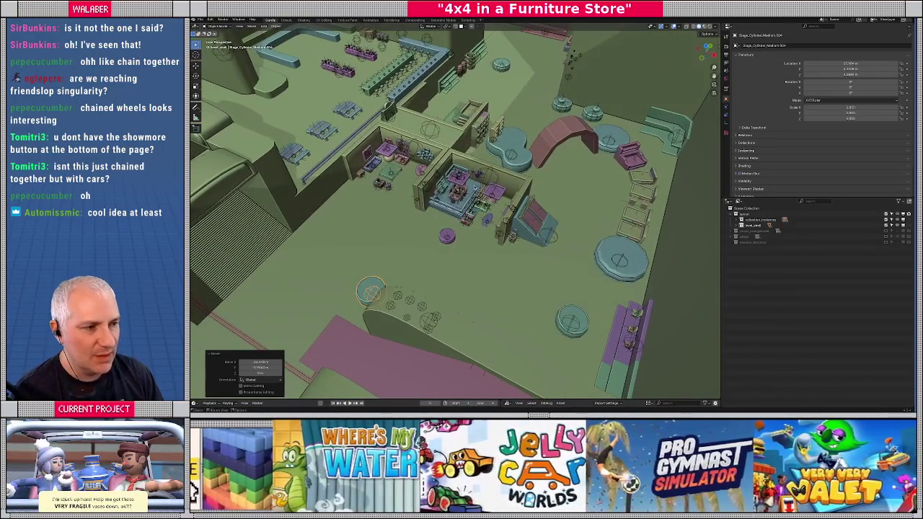
pyautogui.moveTo(460, 251); pyautogui.dragTo(452, 295)
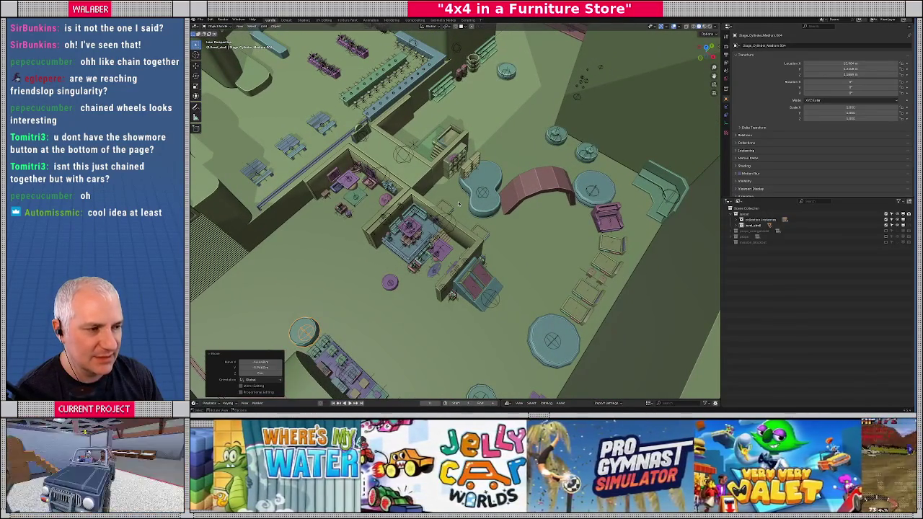
pyautogui.moveTo(458, 201); pyautogui.dragTo(479, 186)
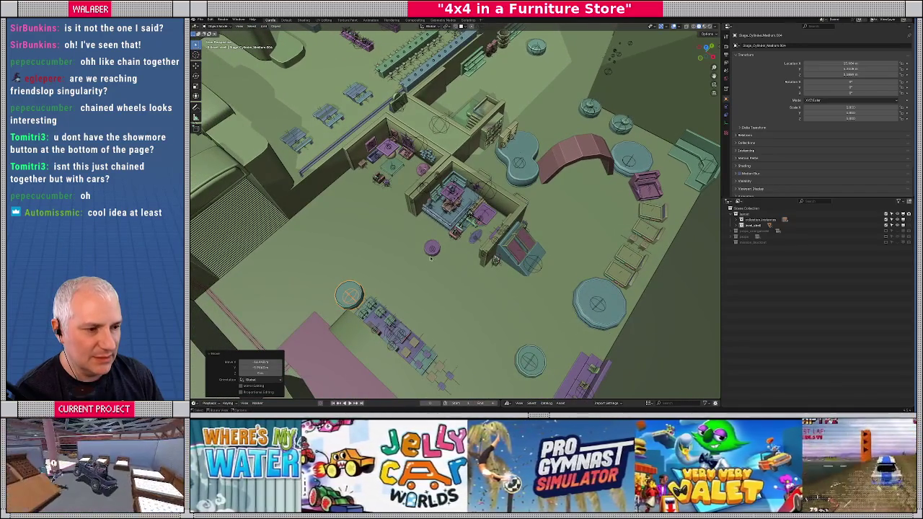
pyautogui.press('KP_7')
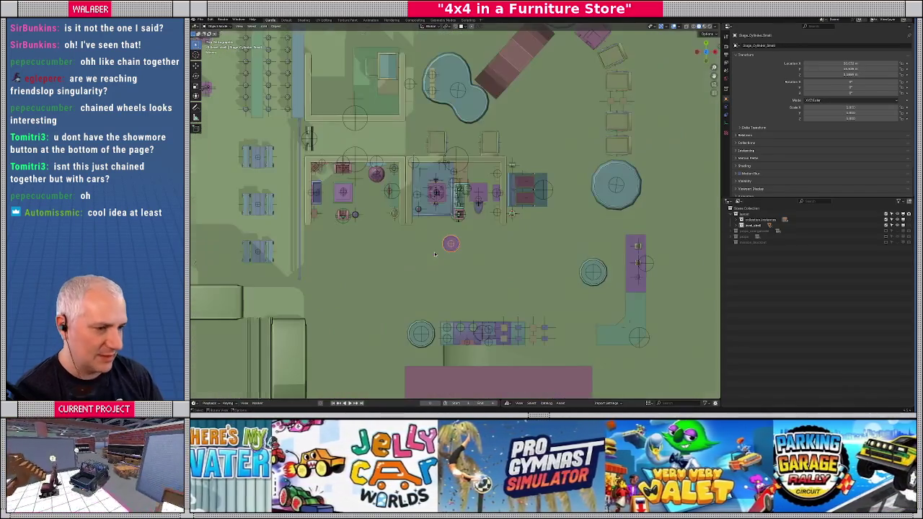
pyautogui.scroll(2, 434, 252)
pyautogui.moveTo(467, 247); pyautogui.dragTo(575, 100)
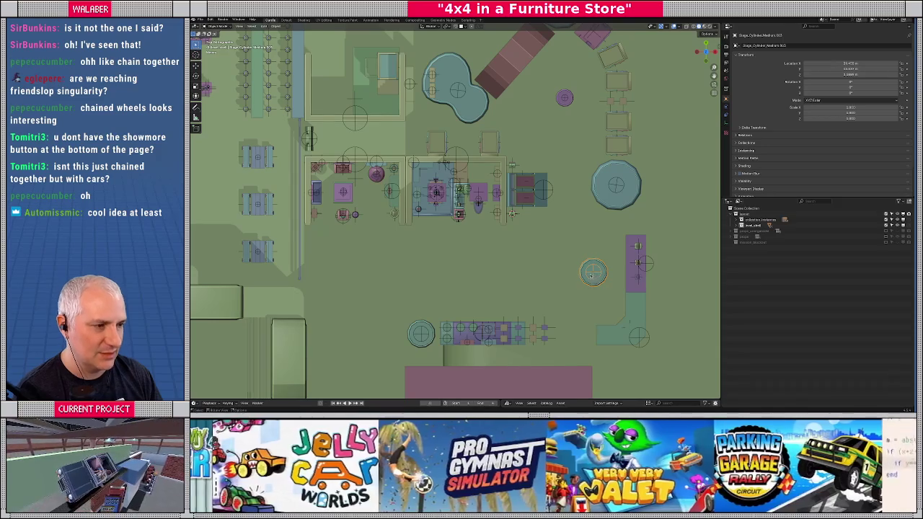
pyautogui.moveTo(512, 213)
pyautogui.mouseDown()
pyautogui.moveTo(551, 186)
pyautogui.moveTo(552, 207)
pyautogui.mouseUp()
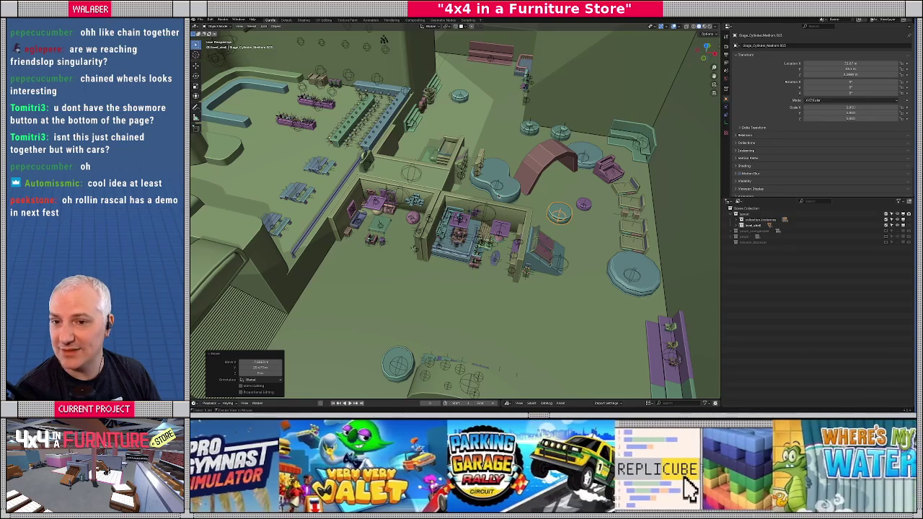
pyautogui.hotkey('alt', 'Tab')
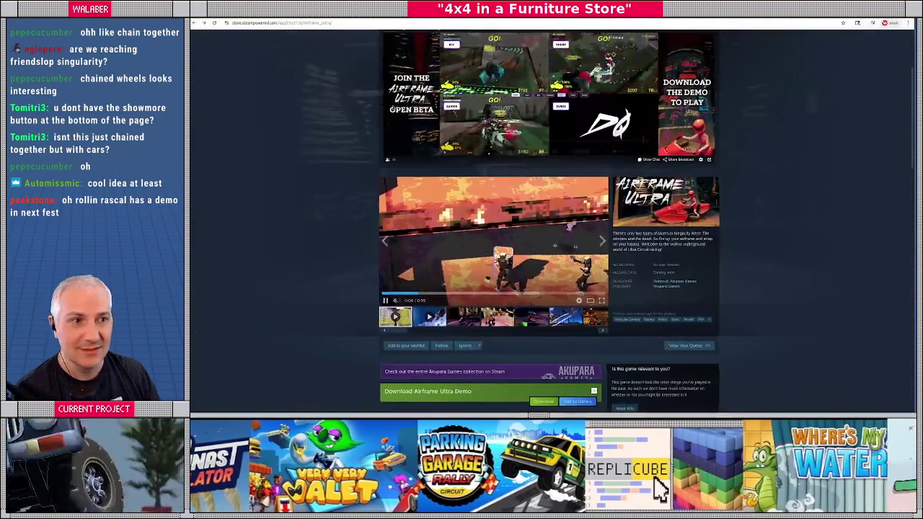
# Search for 'rollin rascal' and watch the Rollin' Rascal trailer full screen.
pyautogui.hotkey('ctrl', 't')
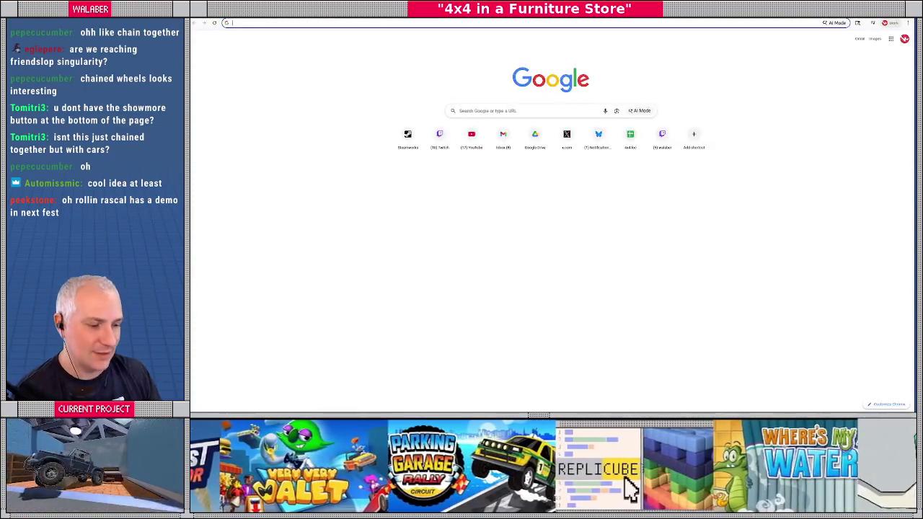
pyautogui.write('rollin rascal')
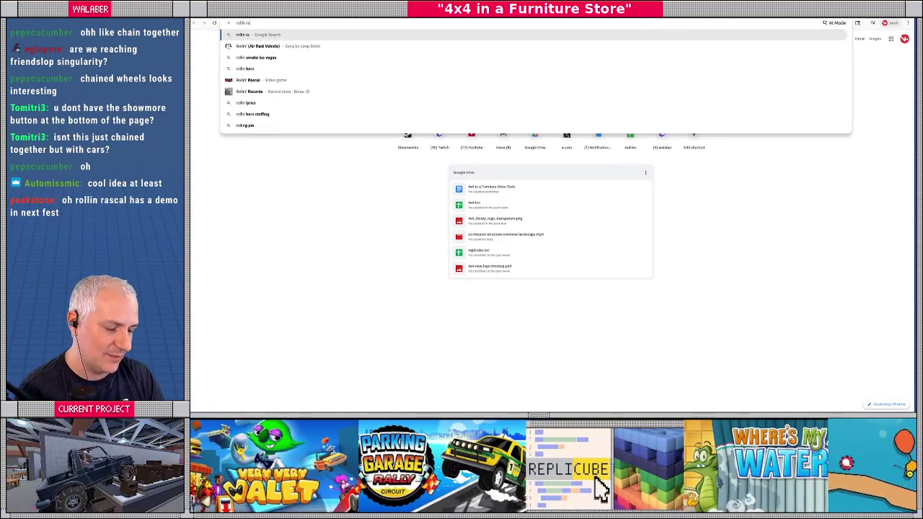
pyautogui.press('Return')
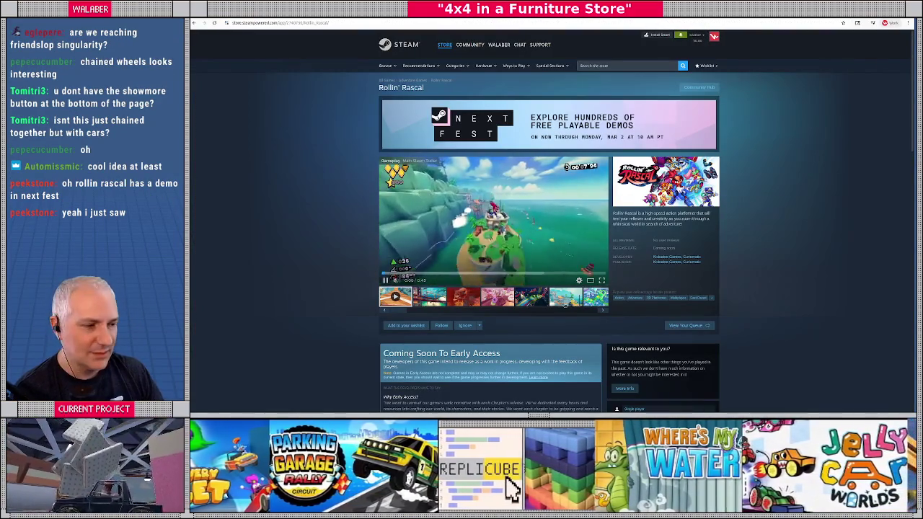
pyautogui.click(602, 280)
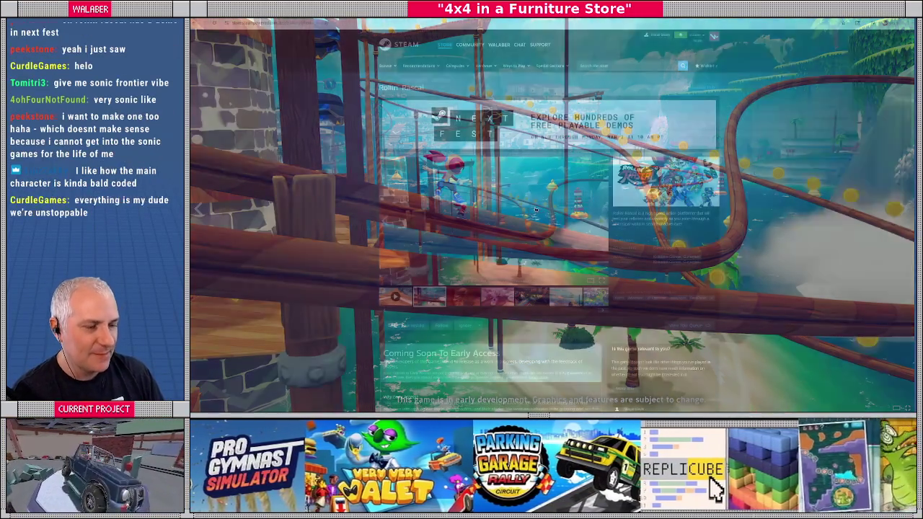
pyautogui.press('Escape')
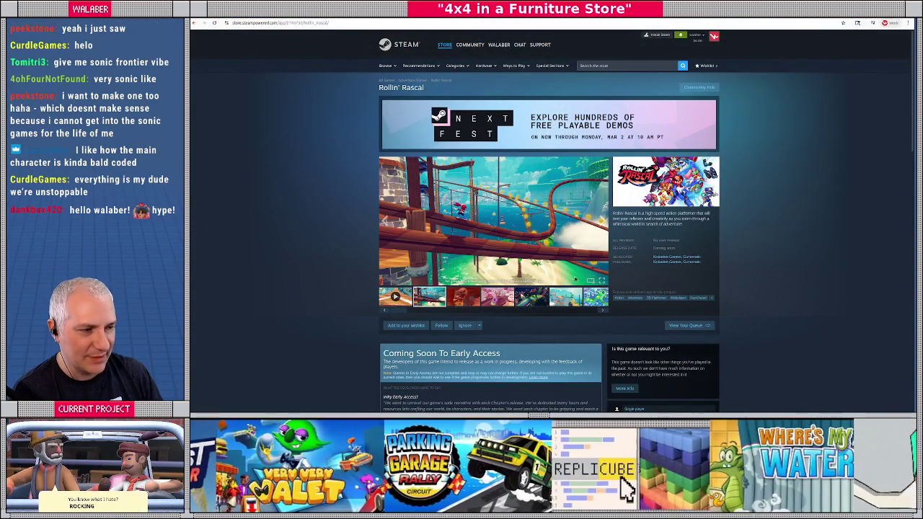
# Step through the Rollin' Rascal gallery screenshots, including the seaside and green track levels.
pyautogui.click(498, 297)
pyautogui.click(531, 297)
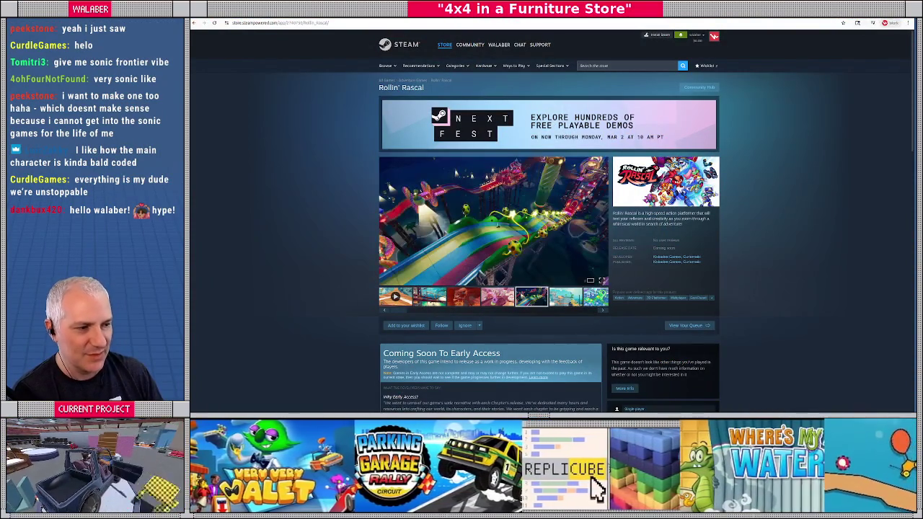
pyautogui.click(564, 294)
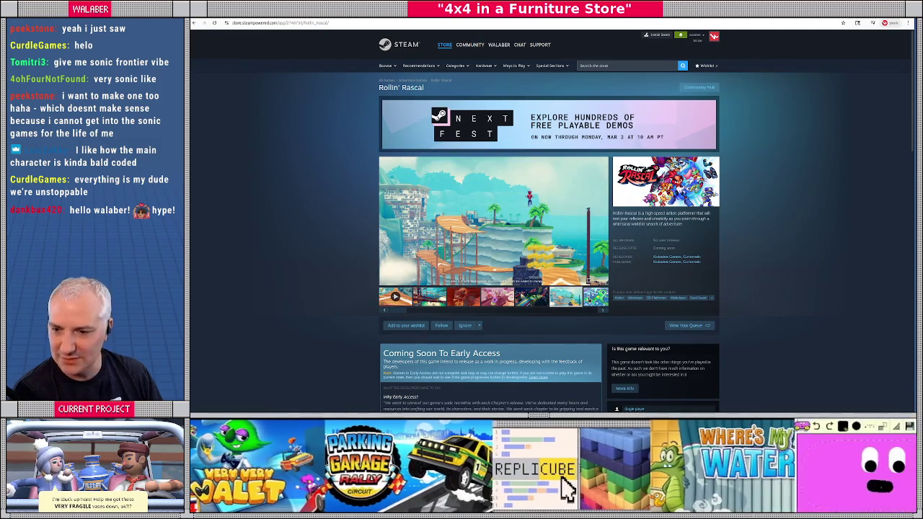
pyautogui.click(596, 298)
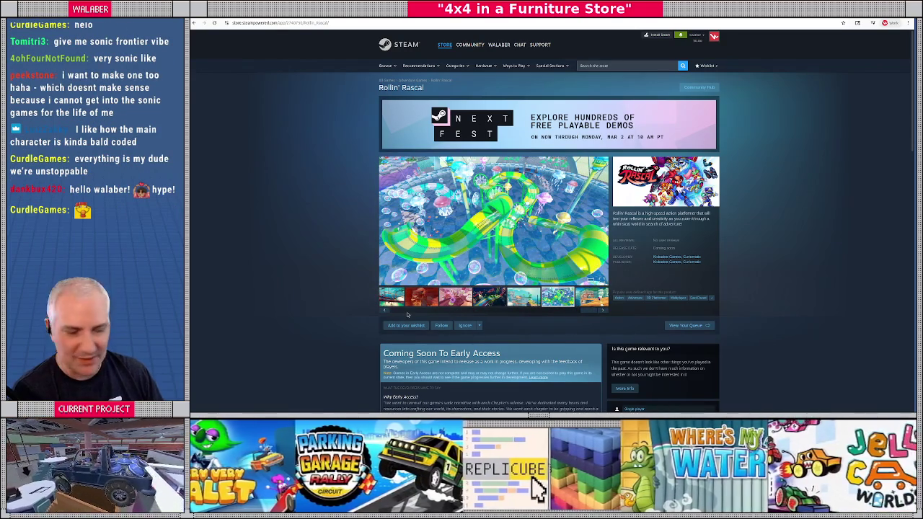
pyautogui.moveTo(513, 311); pyautogui.dragTo(422, 312)
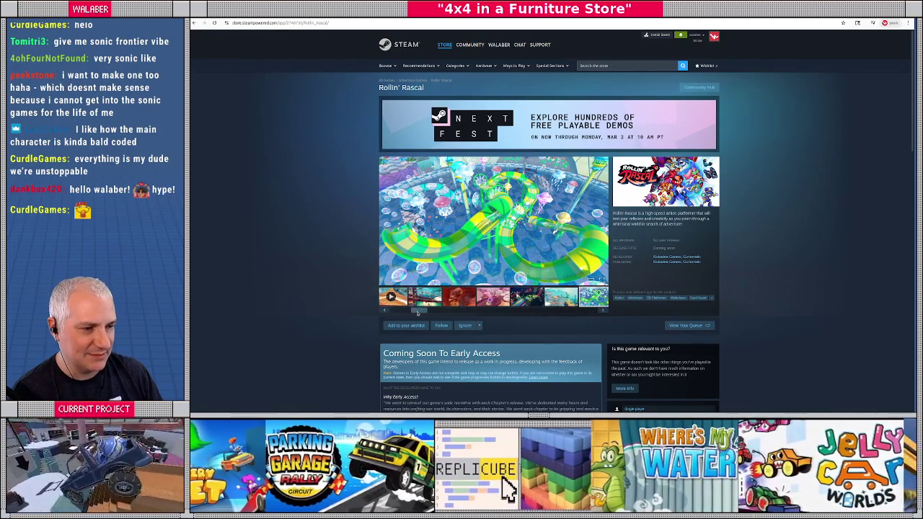
pyautogui.click(459, 298)
pyautogui.click(493, 298)
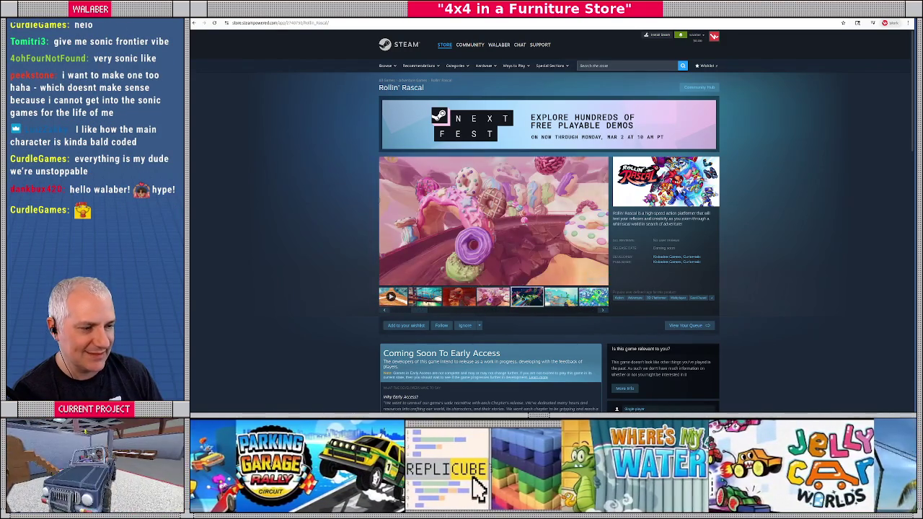
pyautogui.click(525, 298)
pyautogui.click(553, 298)
pyautogui.click(553, 298)
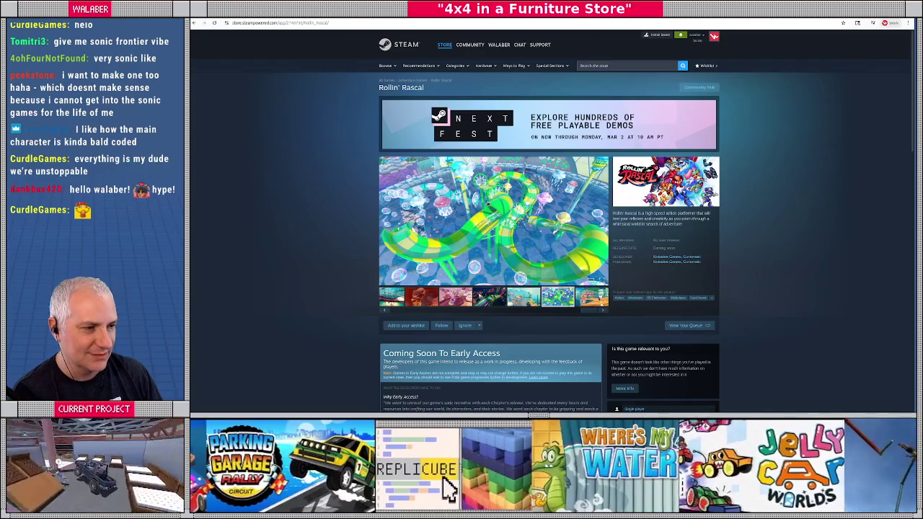
pyautogui.hotkey('alt', 'Tab')
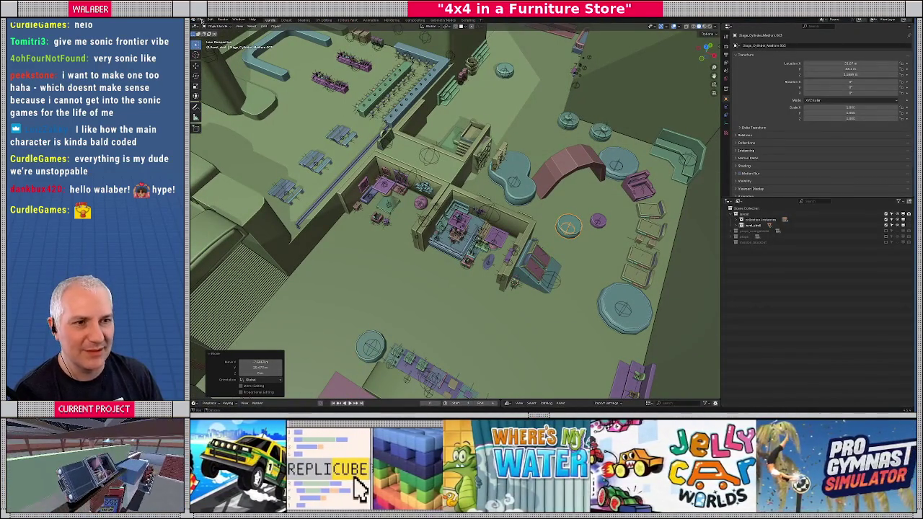
# Start a glTF 2.0 export, browse up into the models folder, then cancel the export window.
pyautogui.click(208, 20)
pyautogui.moveTo(219, 106)
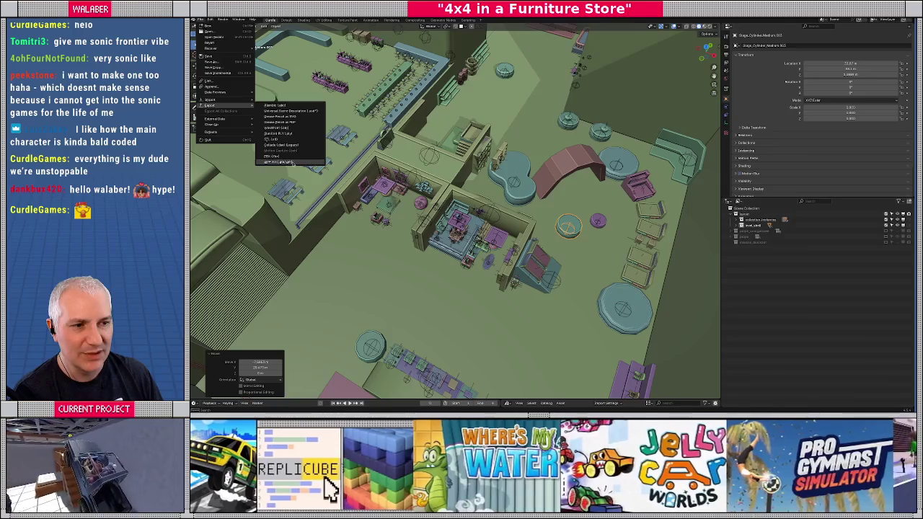
pyautogui.click(282, 162)
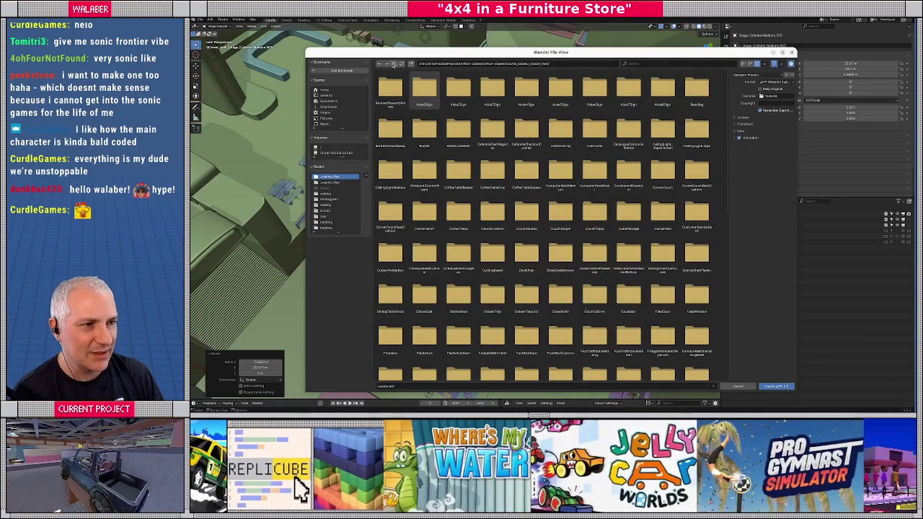
pyautogui.click(390, 64)
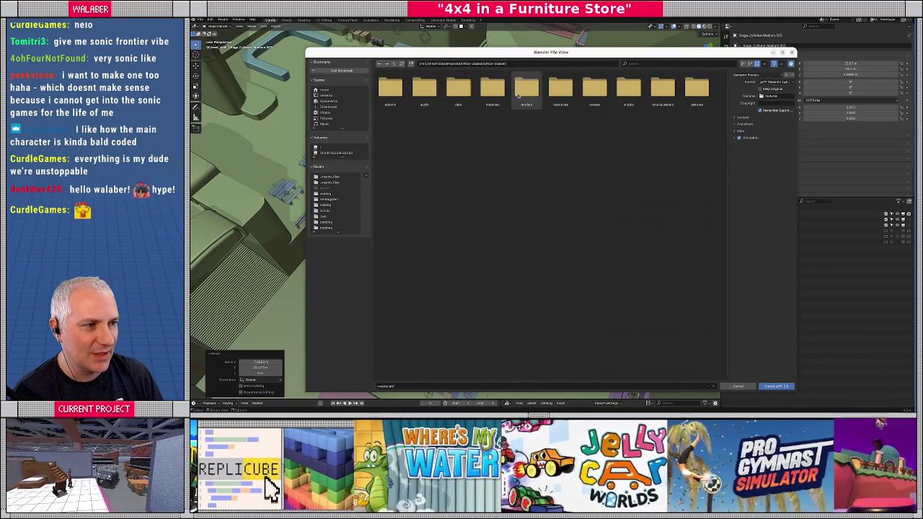
pyautogui.doubleClick(527, 88)
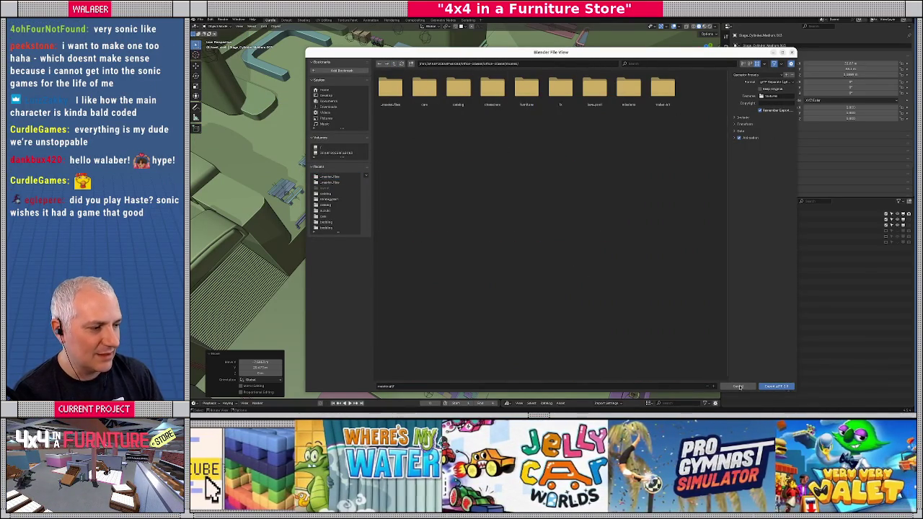
pyautogui.press('Escape')
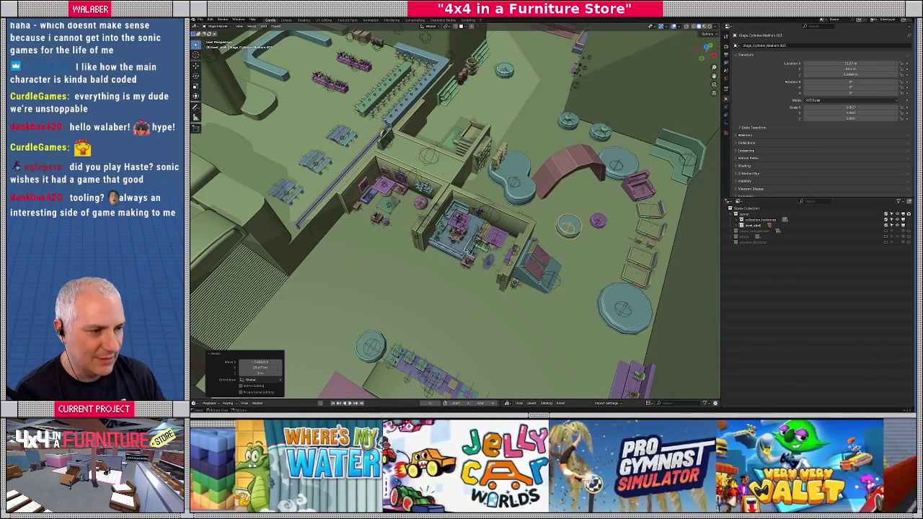
pyautogui.scroll(3, 456, 211)
pyautogui.scroll(-2, 456, 211)
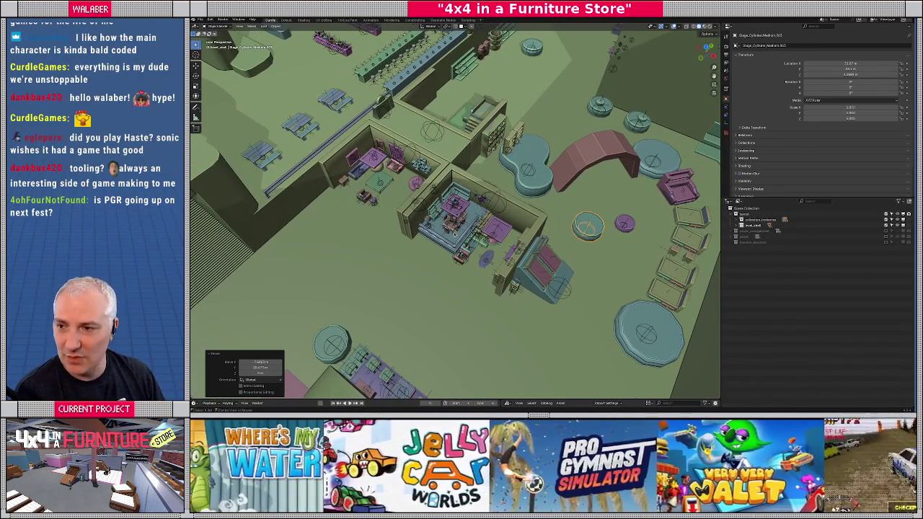
pyautogui.hotkey('alt', 'Tab')
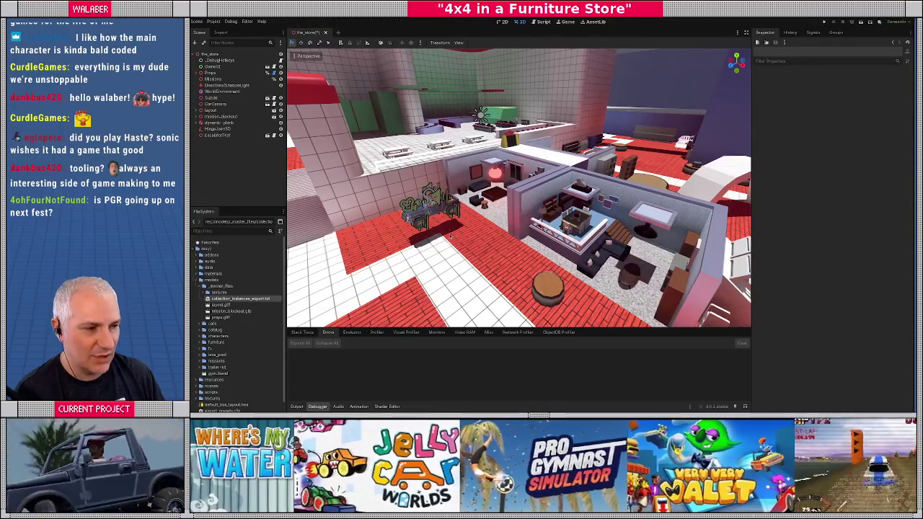
# Orbit the Godot viewport to view the furniture store layout from above.
pyautogui.moveTo(519, 188); pyautogui.dragTo(649, 201)
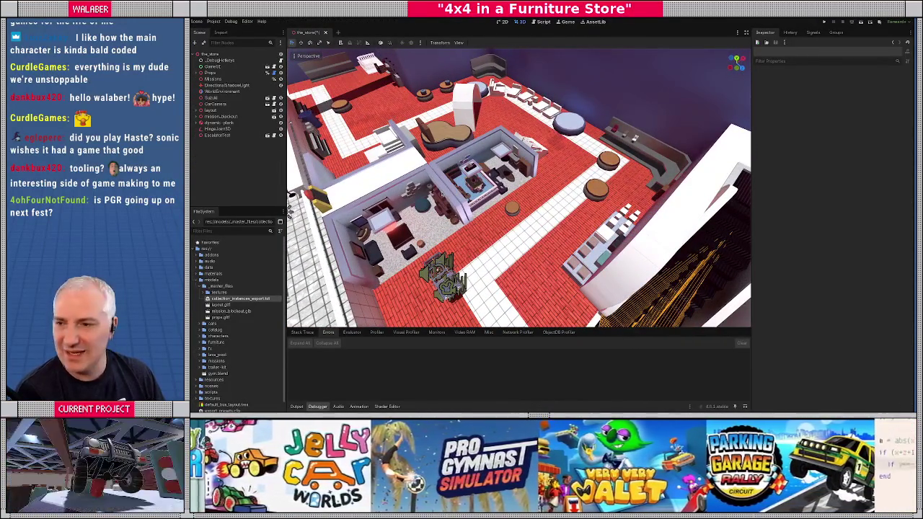
pyautogui.hotkey('alt', 'Tab')
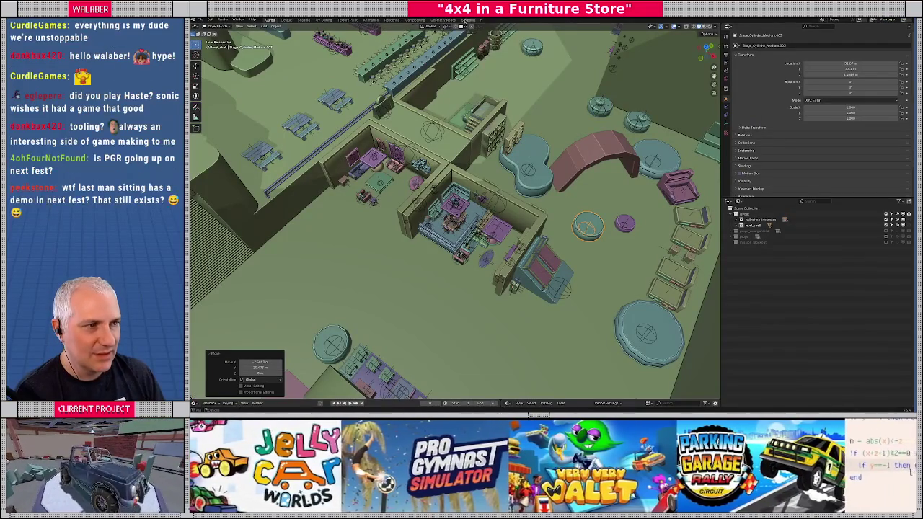
# Run the collection-instances export script from Blender's Scripting workspace.
pyautogui.click(468, 21)
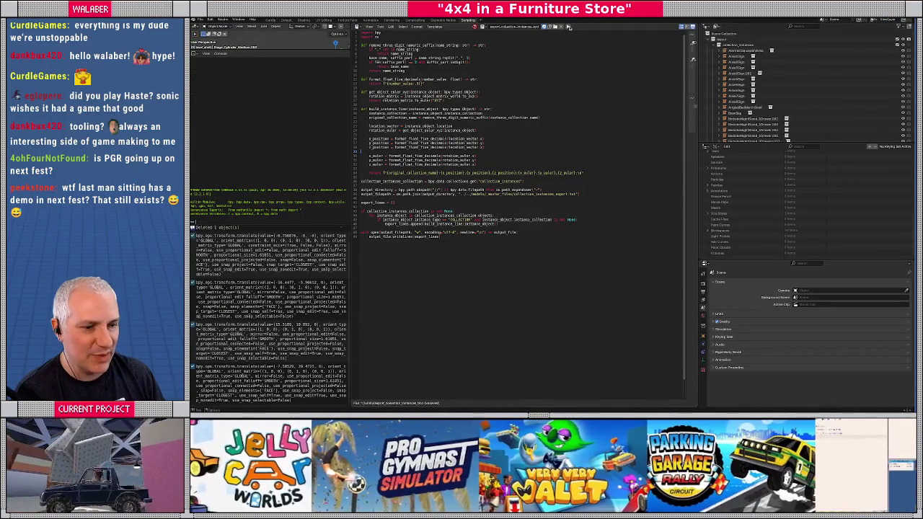
pyautogui.click(569, 27)
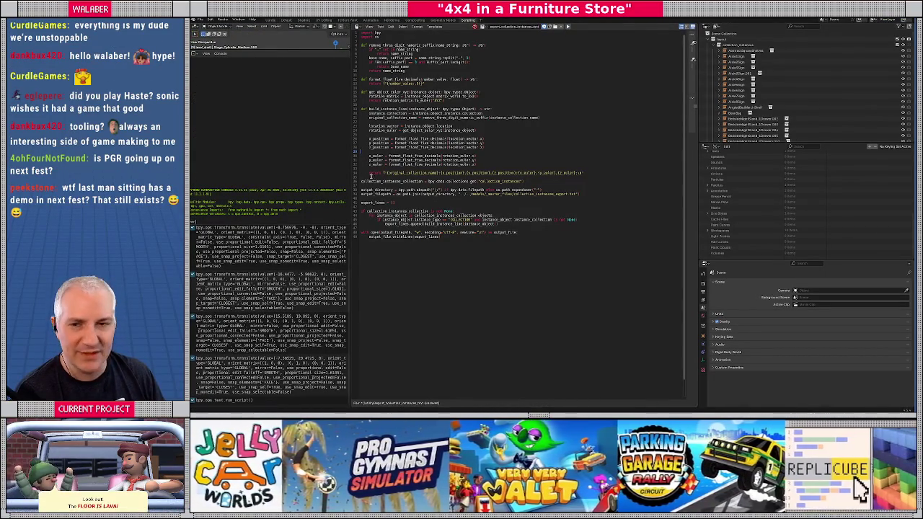
pyautogui.hotkey('alt', 'Tab')
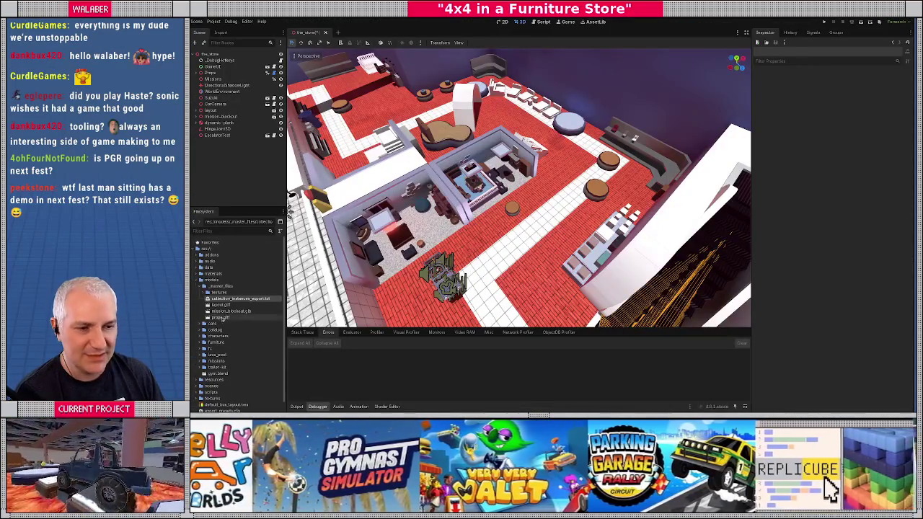
# Select the Props node, use Refresh Props, and fly over the rearranged furniture.
pyautogui.click(210, 72)
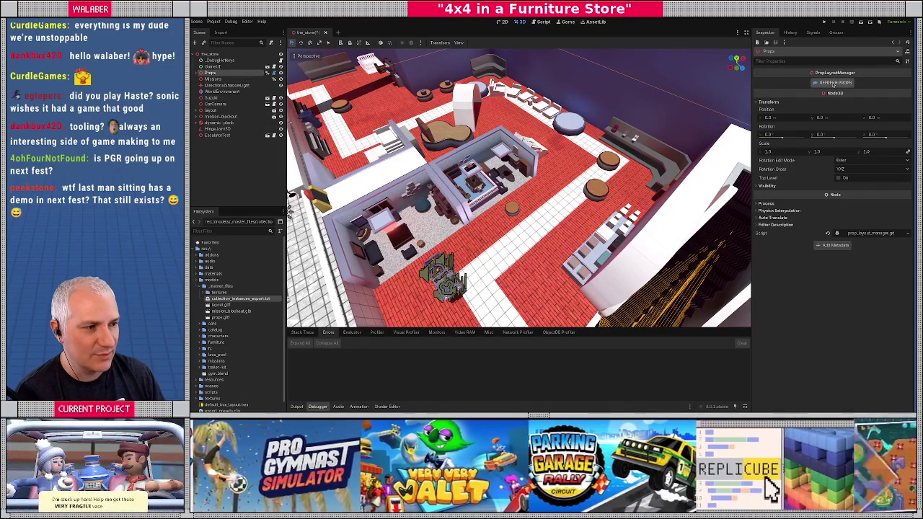
pyautogui.click(833, 83)
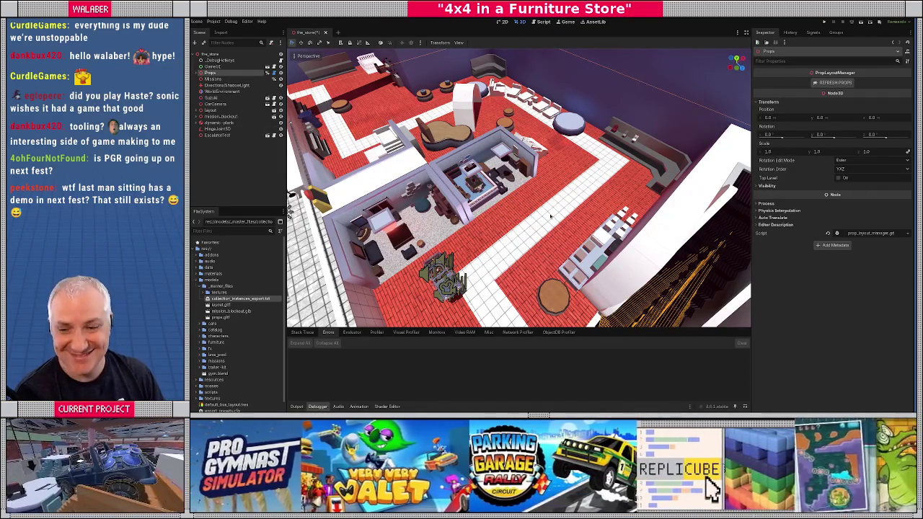
pyautogui.moveTo(546, 214); pyautogui.dragTo(473, 229)
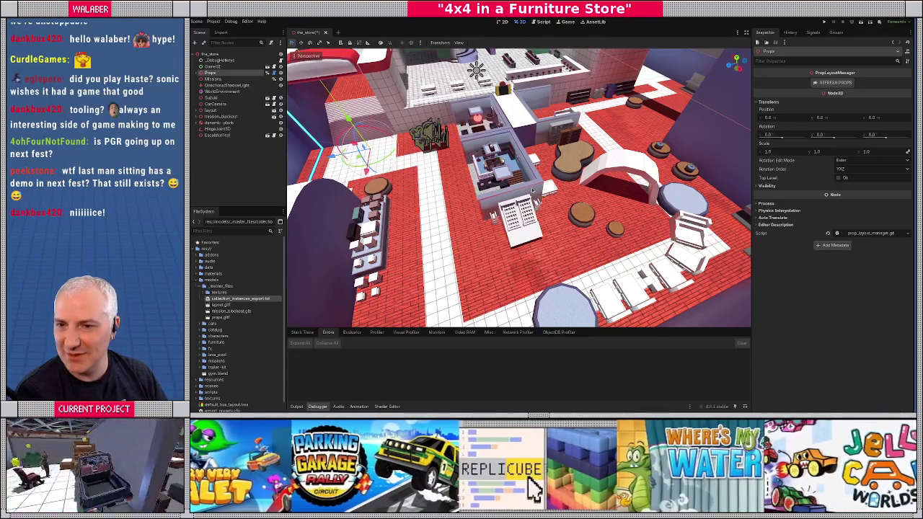
pyautogui.hotkey('alt', 'Tab')
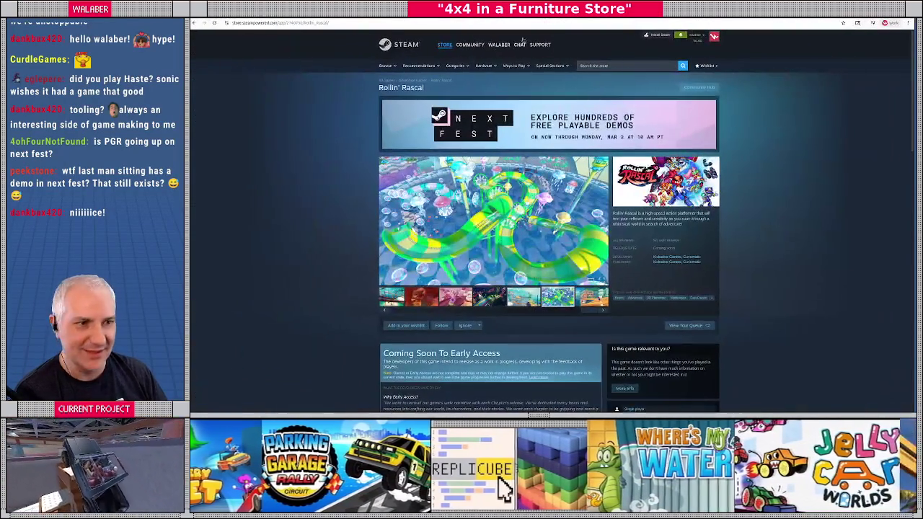
# Search 'last man sitting' and open its Steam store page.
pyautogui.hotkey('ctrl', 't')
pyautogui.write('l')
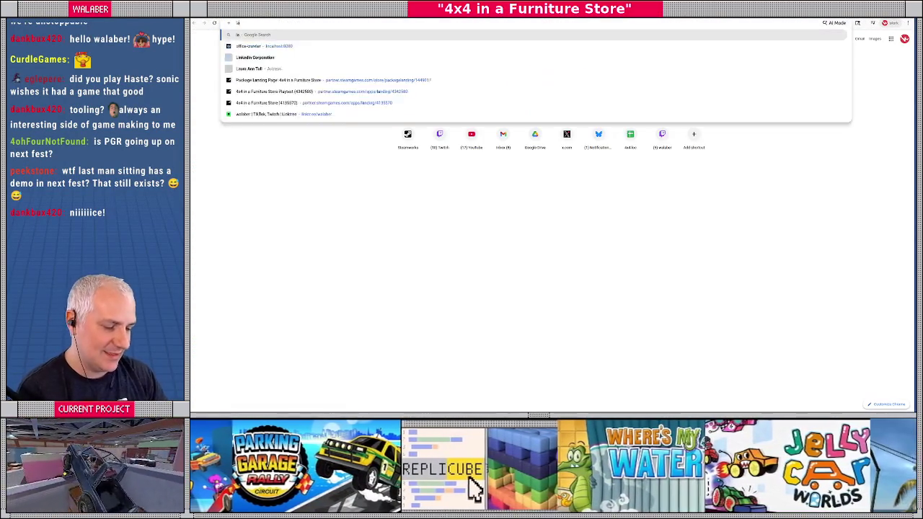
pyautogui.write('ast man sitting')
pyautogui.press('Return')
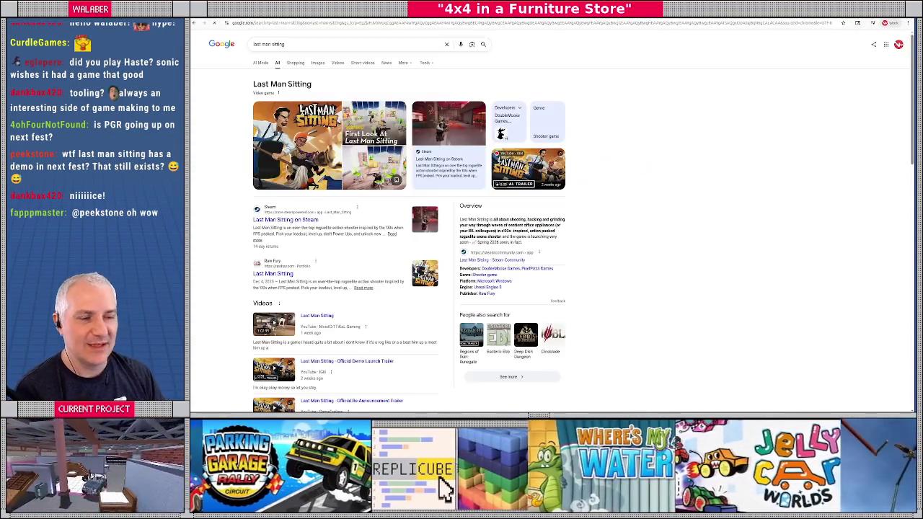
pyautogui.click(272, 220)
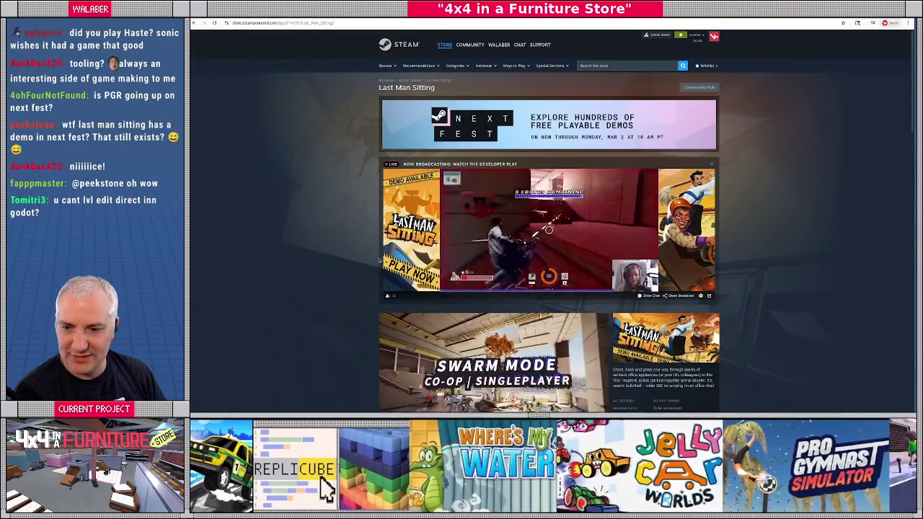
pyautogui.scroll(-2, 345, 283)
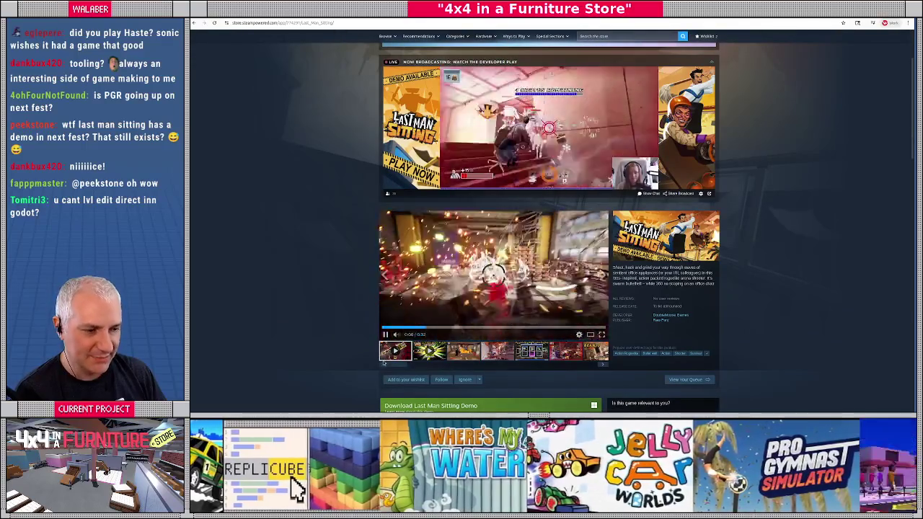
pyautogui.scroll(-1, 392, 225)
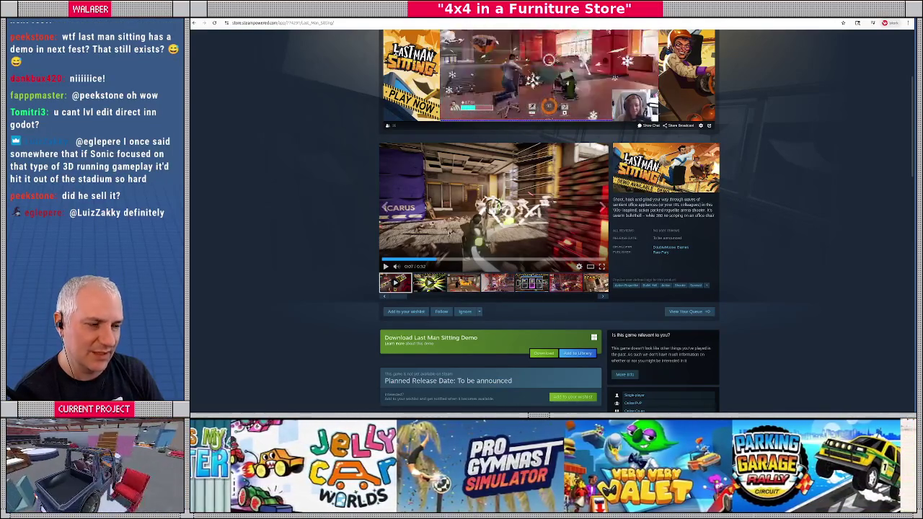
# Play and pause the Last Man Sitting trailer, then scroll to the demo download section.
pyautogui.click(386, 267)
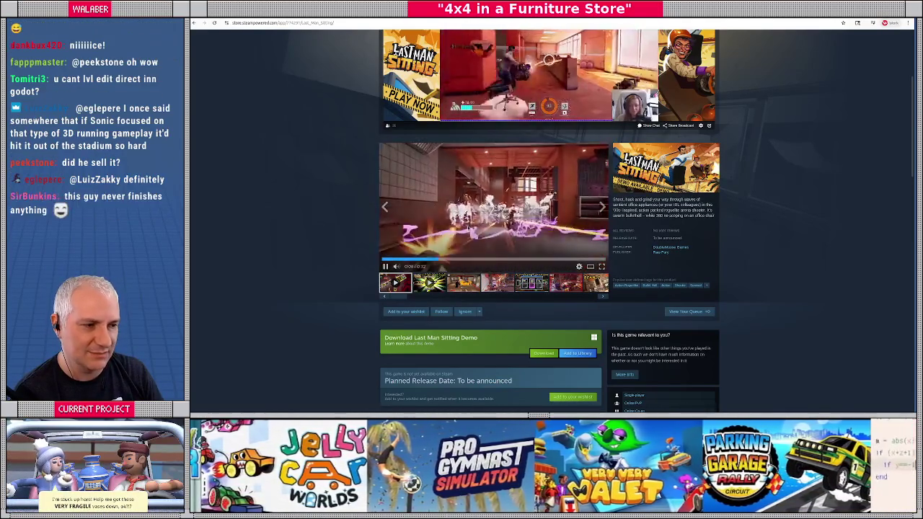
pyautogui.click(385, 266)
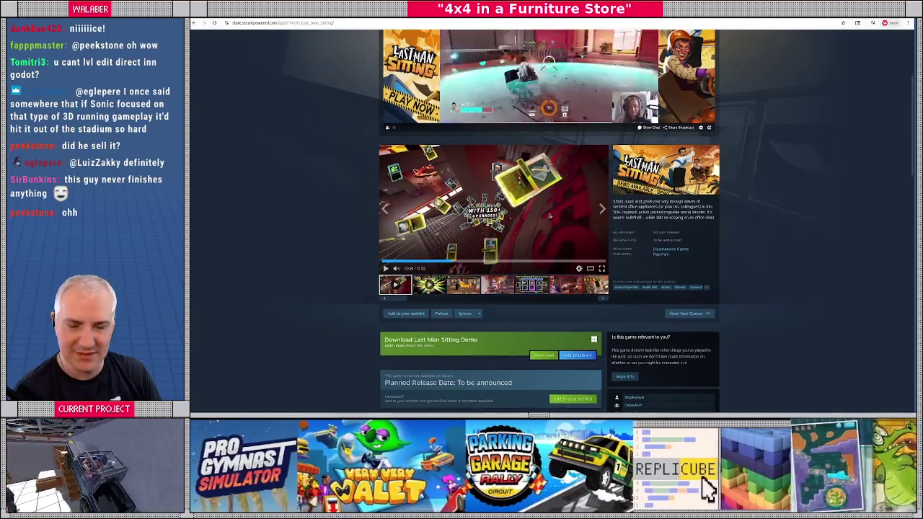
pyautogui.scroll(5, 550, 216)
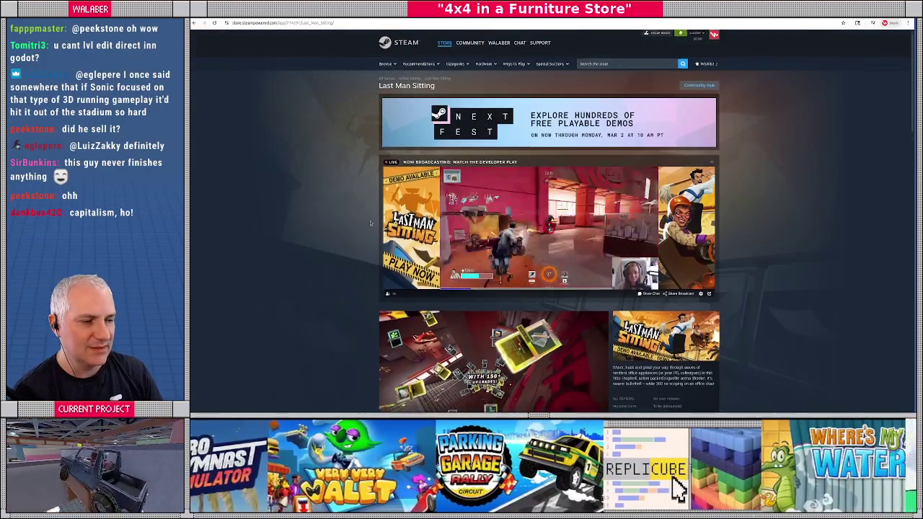
pyautogui.scroll(-3, 371, 222)
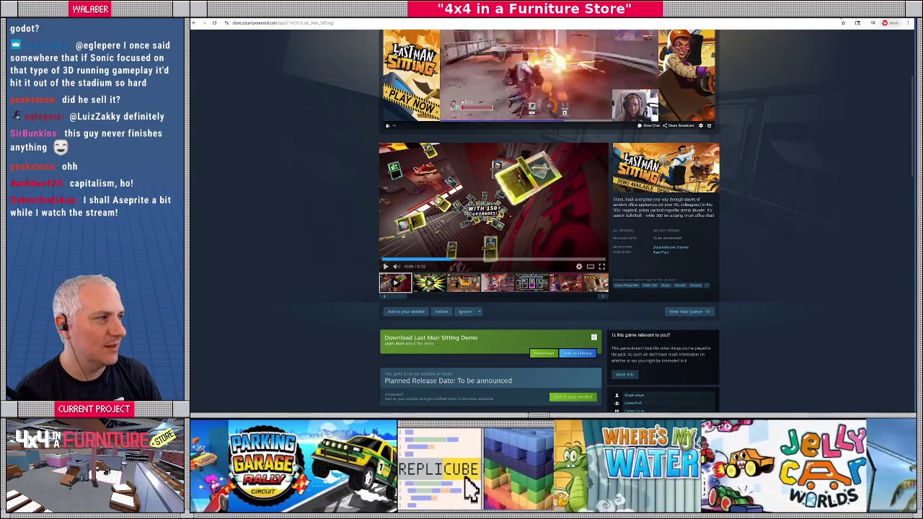
pyautogui.hotkey('alt', 'Tab')
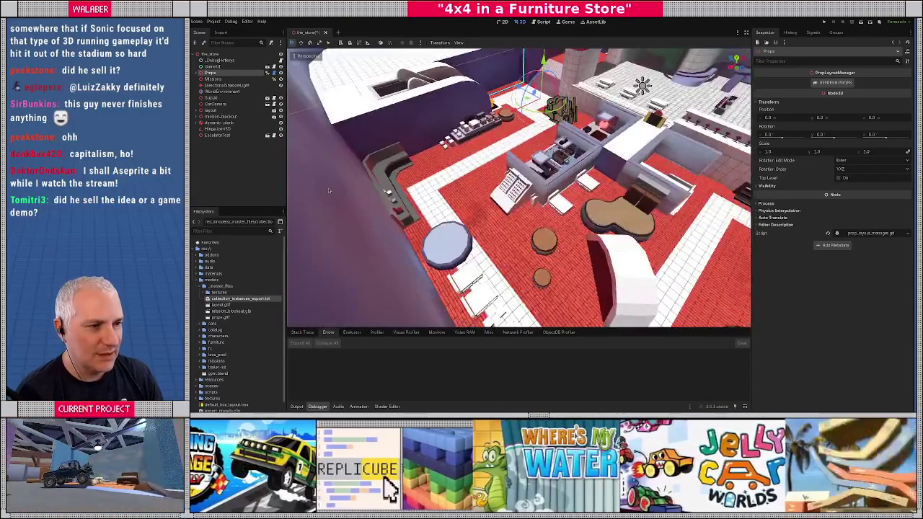
# Orbit around the store floor and select the BedsideNightStand to inspect its properties.
pyautogui.moveTo(329, 190); pyautogui.dragTo(387, 174)
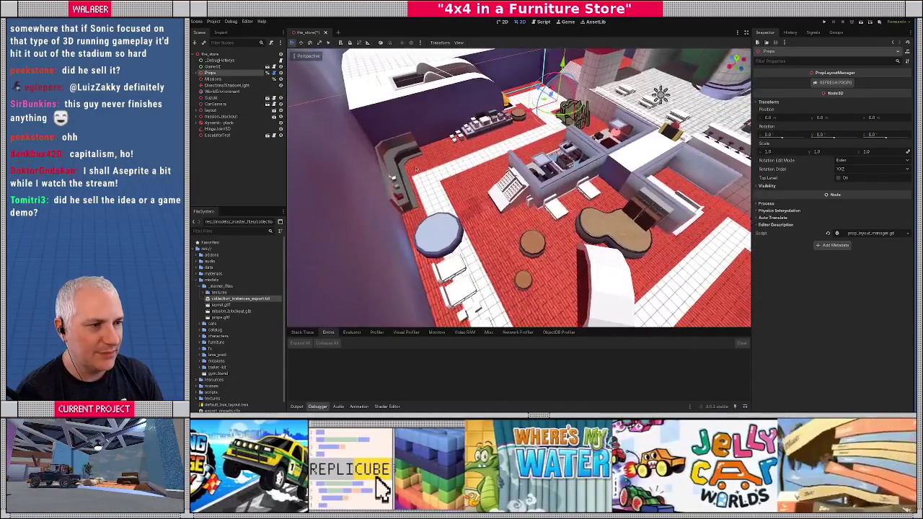
pyautogui.click(472, 122)
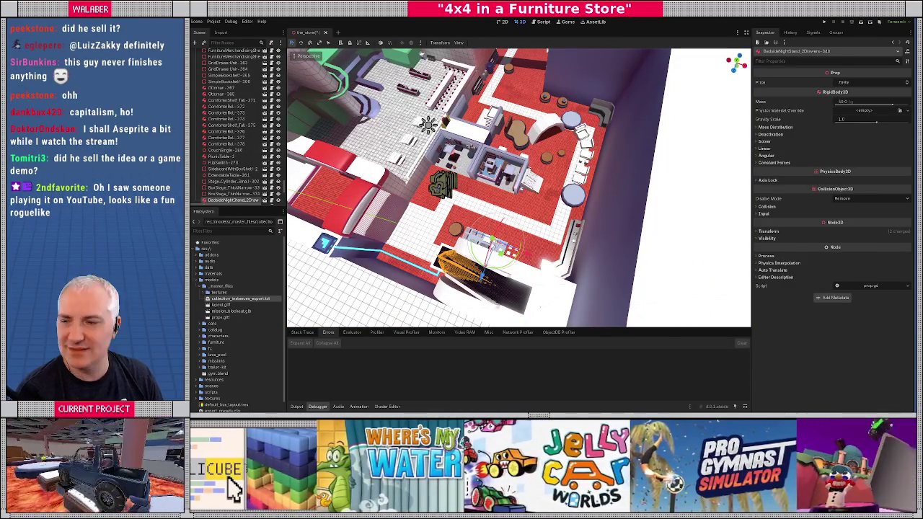
pyautogui.hotkey('alt', 'Tab')
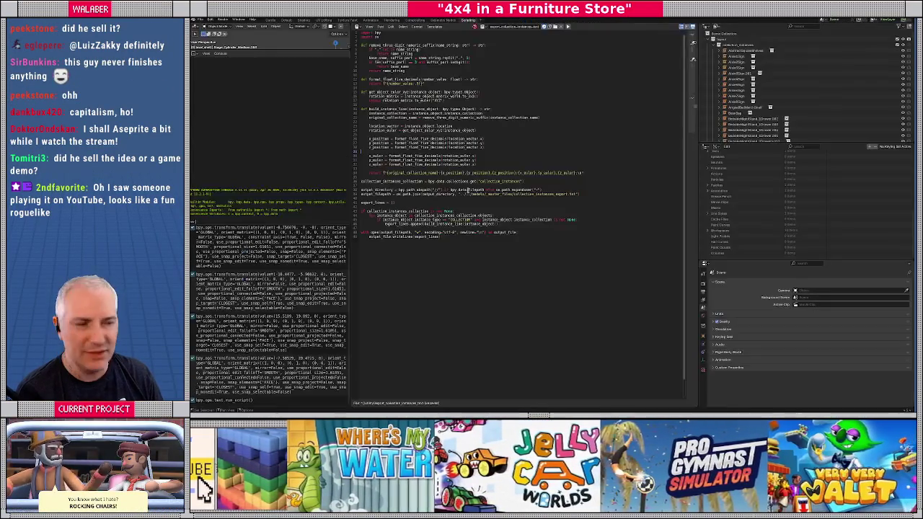
# Return to the Layout 3D view and enter Edit Mode on the LevelShell_Main-col mesh.
pyautogui.click(271, 20)
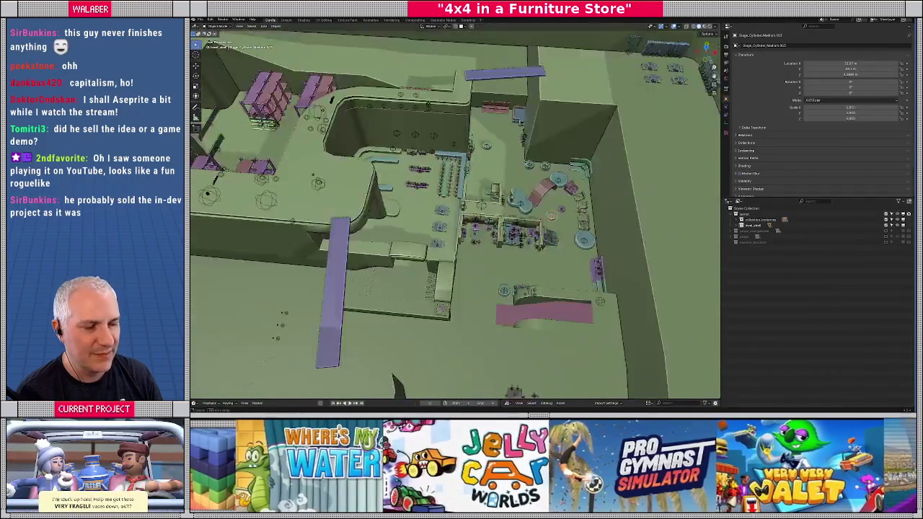
pyautogui.moveTo(519, 216); pyautogui.dragTo(556, 108)
pyautogui.click(545, 124)
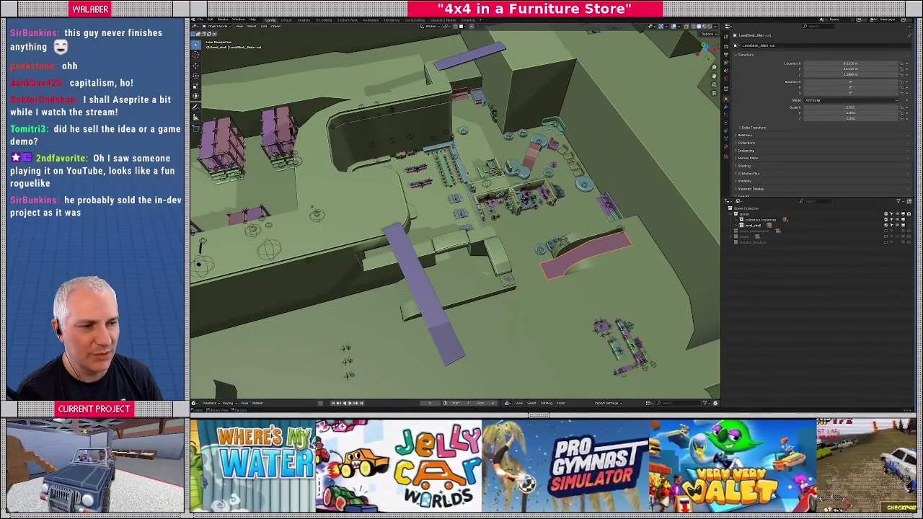
pyautogui.press('Tab')
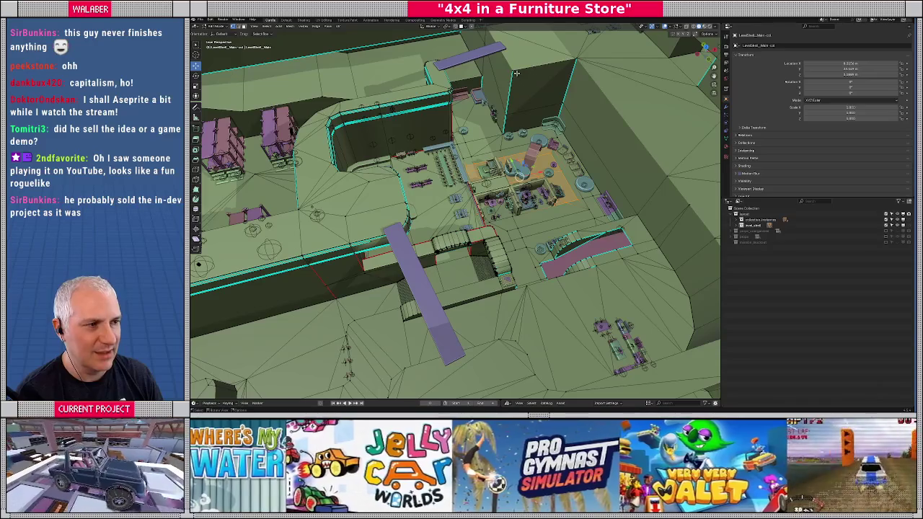
# Move a selected element of the shell mesh to a new position, then exit Edit Mode.
pyautogui.click(509, 90)
pyautogui.click(497, 136)
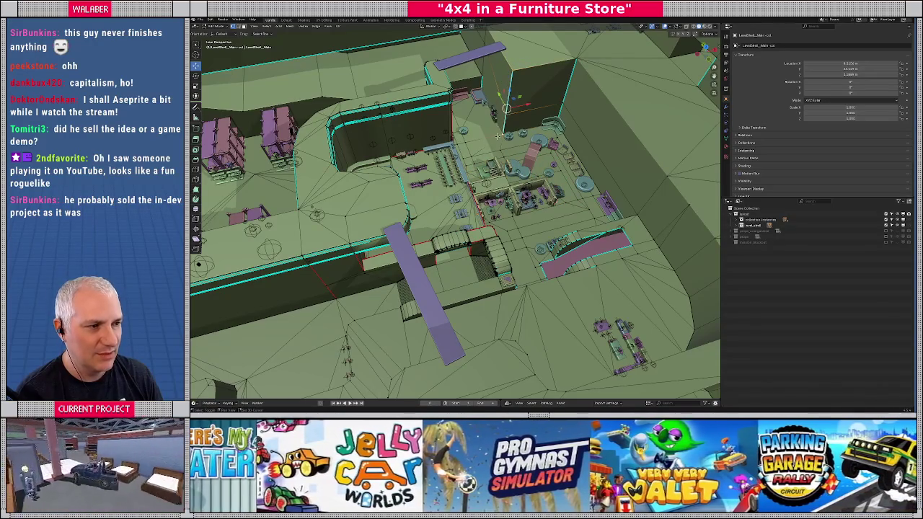
pyautogui.press('g')
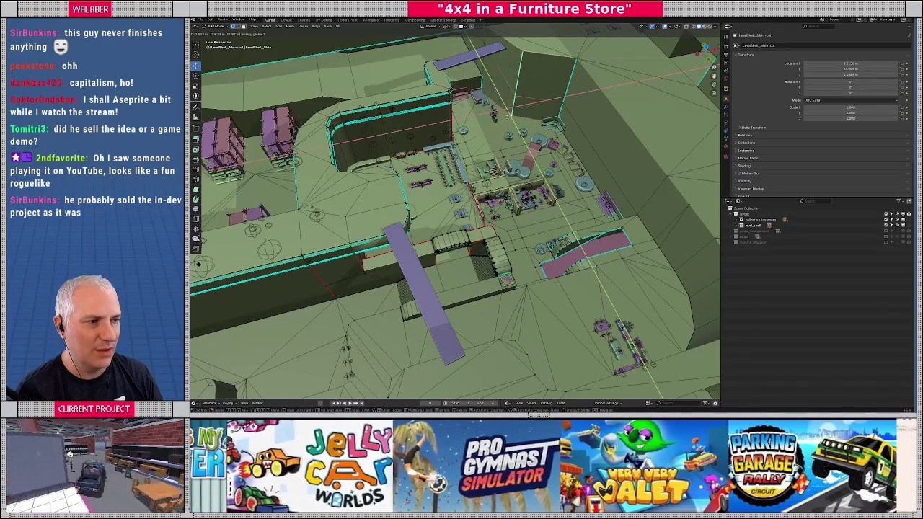
pyautogui.click(508, 128)
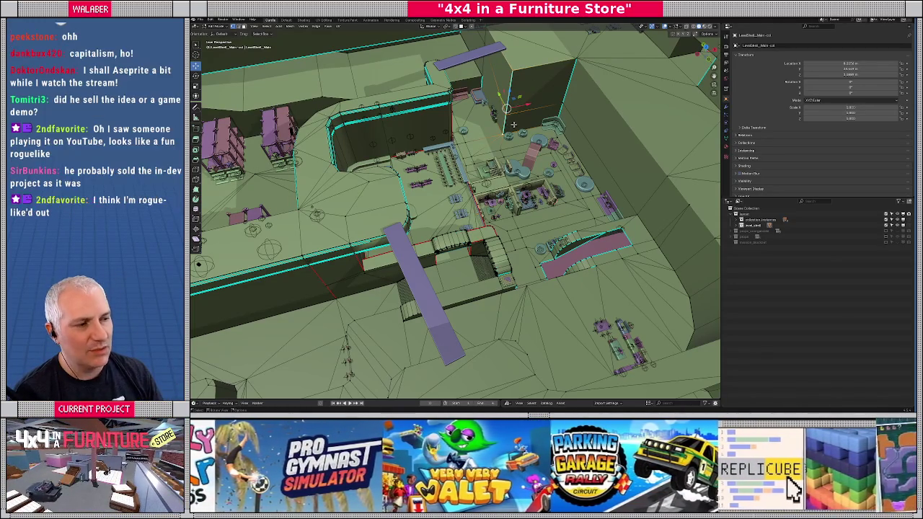
pyautogui.press('Tab')
pyautogui.scroll(5, 505, 128)
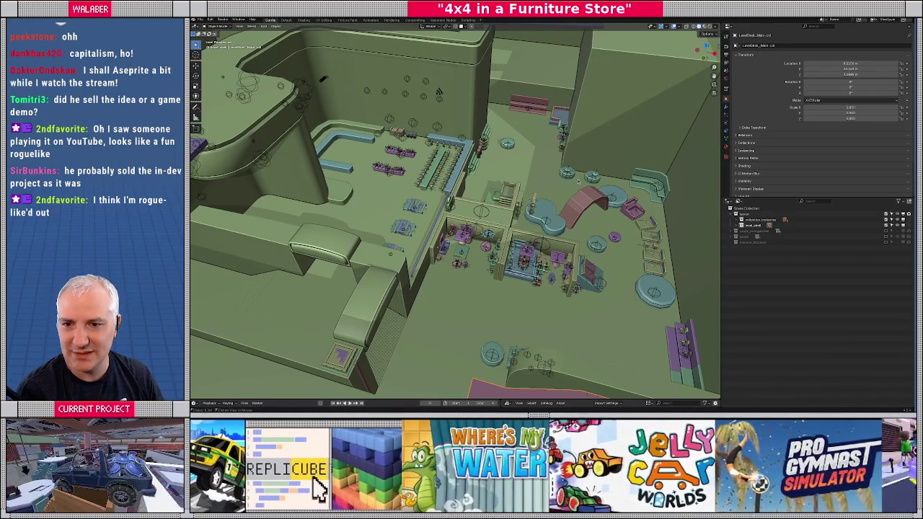
# Switch from Blender back to the browser's Last Man Sitting Steam page.
pyautogui.hotkey('alt', 'Tab')
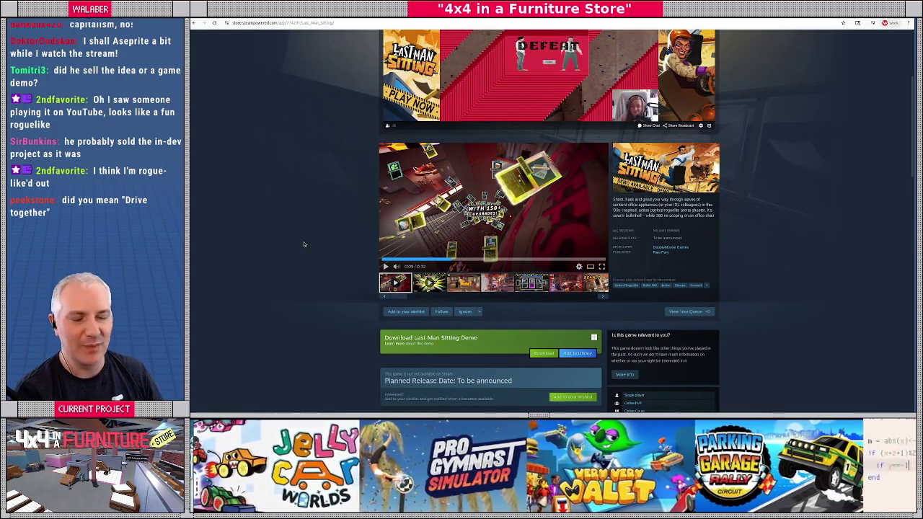
# Open a fresh browser tab for the Drive Together search.
pyautogui.moveTo(560, 182)
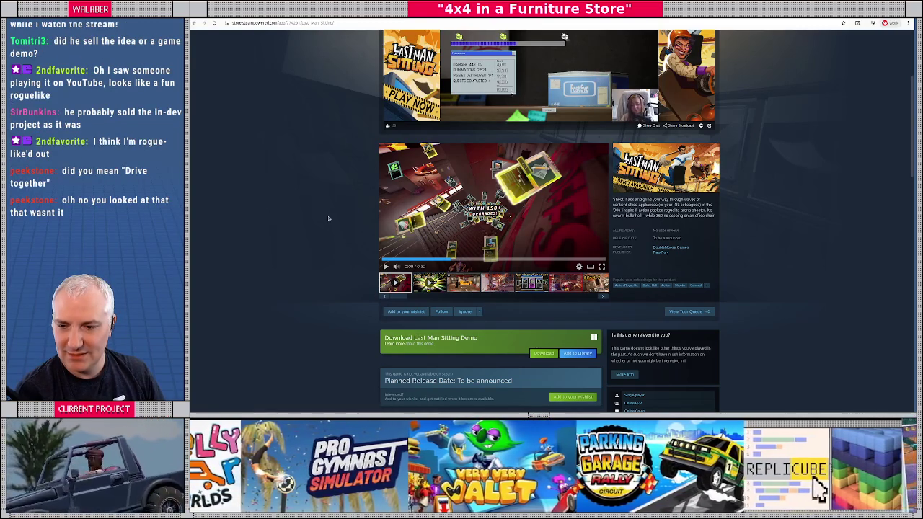
pyautogui.hotkey('ctrl', 't')
# Open Drive Together's Steam page, pause its trailer, then type 'friendslop drive steam' in a new tab.
pyautogui.write('drive toether steam')
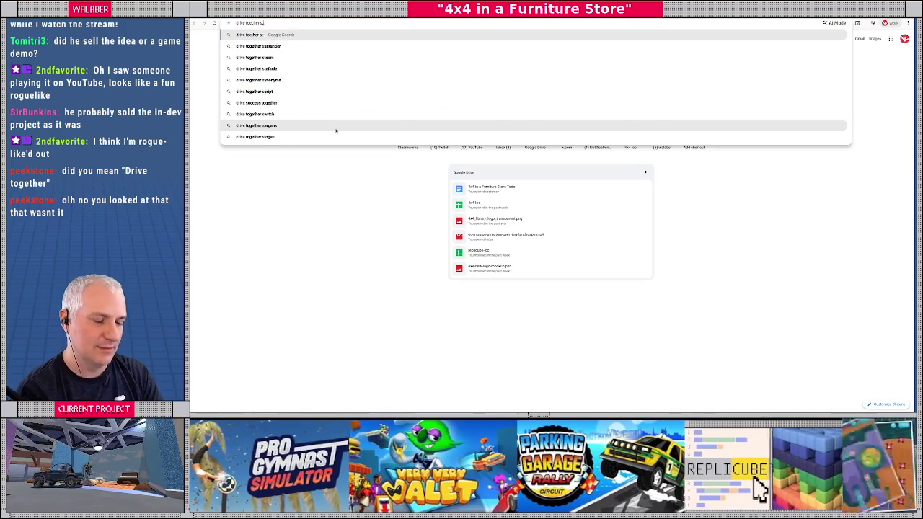
pyautogui.press('Return')
pyautogui.click(313, 116)
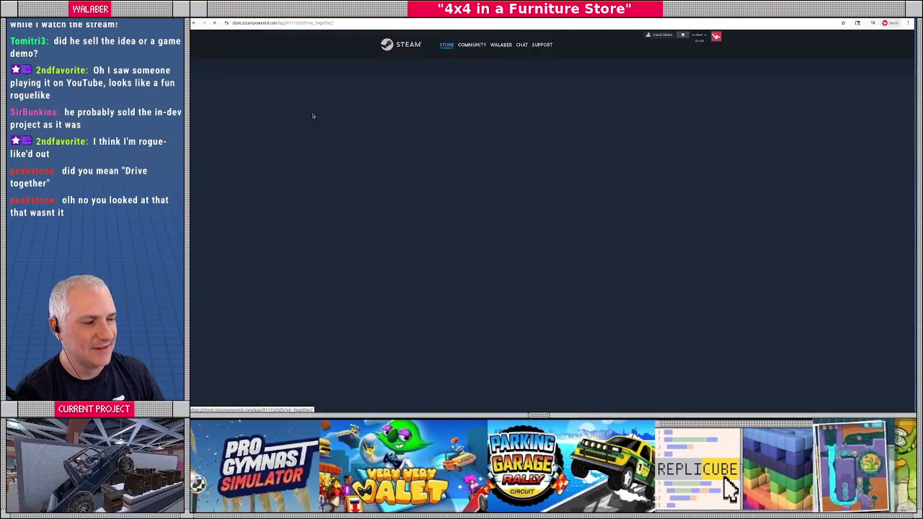
pyautogui.scroll(-3, 486, 276)
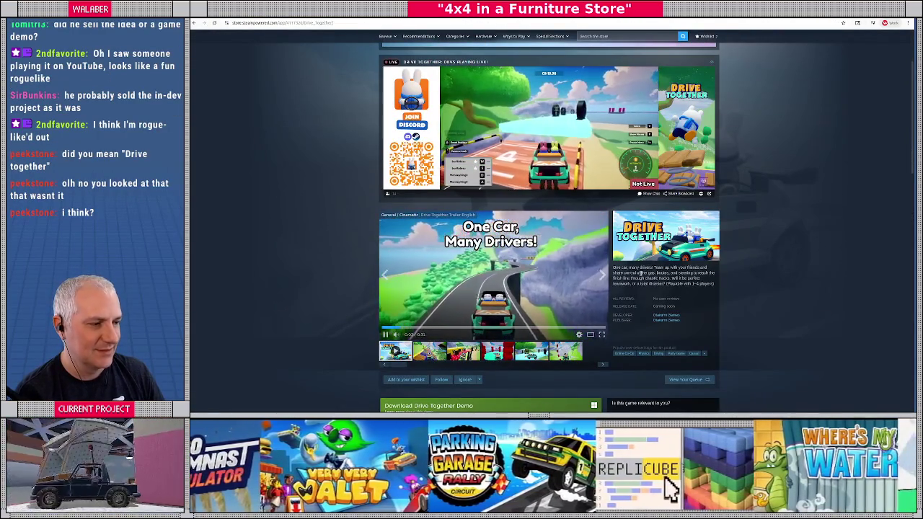
pyautogui.click(465, 293)
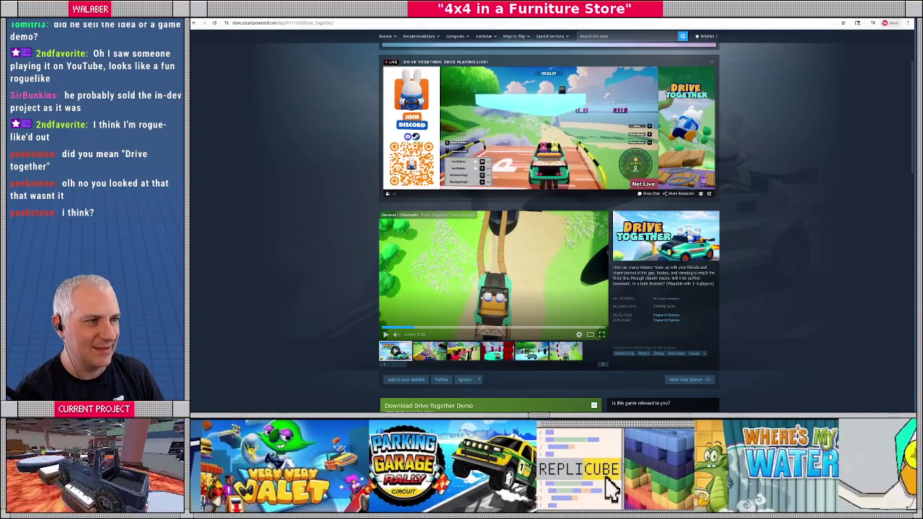
pyautogui.hotkey('ctrl', 't')
pyautogui.write('friendslop')
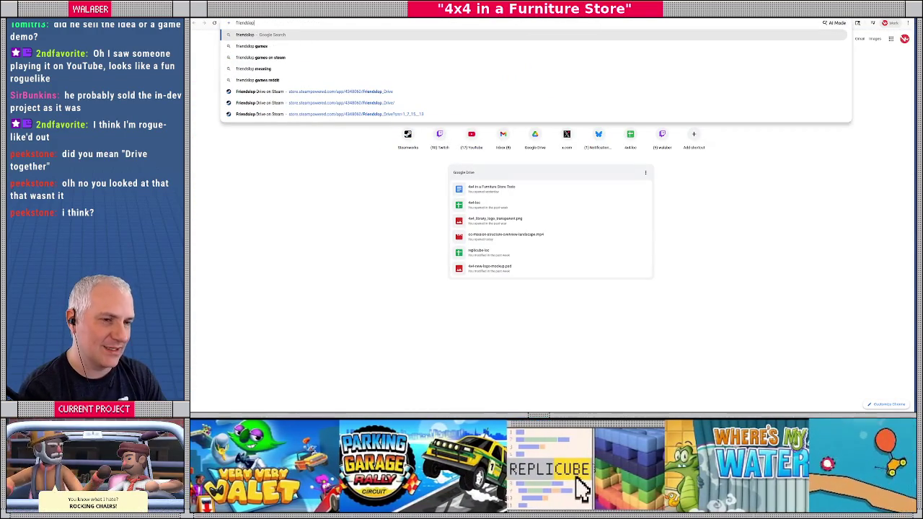
pyautogui.write(' drive steam')
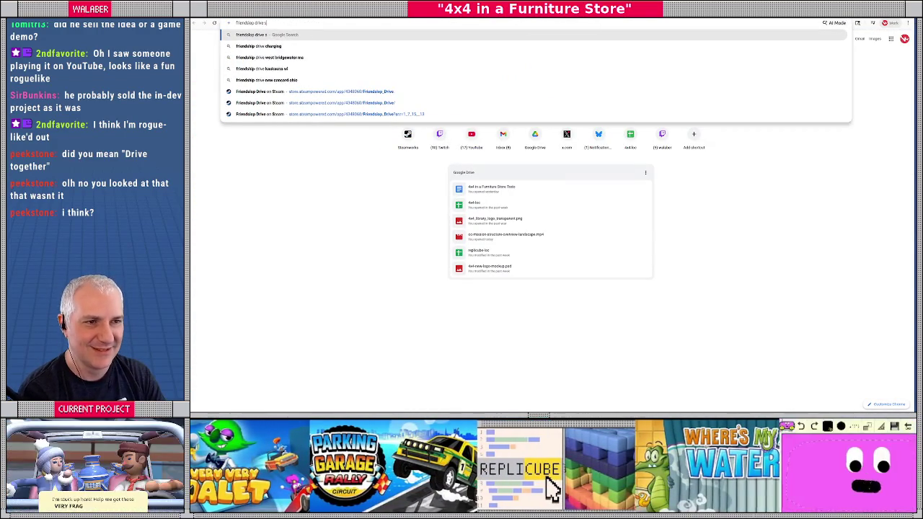
# Run the Friendslop Drive search and open its Steam store page.
pyautogui.press('Return')
pyautogui.click(309, 93)
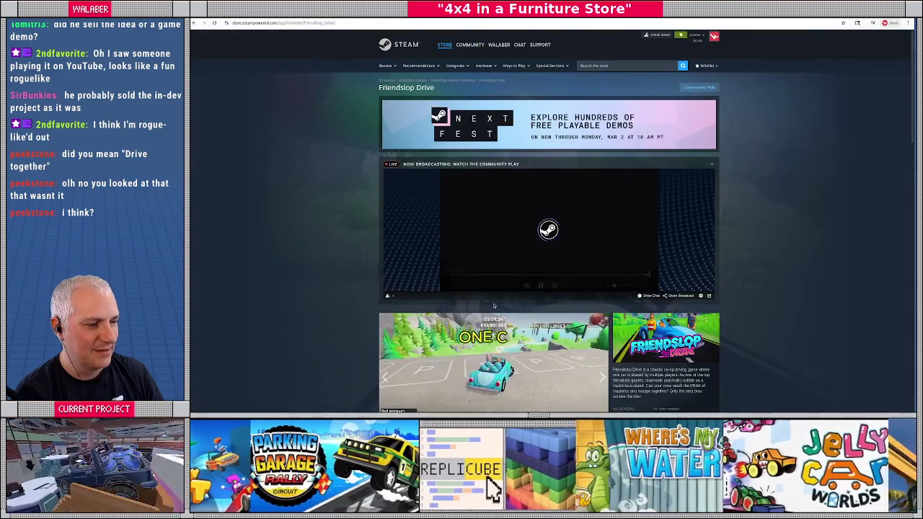
pyautogui.scroll(-4, 626, 195)
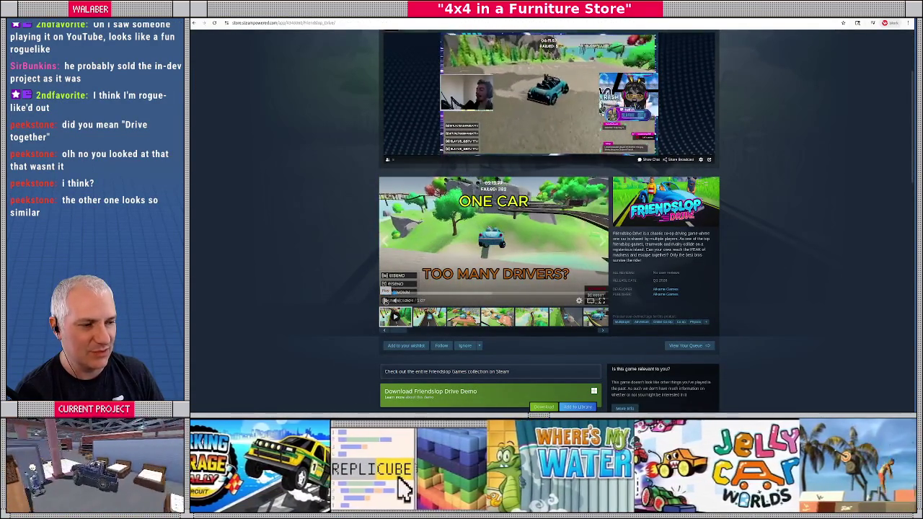
# Flip back and forth between the Drive Together and Friendslop Drive pages, then close the tab.
pyautogui.hotkey('alt', 'Left')
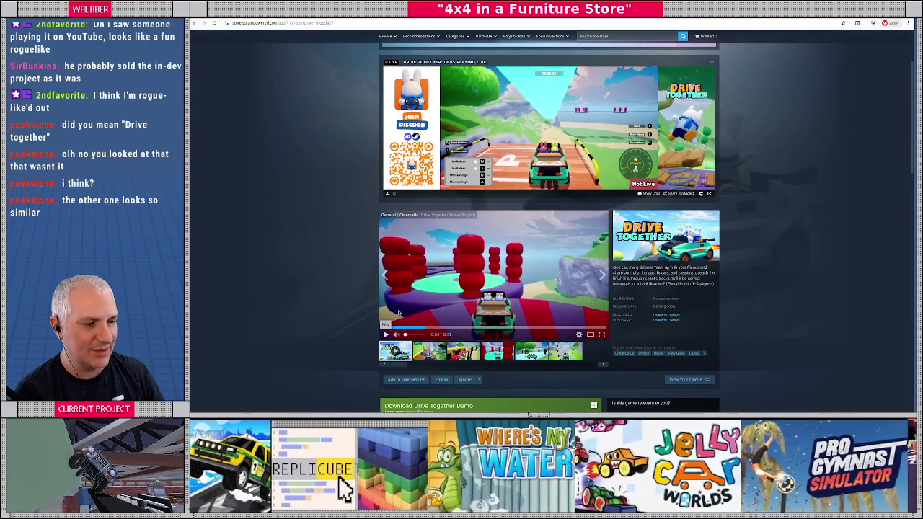
pyautogui.hotkey('alt', 'Right')
pyautogui.hotkey('alt', 'Left')
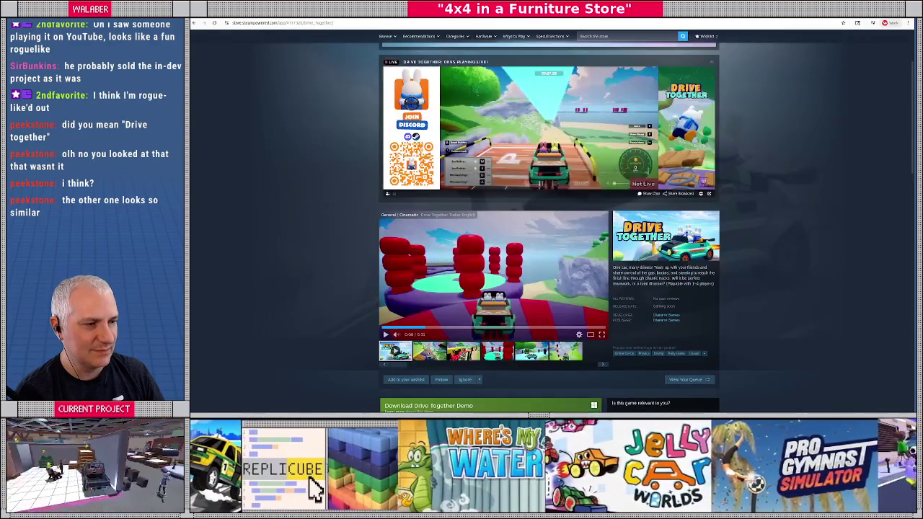
pyautogui.hotkey('alt', 'Right')
pyautogui.hotkey('alt', 'Left')
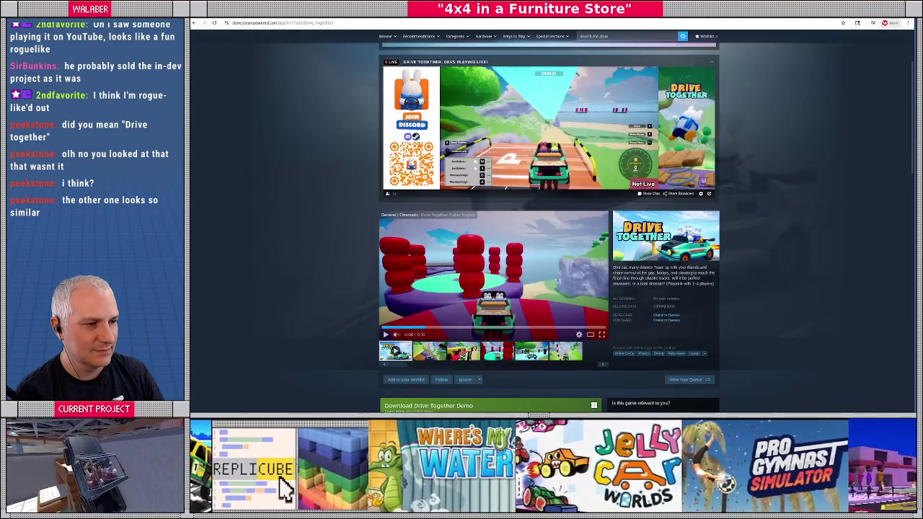
pyautogui.hotkey('alt', 'Right')
pyautogui.hotkey('alt', 'Left')
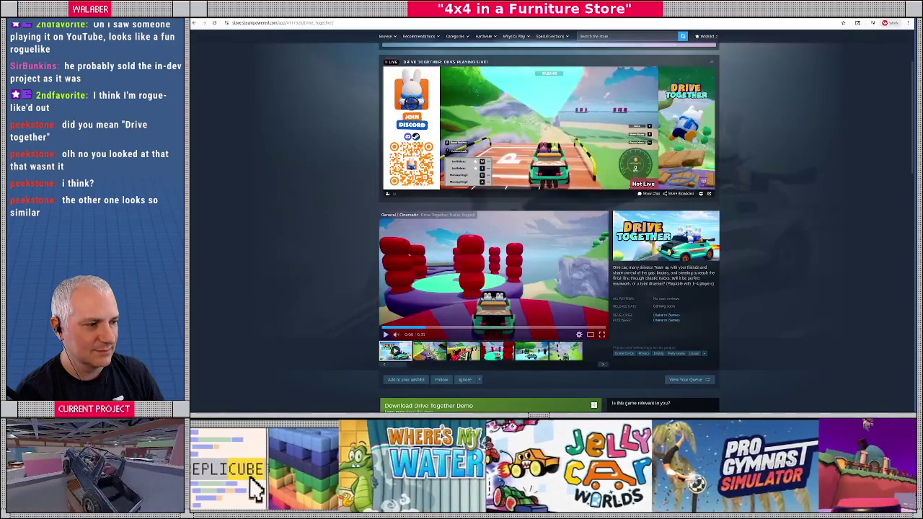
pyautogui.hotkey('alt', 'Right')
pyautogui.hotkey('alt', 'Left')
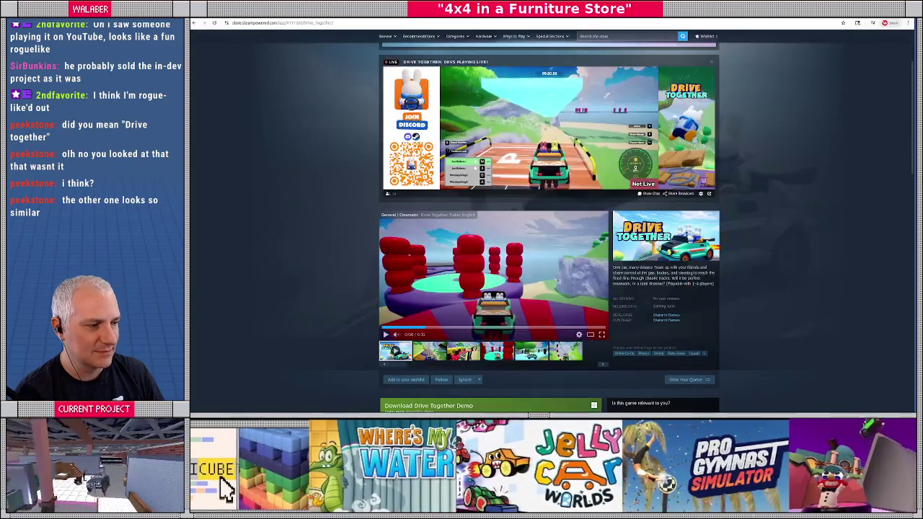
pyautogui.hotkey('alt', 'Right')
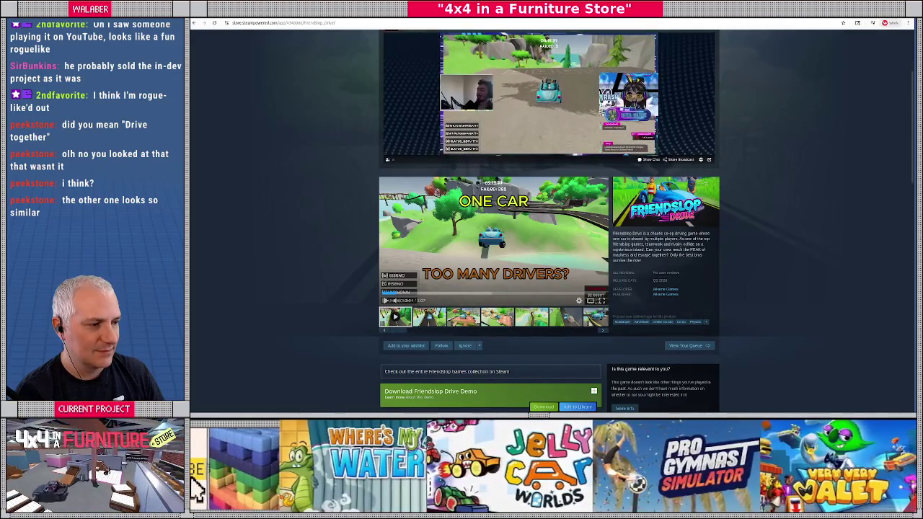
pyautogui.hotkey('alt', 'Left')
pyautogui.hotkey('alt', 'Right')
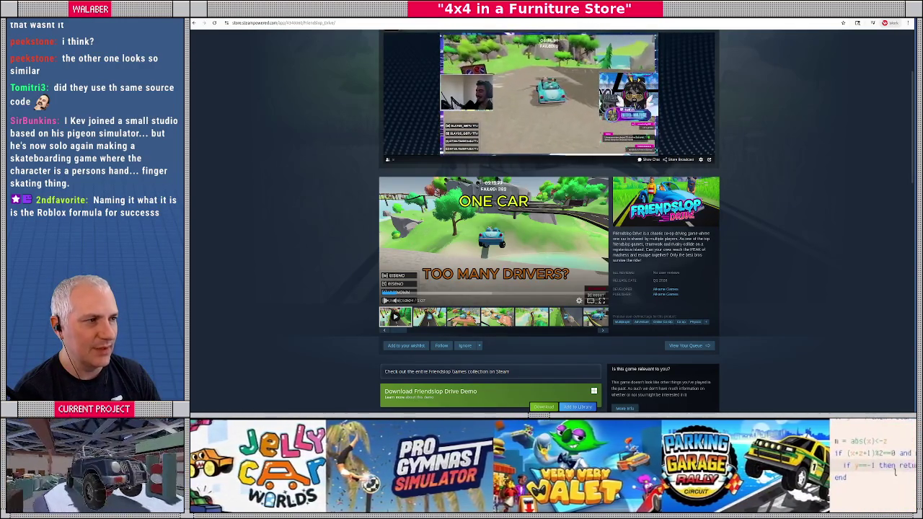
pyautogui.hotkey('ctrl', 'w')
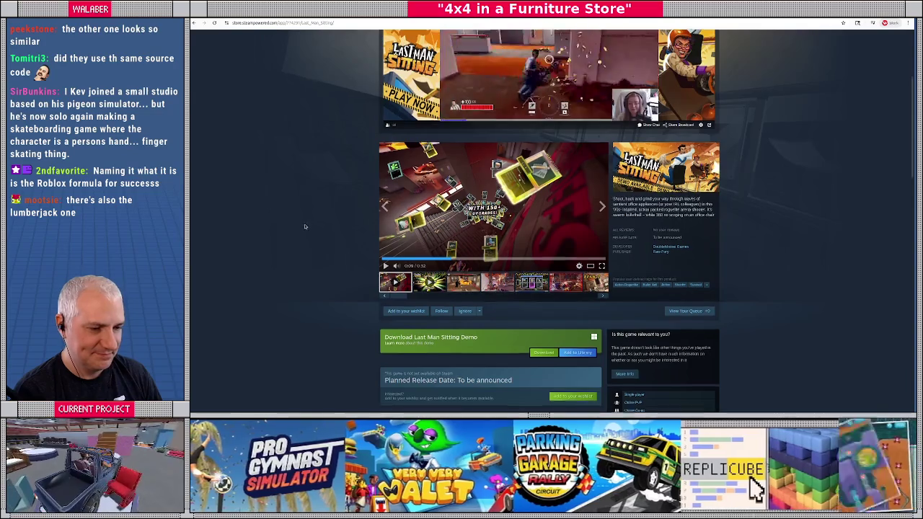
# Scroll down the Last Man Sitting page and back up to its live broadcast.
pyautogui.scroll(-2, 307, 225)
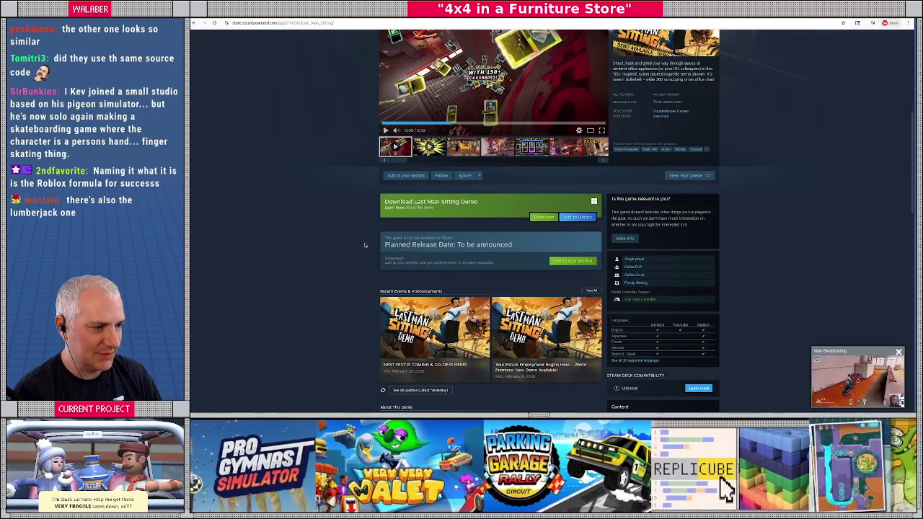
pyautogui.scroll(-2, 365, 245)
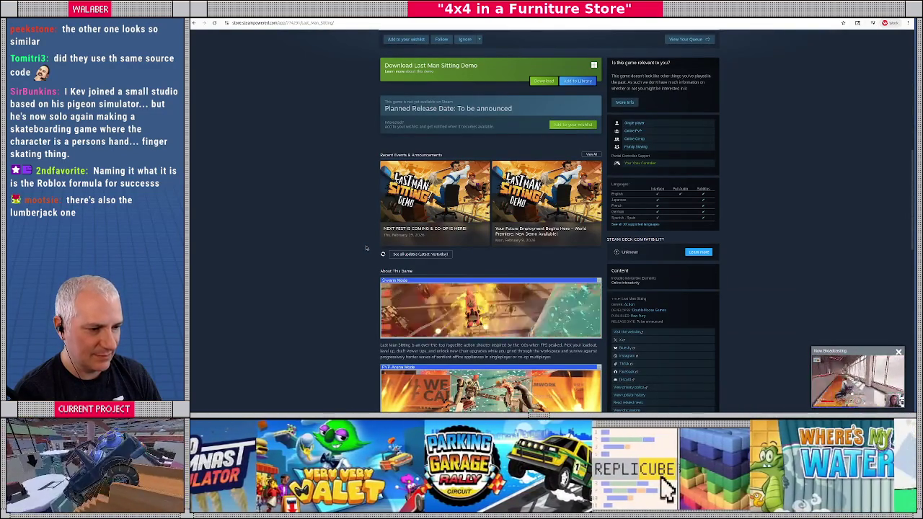
pyautogui.scroll(6, 365, 247)
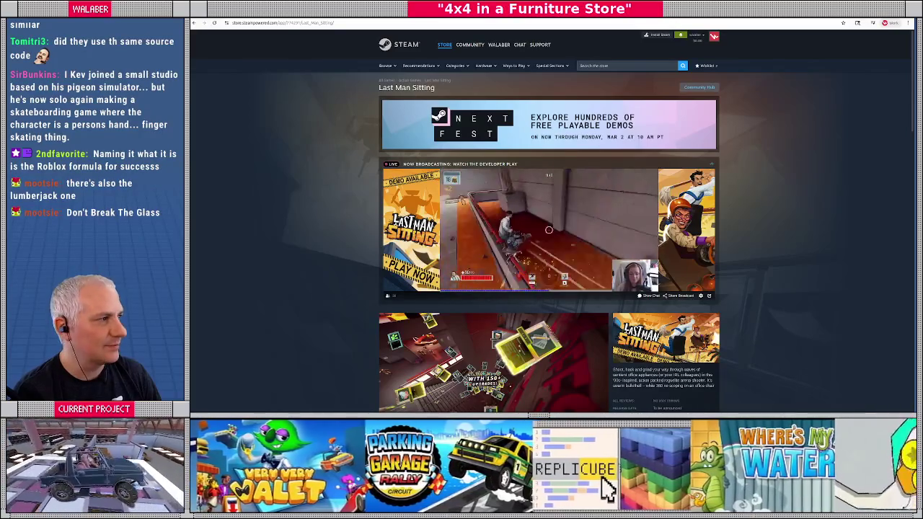
# Glance at the Blender and Godot store scenes, then return to the browser.
pyautogui.hotkey('alt', 'Tab')
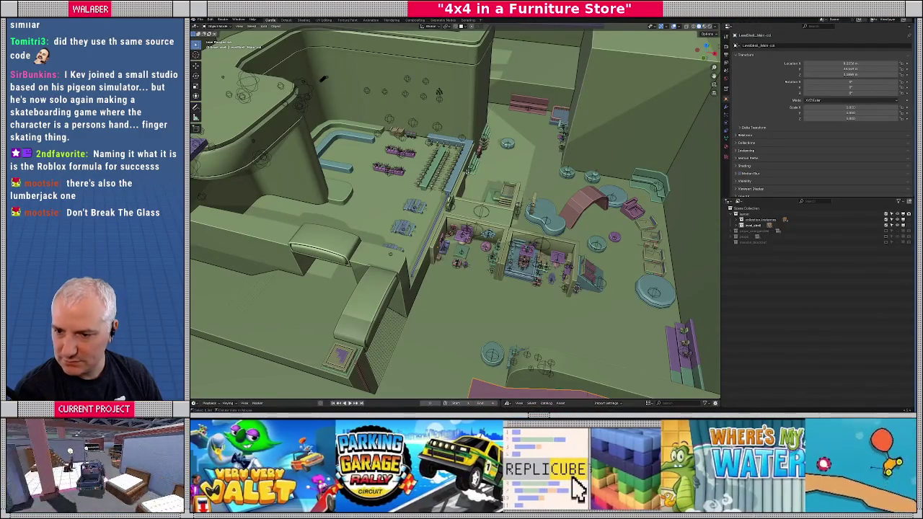
pyautogui.hotkey('alt', 'Tab')
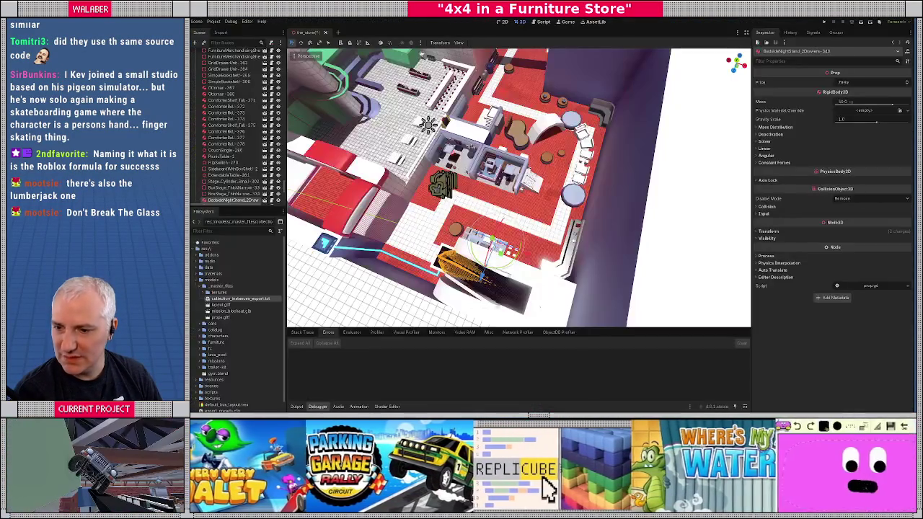
pyautogui.hotkey('alt', 'Tab')
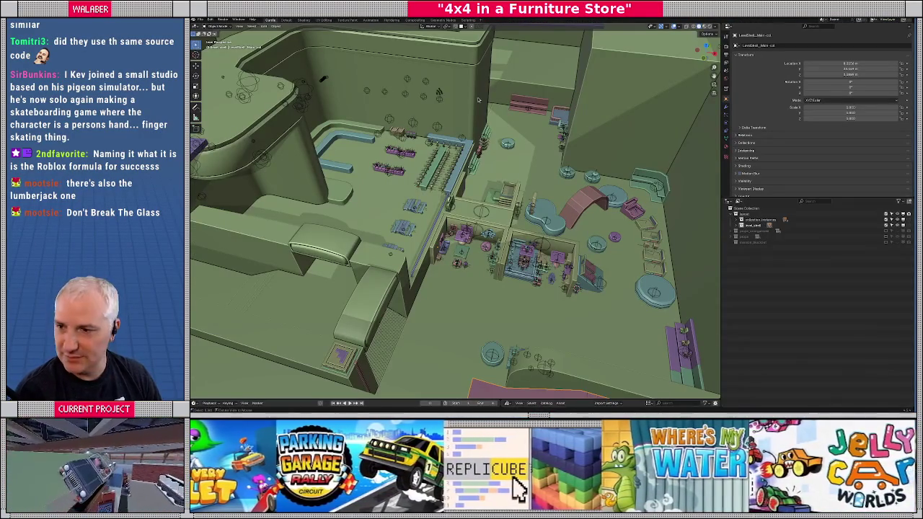
pyautogui.hotkey('alt', 'Tab')
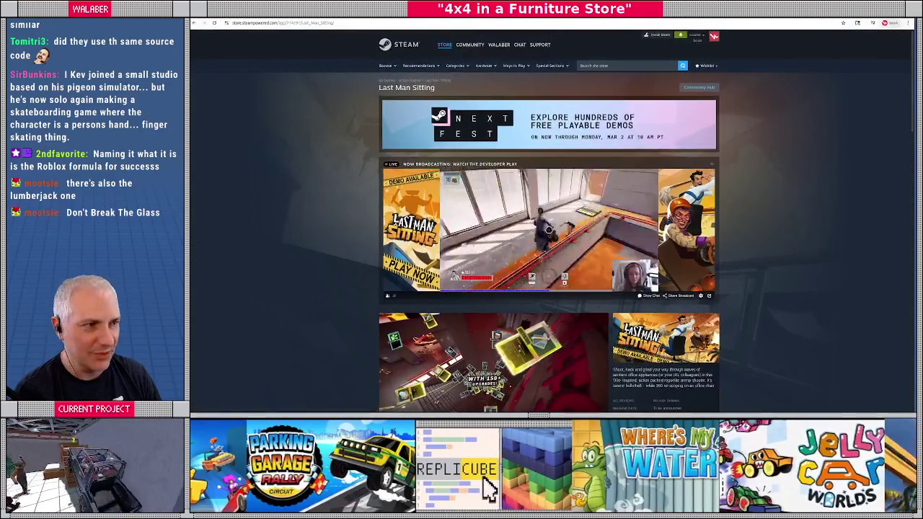
# Search 'don't break the glass steam' in a new tab and play the Carry The Glass trailer full screen.
pyautogui.hotkey('ctrl', 't')
pyautogui.write('d')
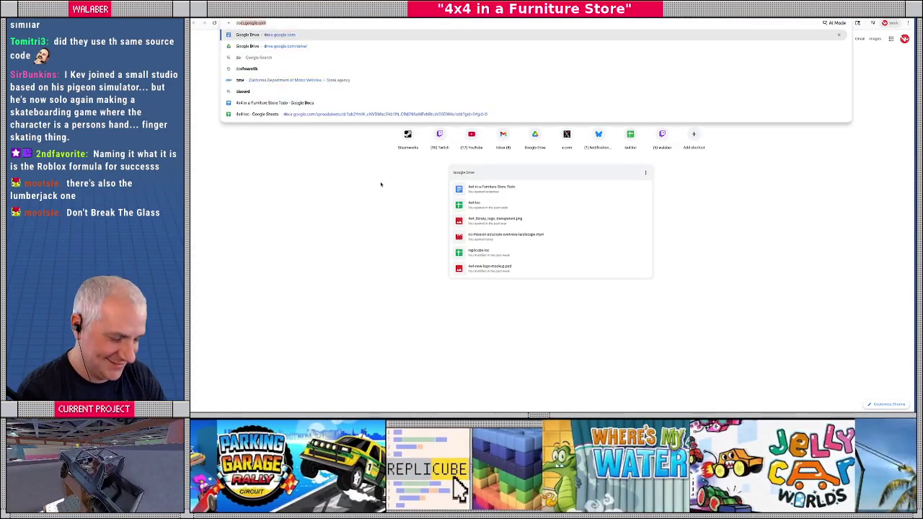
pyautogui.write("on't break the")
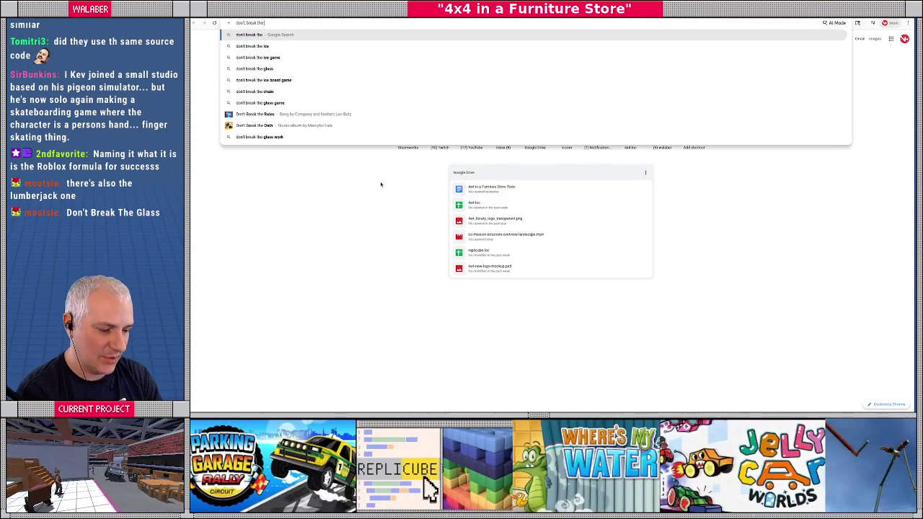
pyautogui.write(' glass steam')
pyautogui.press('Return')
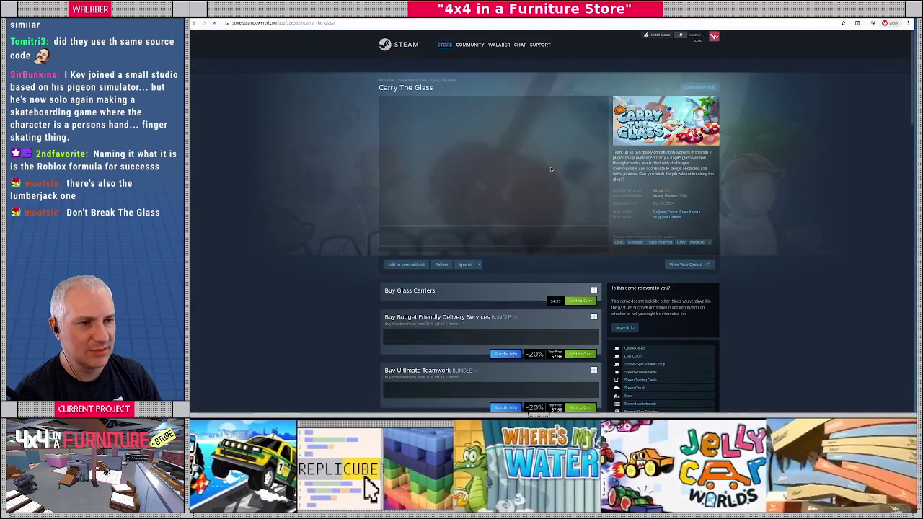
pyautogui.click(602, 219)
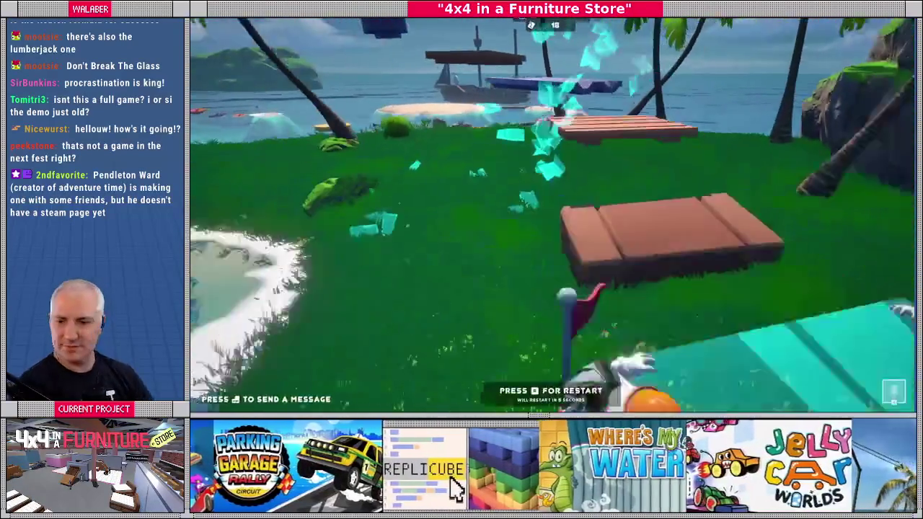
# Exit the full-screen trailer and jump to the Mostly Positive customer reviews.
pyautogui.press('Escape')
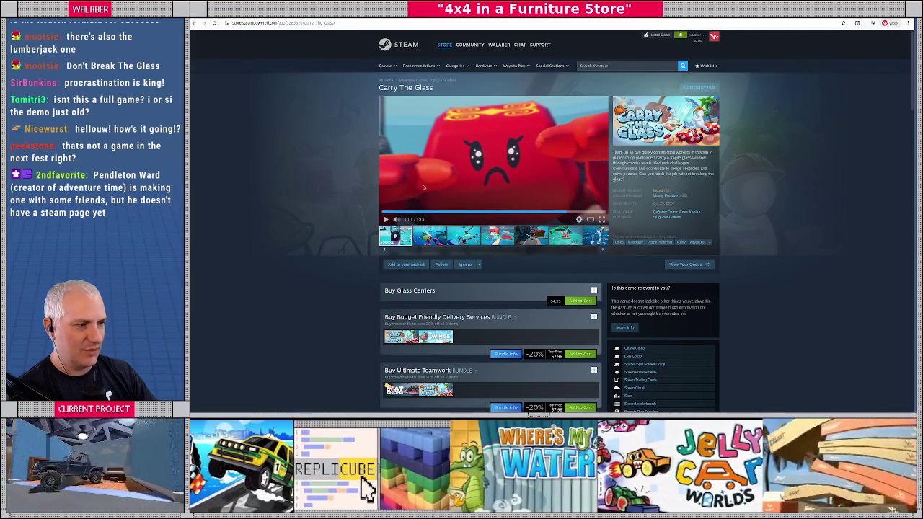
pyautogui.moveTo(659, 195)
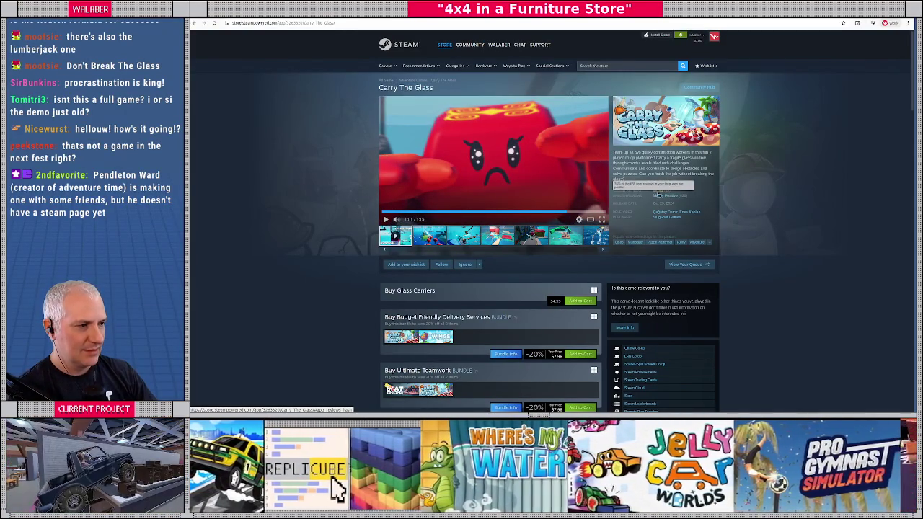
pyautogui.click(658, 194)
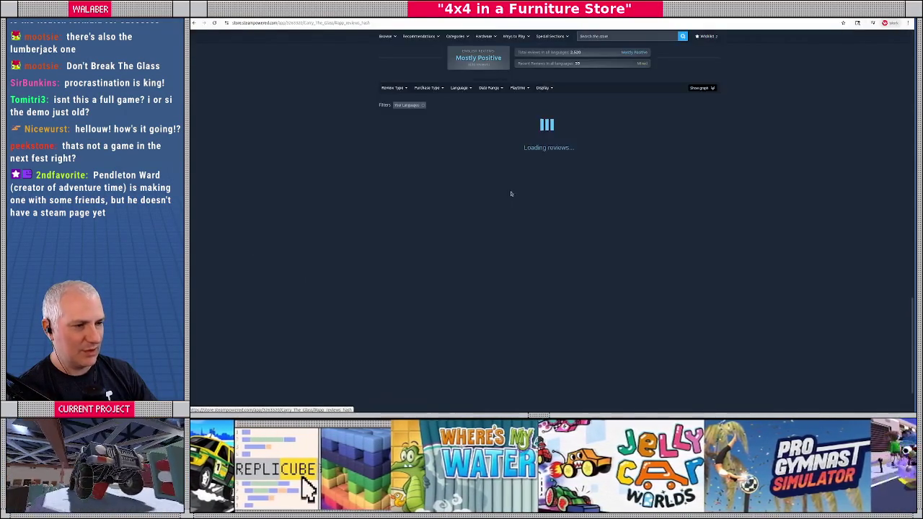
# Scroll through the reviews, highlighting passages of a Not Recommended review, then go back.
pyautogui.scroll(-1, 407, 224)
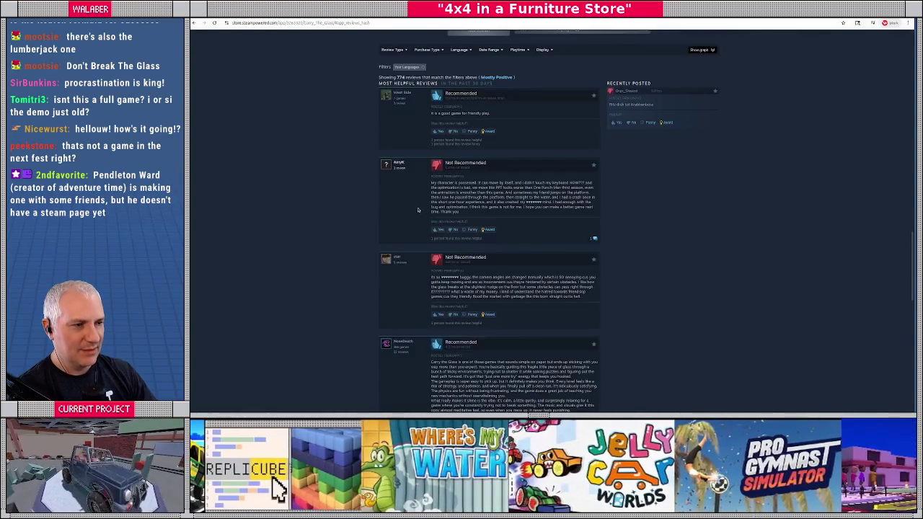
pyautogui.moveTo(457, 184); pyautogui.dragTo(541, 197)
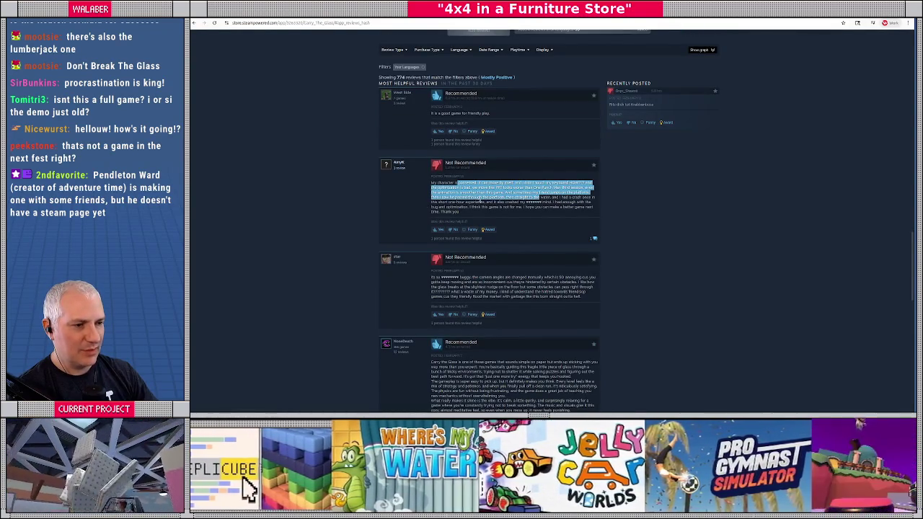
pyautogui.scroll(-1, 490, 217)
pyautogui.moveTo(445, 246); pyautogui.dragTo(515, 258)
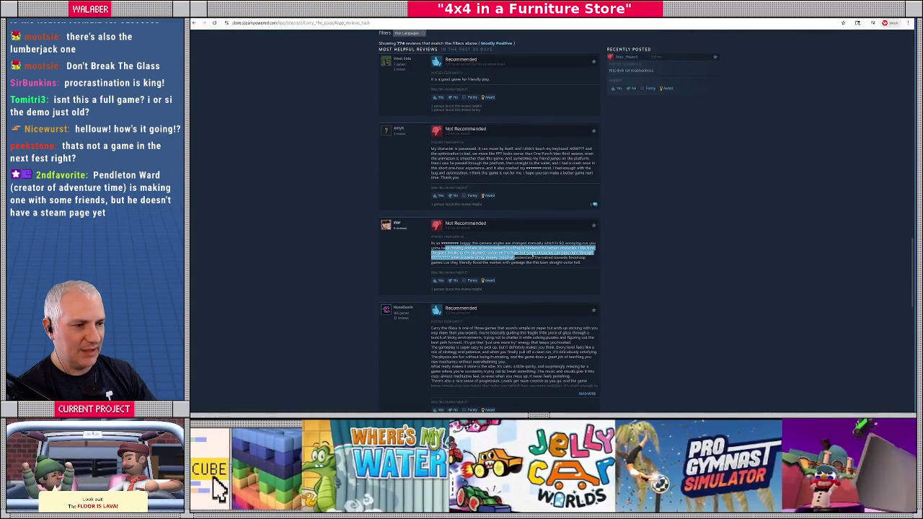
pyautogui.scroll(-10, 501, 275)
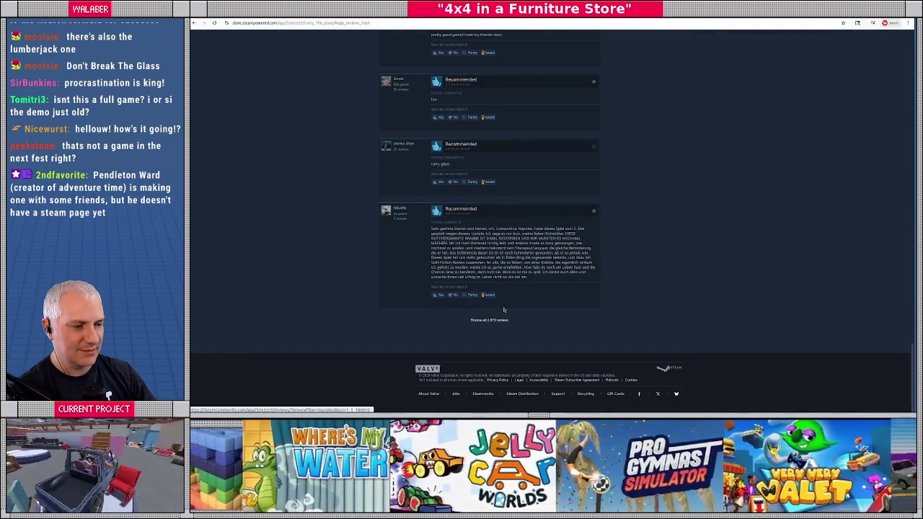
pyautogui.scroll(10, 494, 323)
pyautogui.scroll(-2, 532, 228)
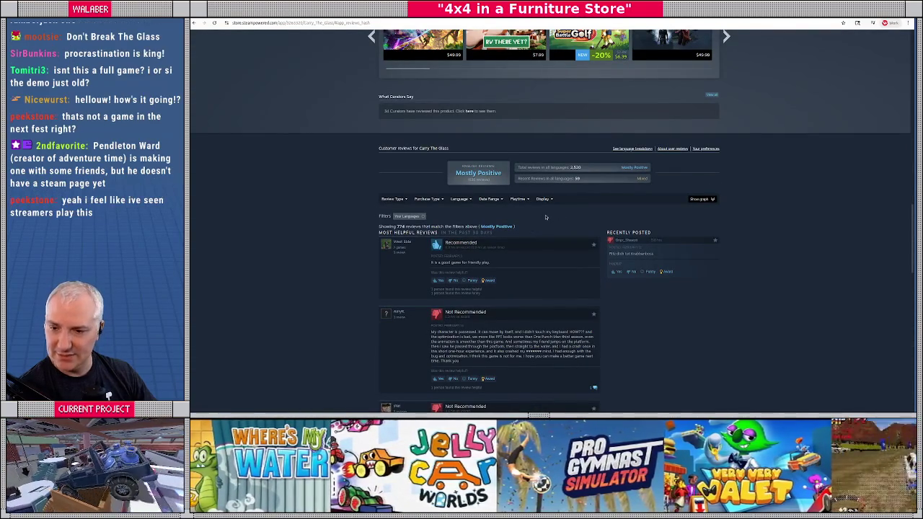
pyautogui.hotkey('alt', 'Left')
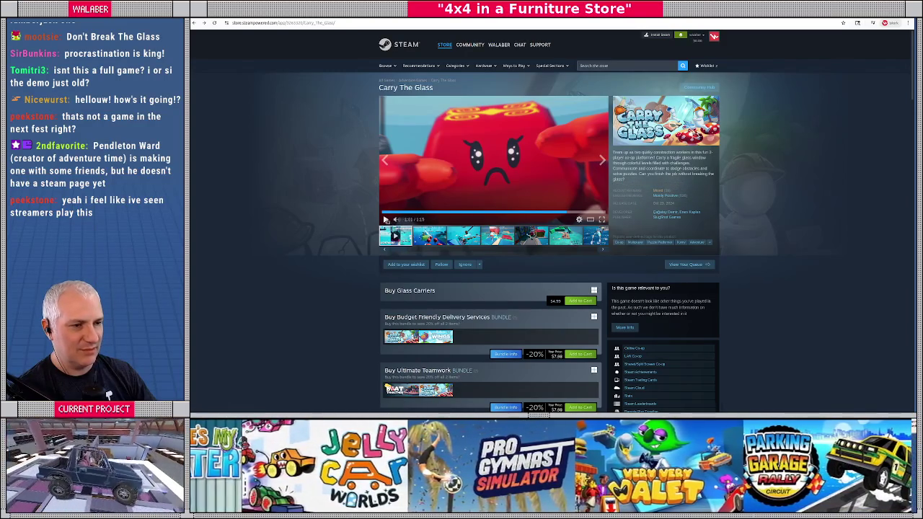
# View the fourth and fifth Carry The Glass screenshots and scroll down the page.
pyautogui.click(505, 237)
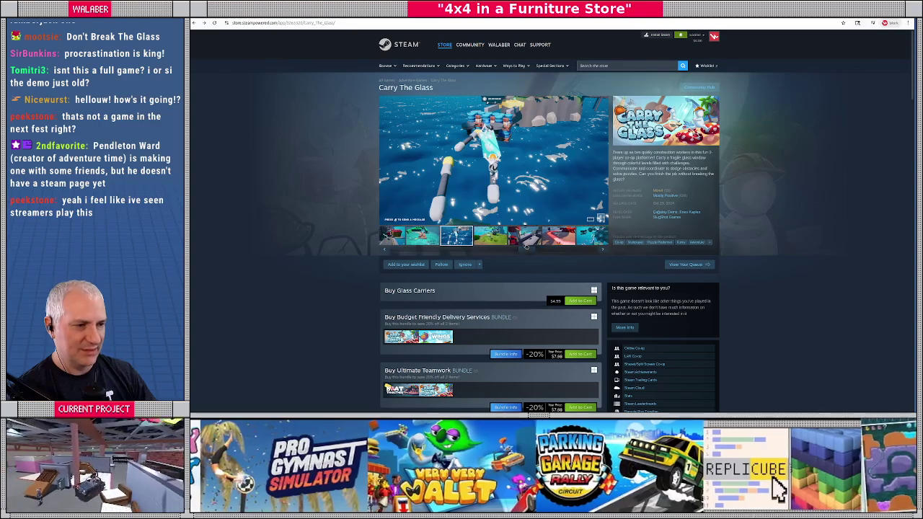
pyautogui.click(526, 243)
pyautogui.moveTo(519, 252)
pyautogui.mouseDown()
pyautogui.moveTo(647, 251)
pyautogui.moveTo(372, 250)
pyautogui.mouseUp()
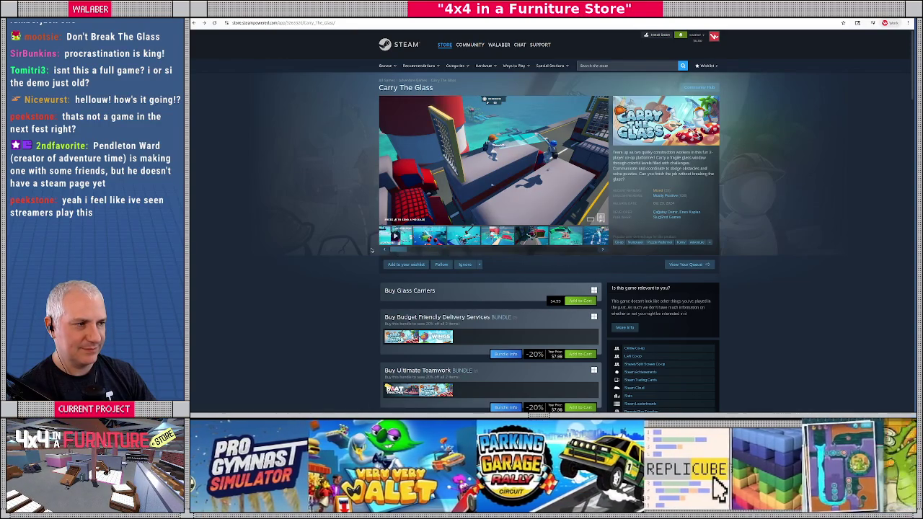
pyautogui.scroll(-3, 368, 250)
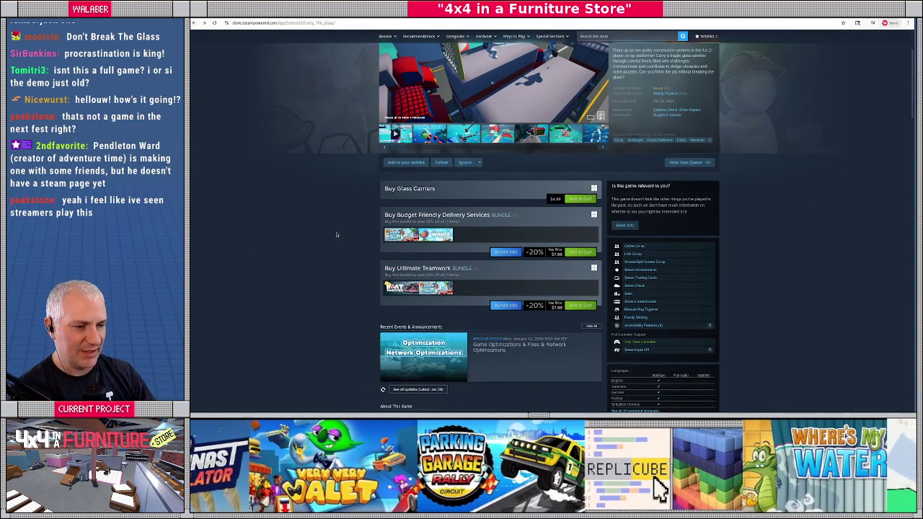
pyautogui.scroll(-1, 336, 235)
pyautogui.scroll(4, 336, 234)
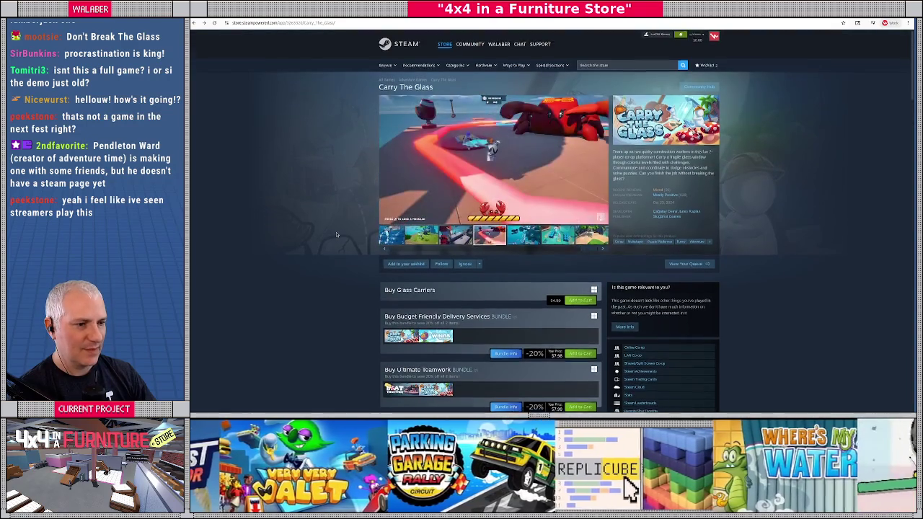
pyautogui.scroll(-2, 360, 236)
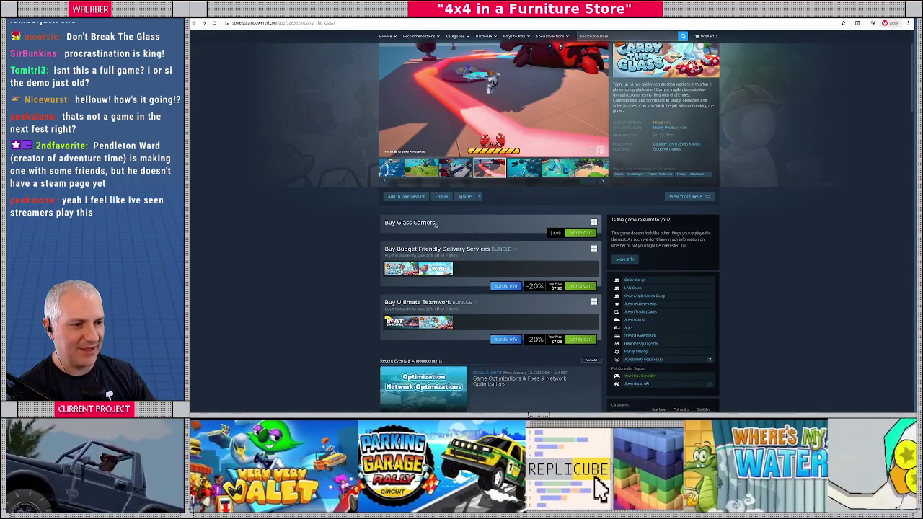
# Select and clear the Buy Glass Carriers text, scroll down, and switch to Blender.
pyautogui.moveTo(396, 223); pyautogui.dragTo(469, 222)
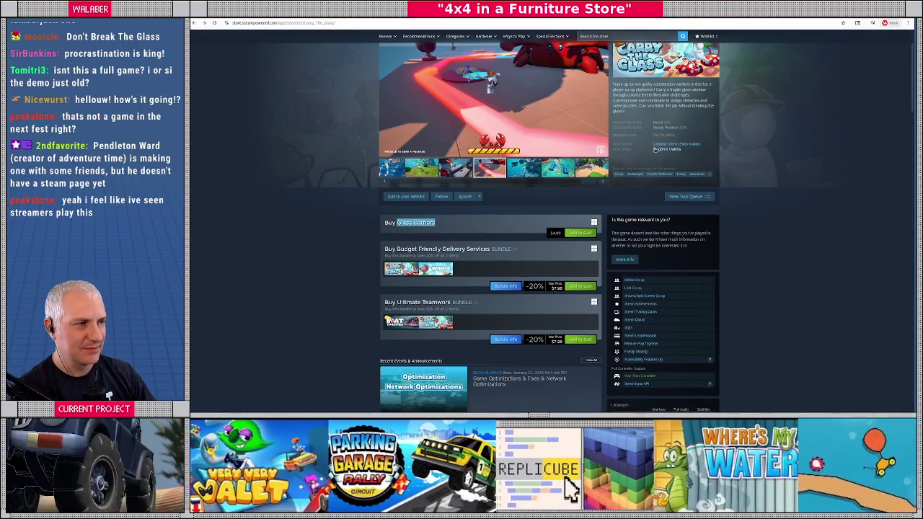
pyautogui.scroll(1, 653, 152)
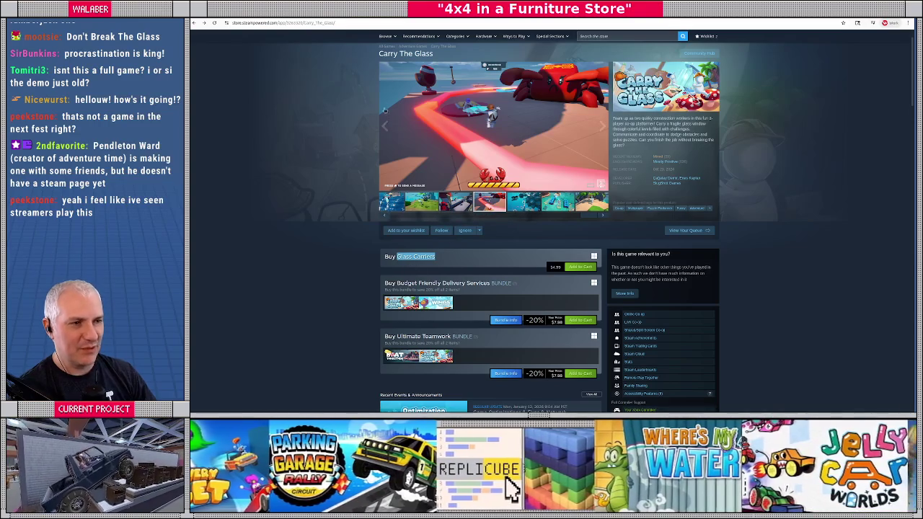
pyautogui.moveTo(387, 256)
pyautogui.mouseDown()
pyautogui.moveTo(432, 53)
pyautogui.moveTo(411, 258)
pyautogui.moveTo(438, 259)
pyautogui.mouseUp()
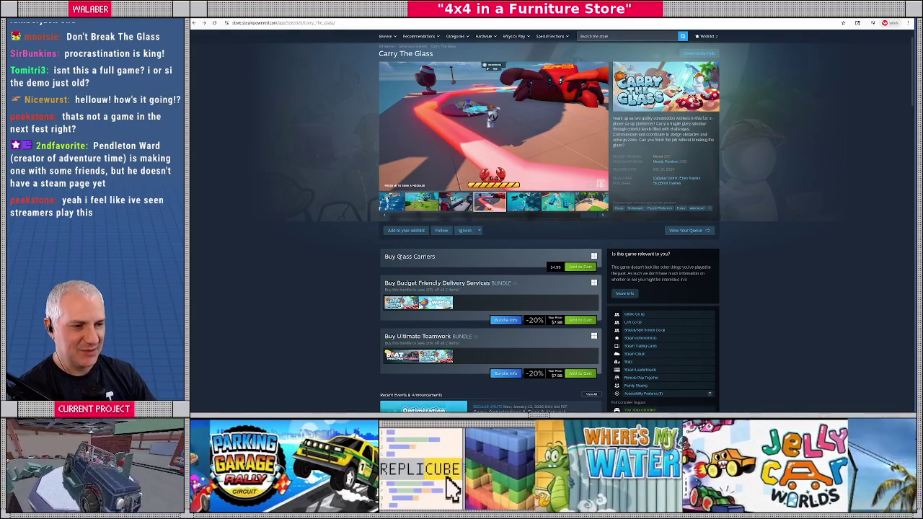
pyautogui.click(450, 260)
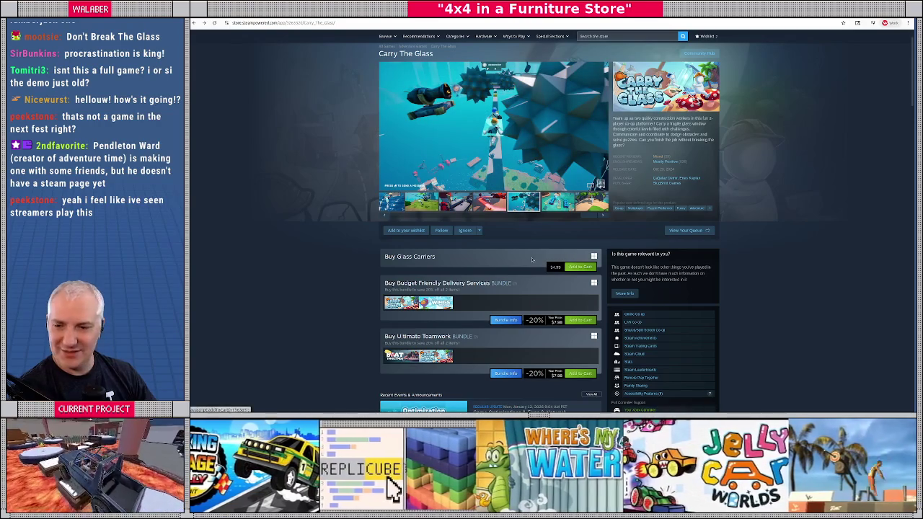
pyautogui.moveTo(397, 257); pyautogui.dragTo(452, 259)
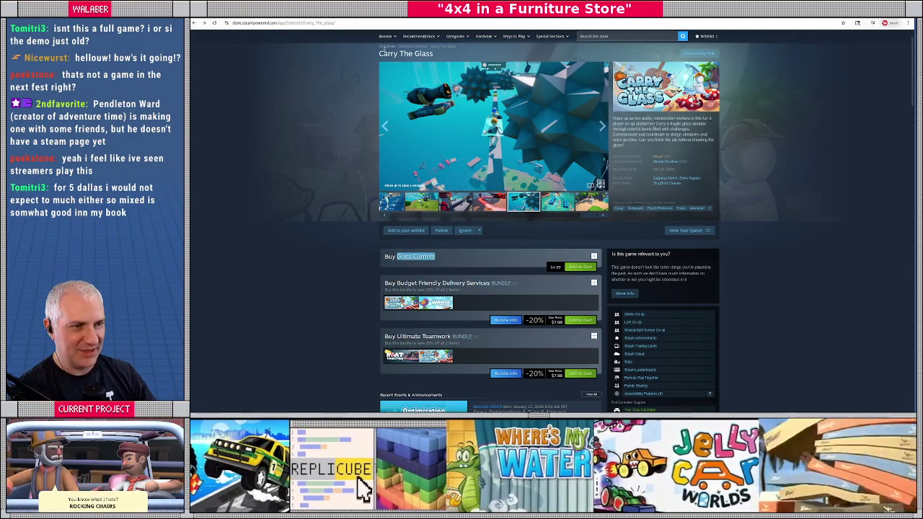
pyautogui.click(379, 53)
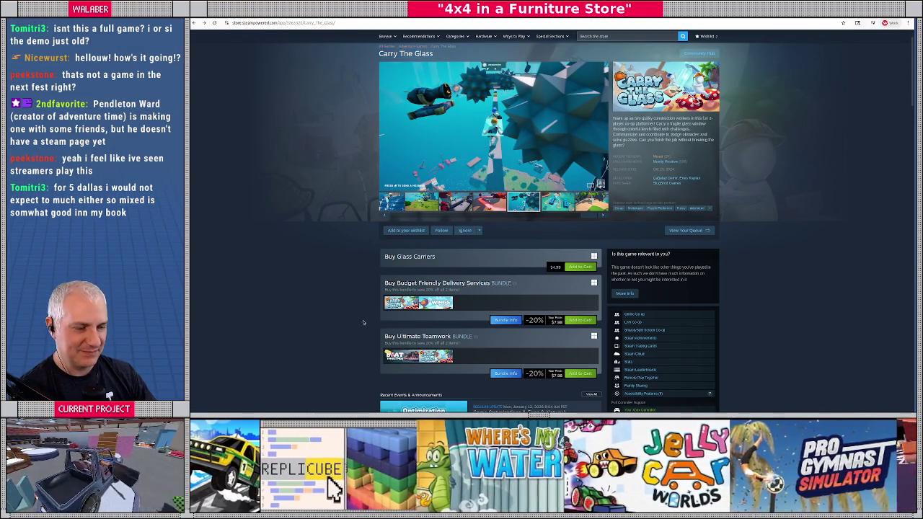
pyautogui.scroll(-1, 346, 321)
pyautogui.scroll(-6, 346, 321)
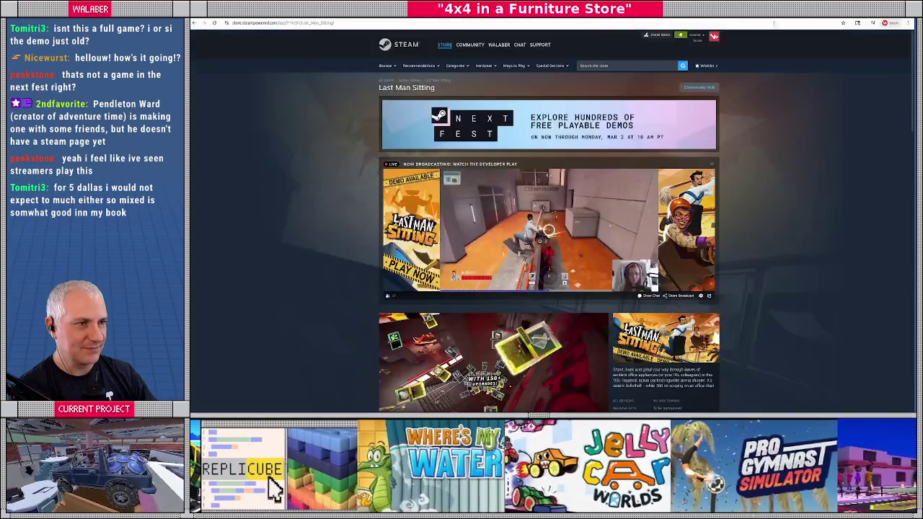
pyautogui.hotkey('alt', 'Tab')
# Zoom and orbit over the furniture rooms, then switch to Godot's store scene.
pyautogui.scroll(5, 454, 209)
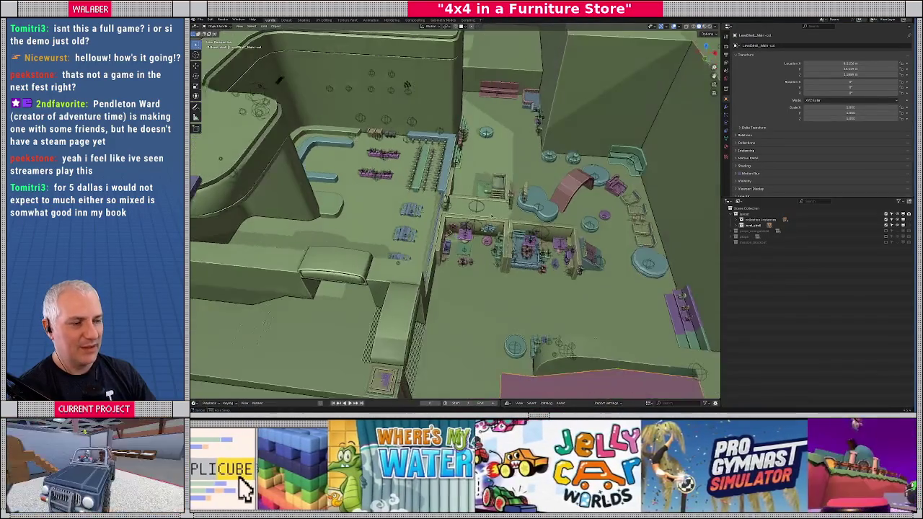
pyautogui.moveTo(534, 209); pyautogui.dragTo(486, 205)
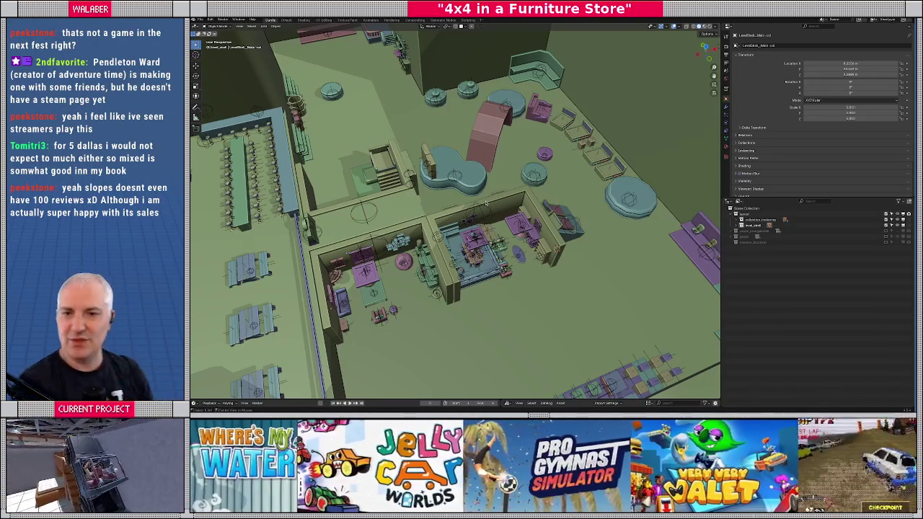
pyautogui.hotkey('alt', 'Tab')
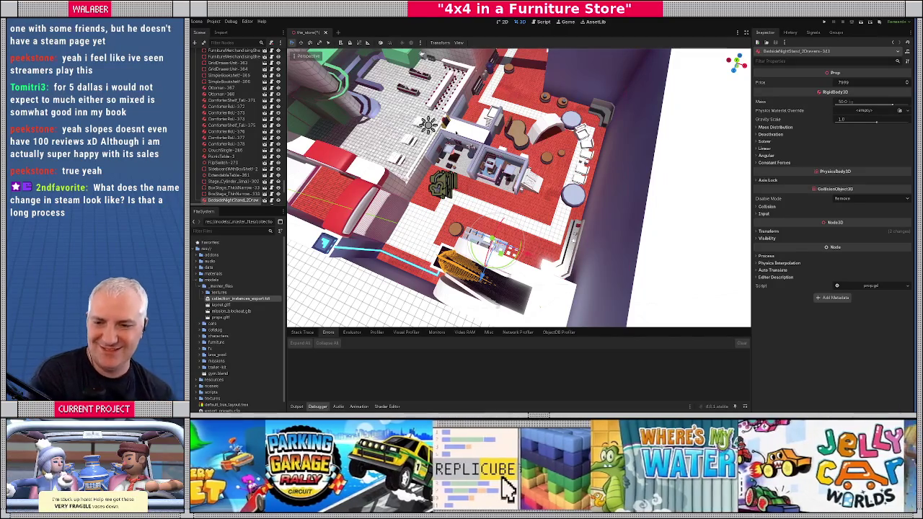
# Fly the camera over the store, rising for an overview, then toward the lit doorway and selected prop.
pyautogui.press('w')
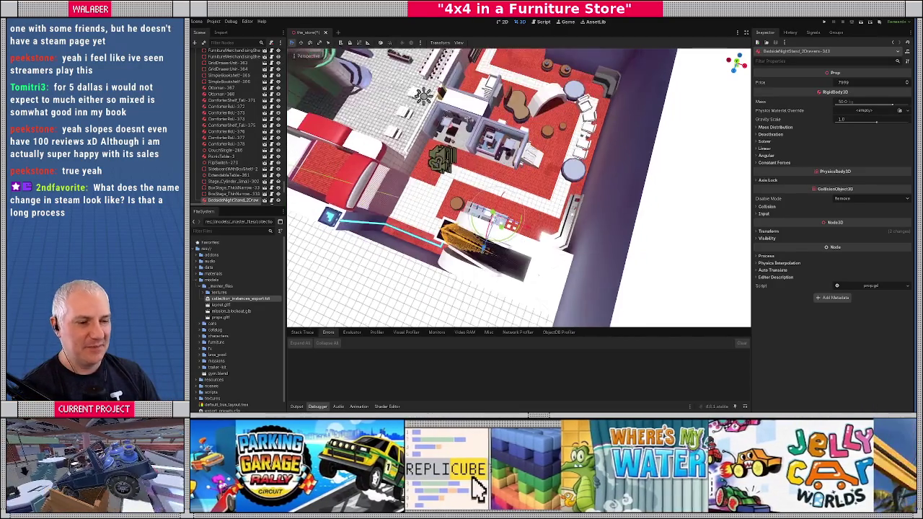
pyautogui.press('w')
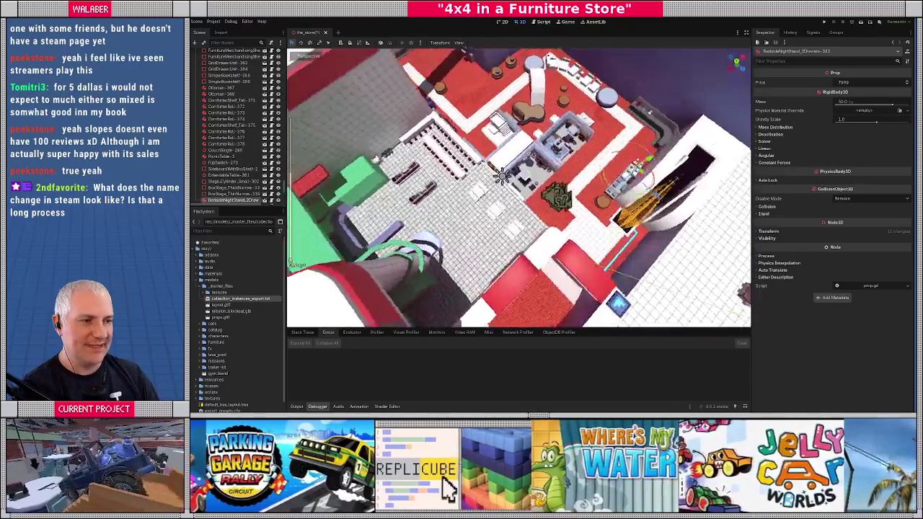
pyautogui.press('w')
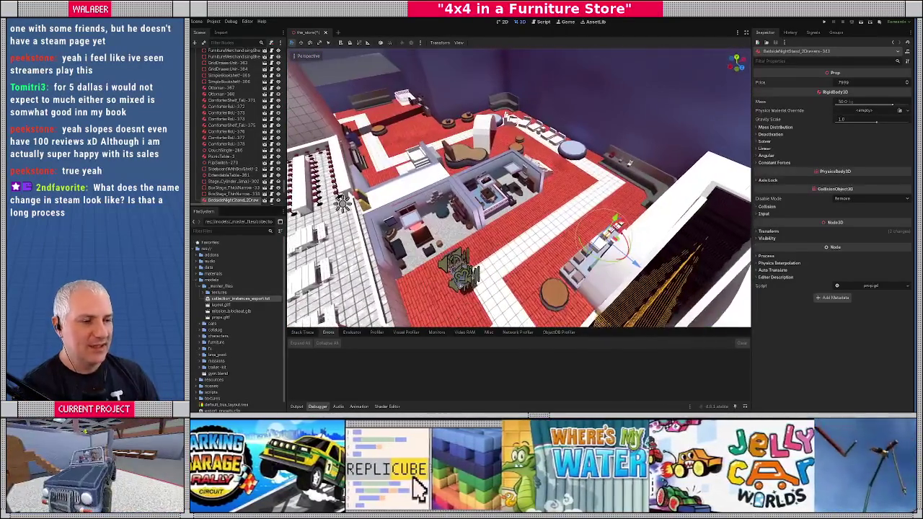
pyautogui.press('w')
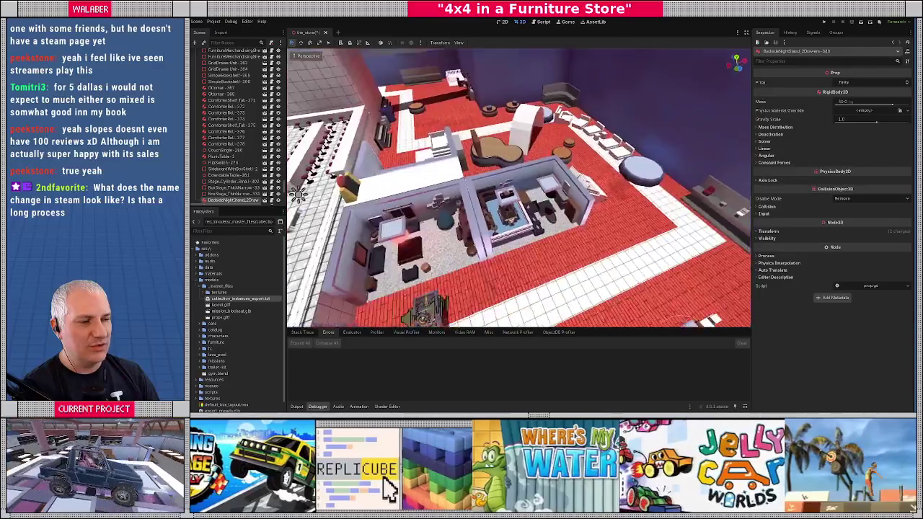
pyautogui.press('w')
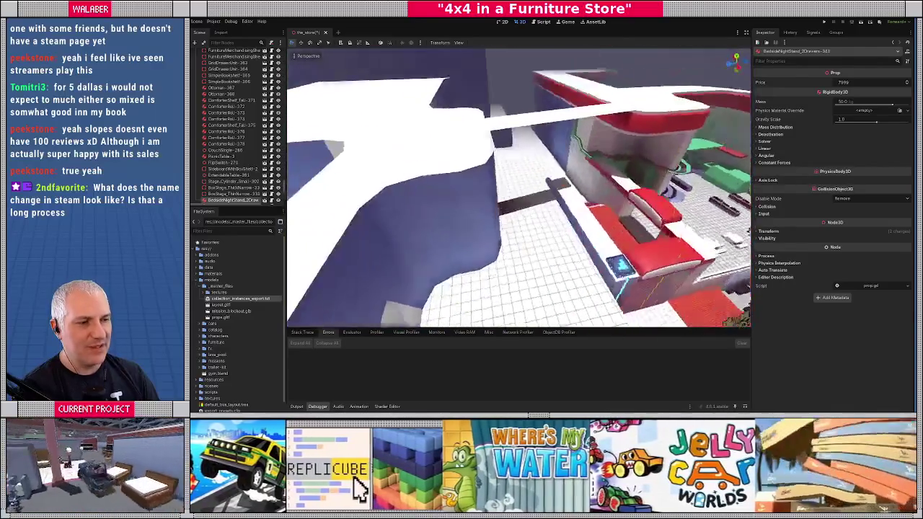
pyautogui.press('w')
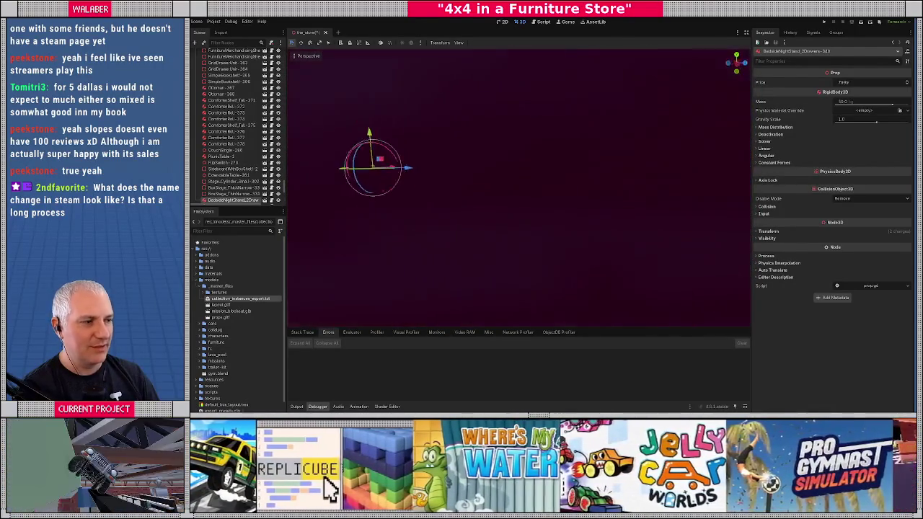
pyautogui.press('w')
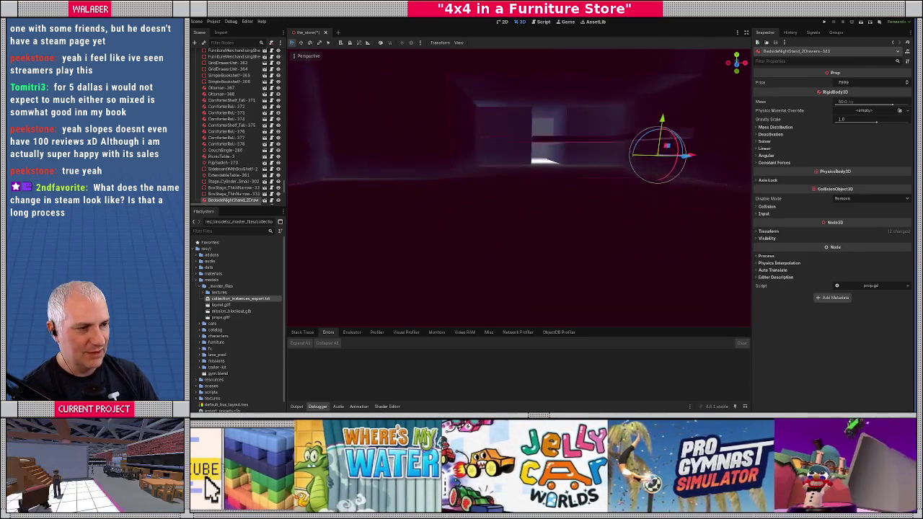
# Pass through the blue wall opening, circle back to the prop, then look down the dark corridor.
pyautogui.press('w')
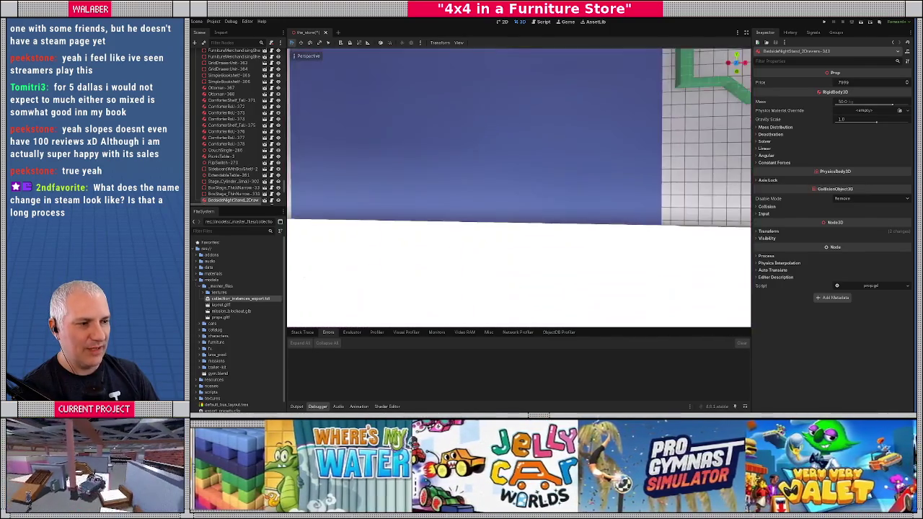
pyautogui.press('w')
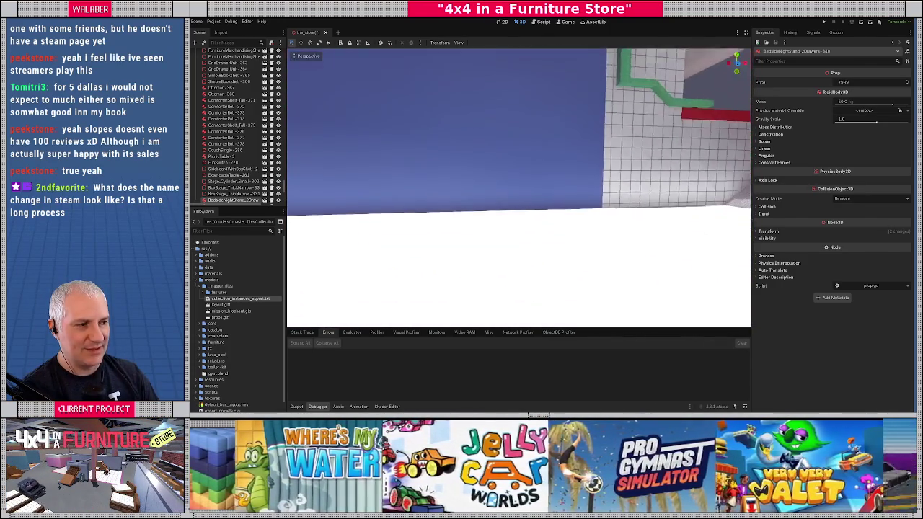
pyautogui.press('w')
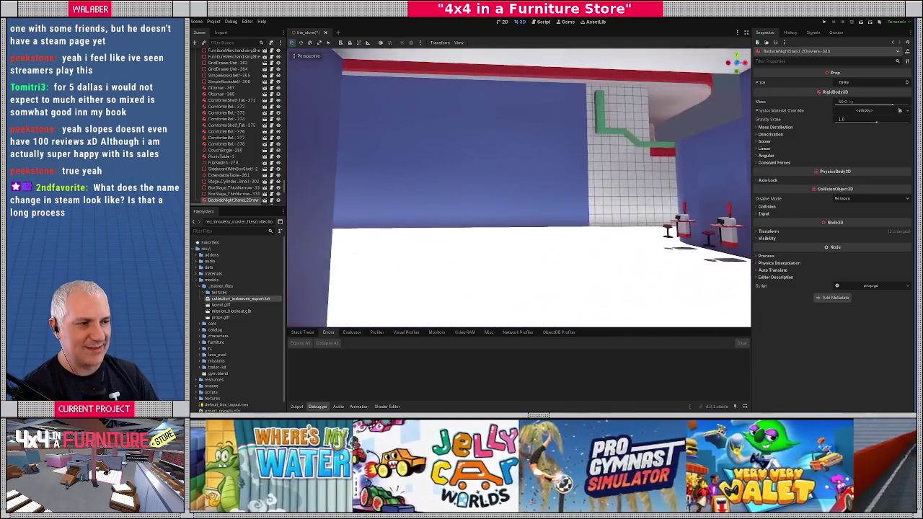
pyautogui.press('w')
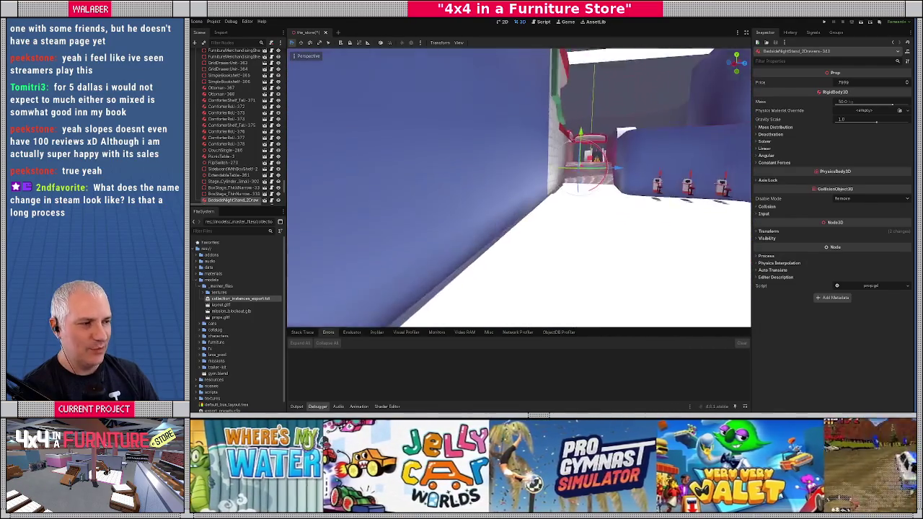
pyautogui.press('w')
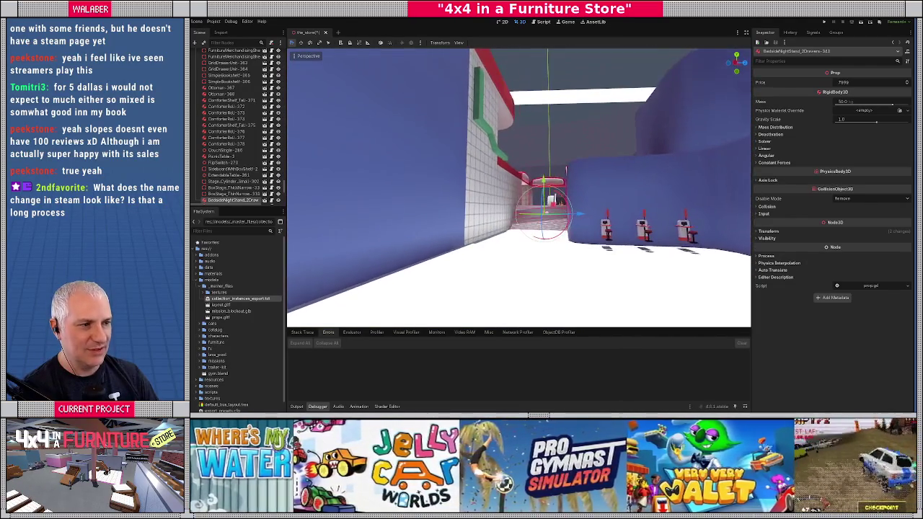
pyautogui.press('w')
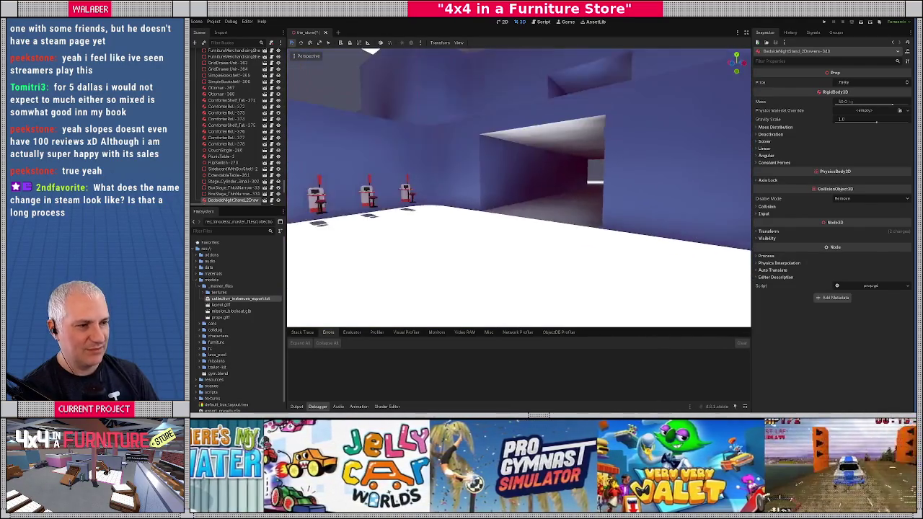
pyautogui.press('w')
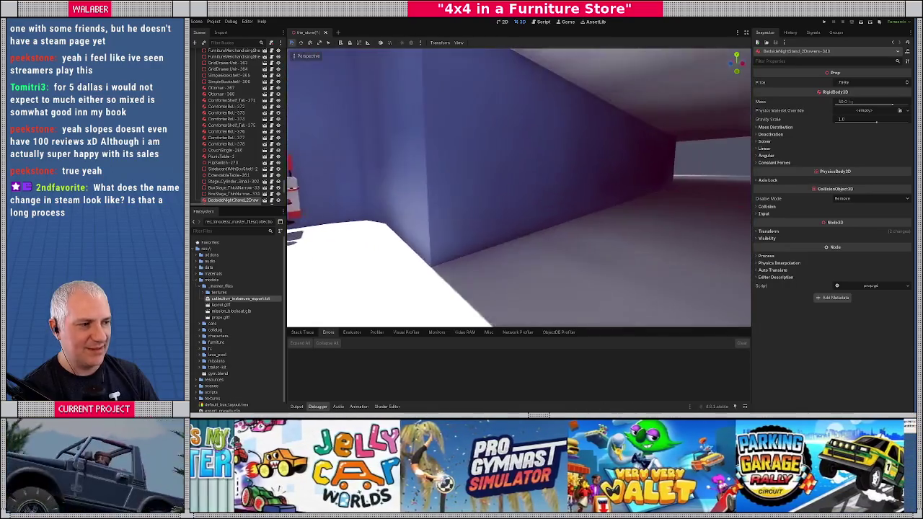
# Refocus on the prop, then fly through the red-floored table room and the white-floored shelf aisle.
pyautogui.press('f')
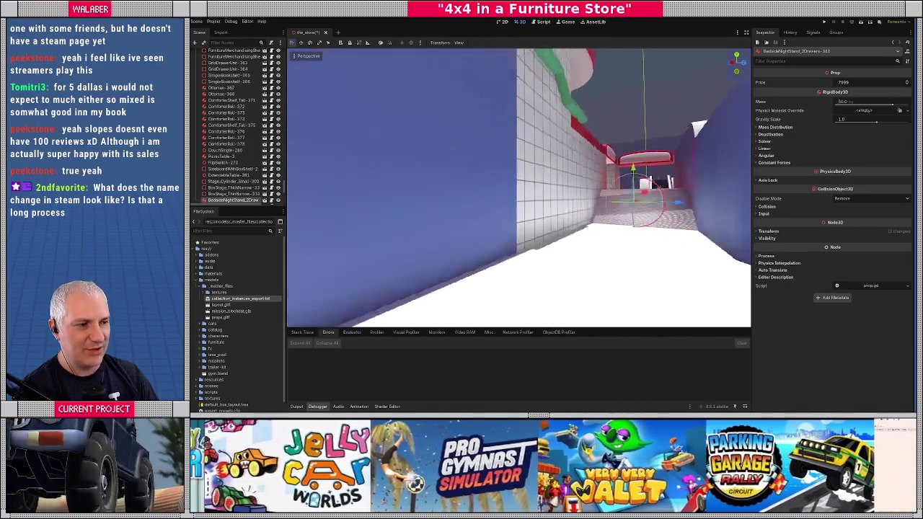
pyautogui.press('w')
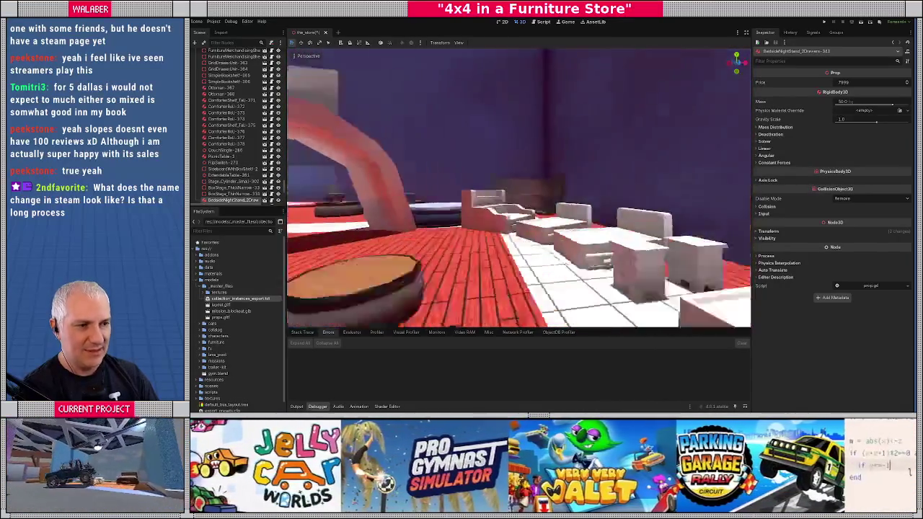
pyautogui.press('w')
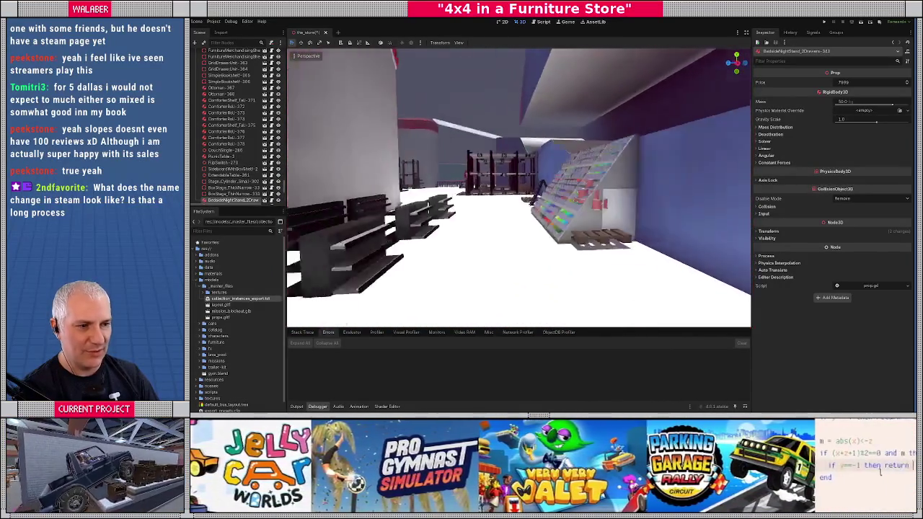
pyautogui.press('w')
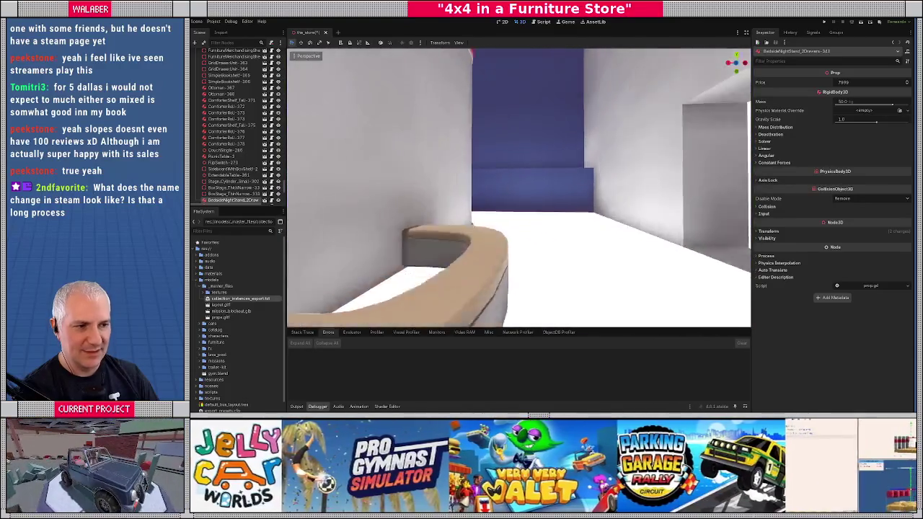
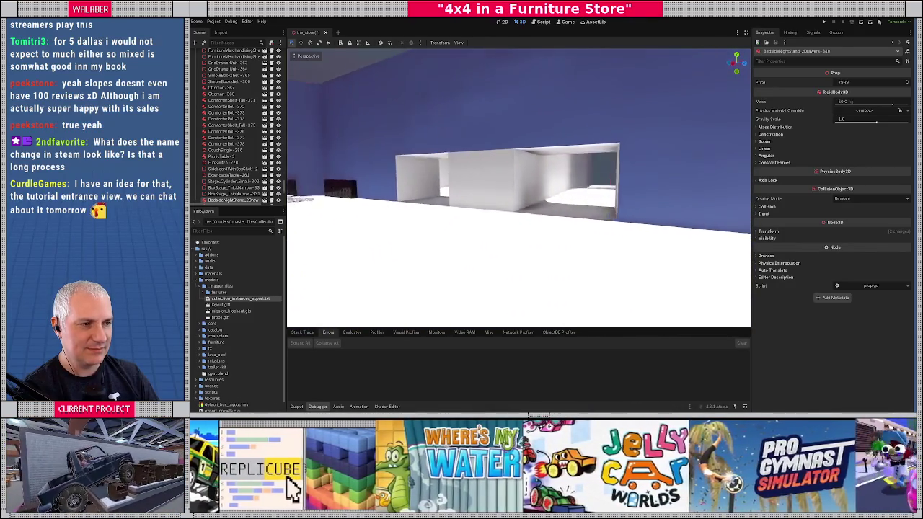
# Fly into the white corridor, then pull back to the floor beside the escalator.
pyautogui.press('w')
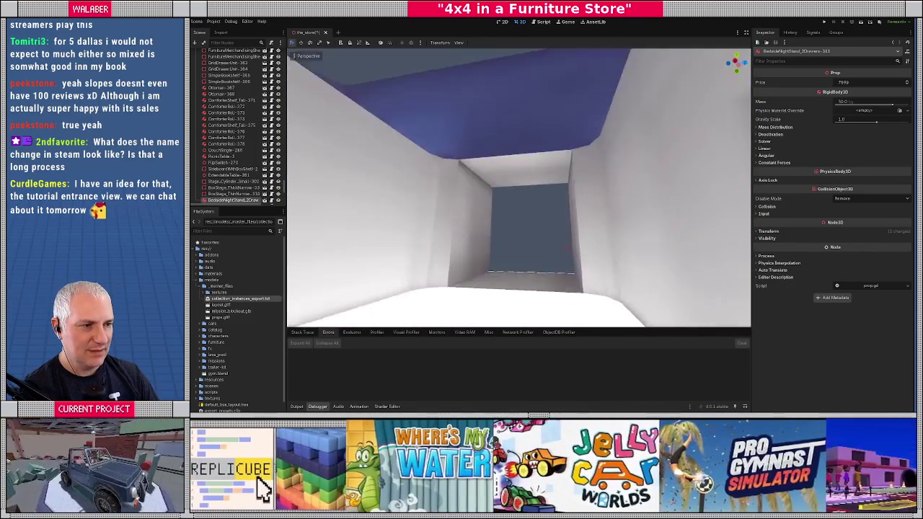
pyautogui.press('s')
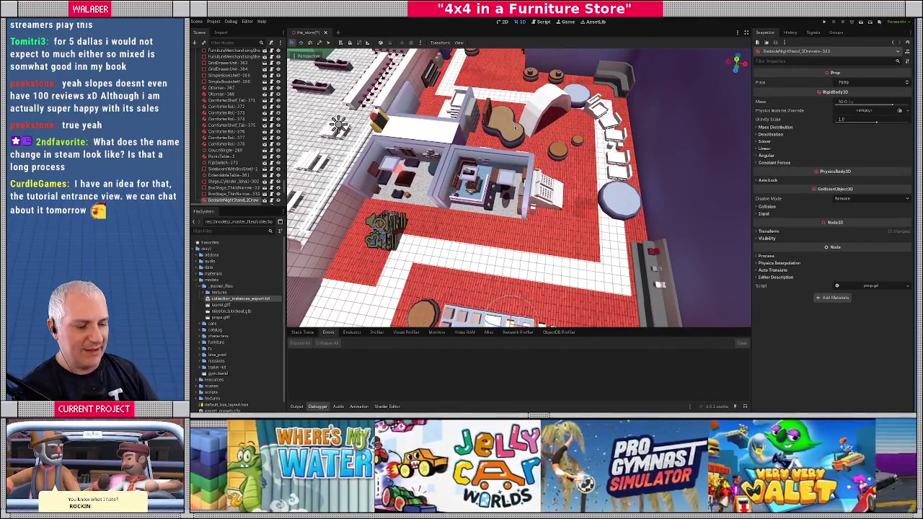
pyautogui.press('w')
pyautogui.press('w')
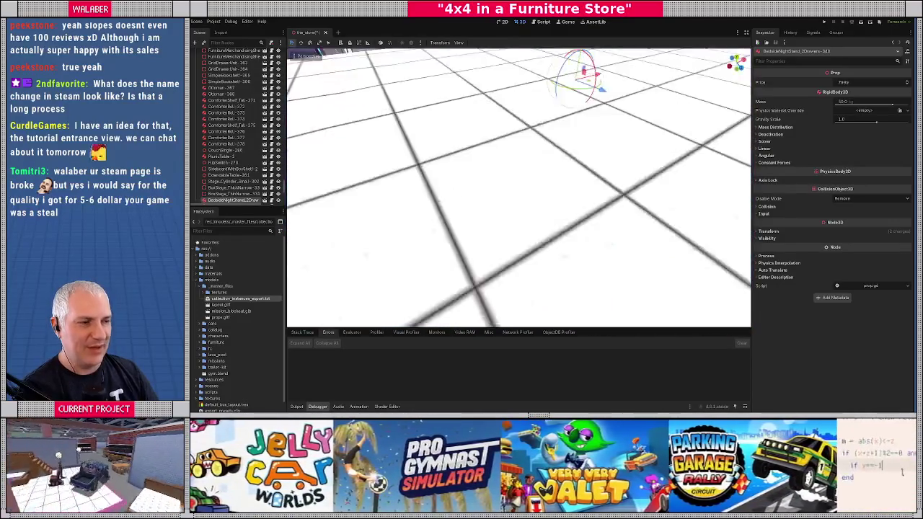
pyautogui.press('w')
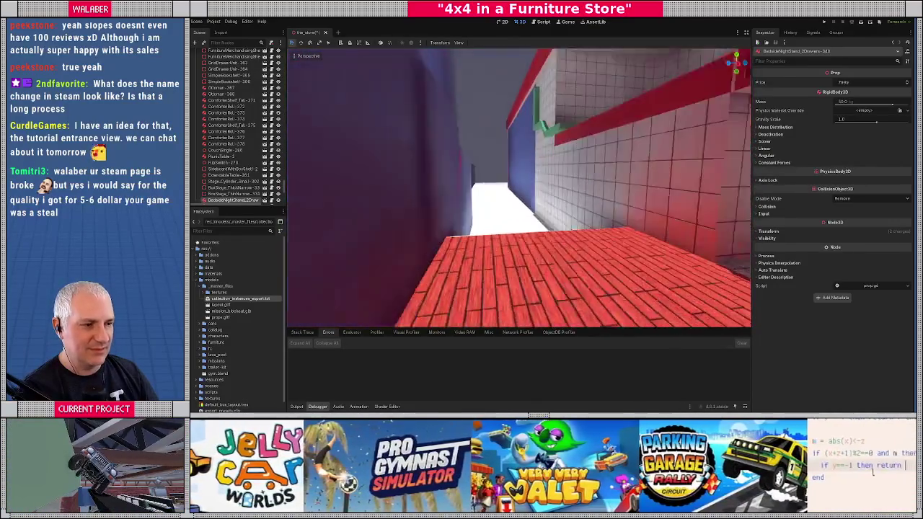
pyautogui.press('s')
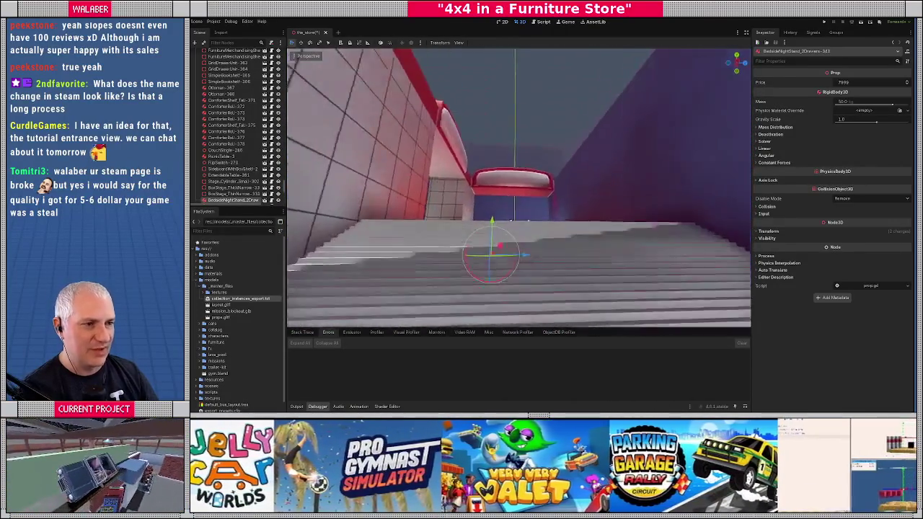
pyautogui.press('s')
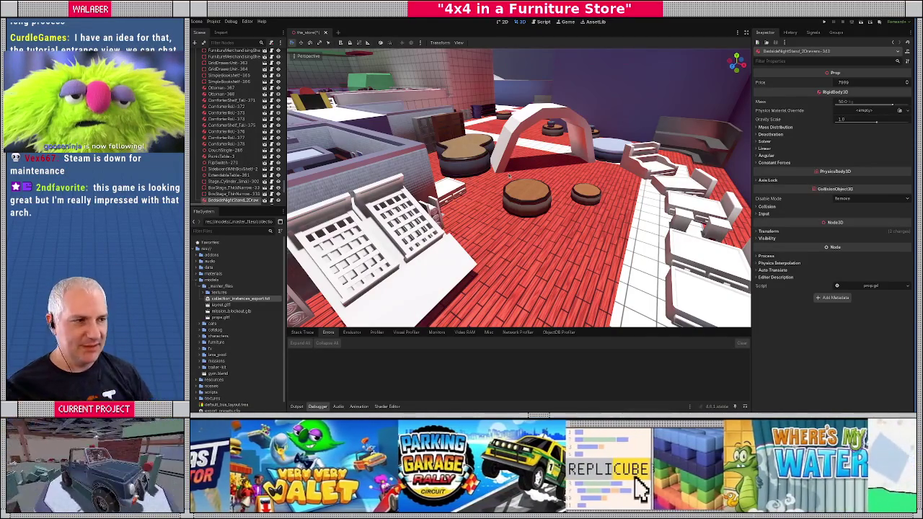
# Fly across the store's tables, counters and shelving, then drop low along the beds aisle.
pyautogui.press('w')
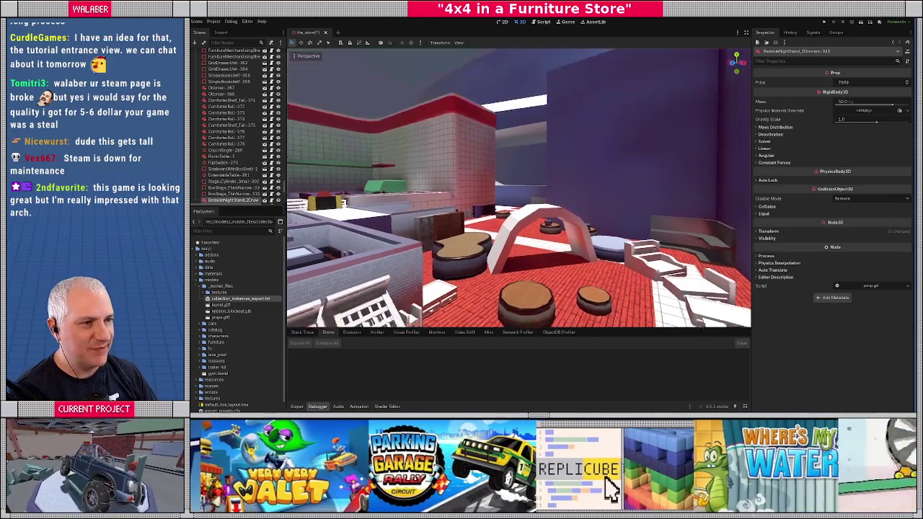
pyautogui.press('w')
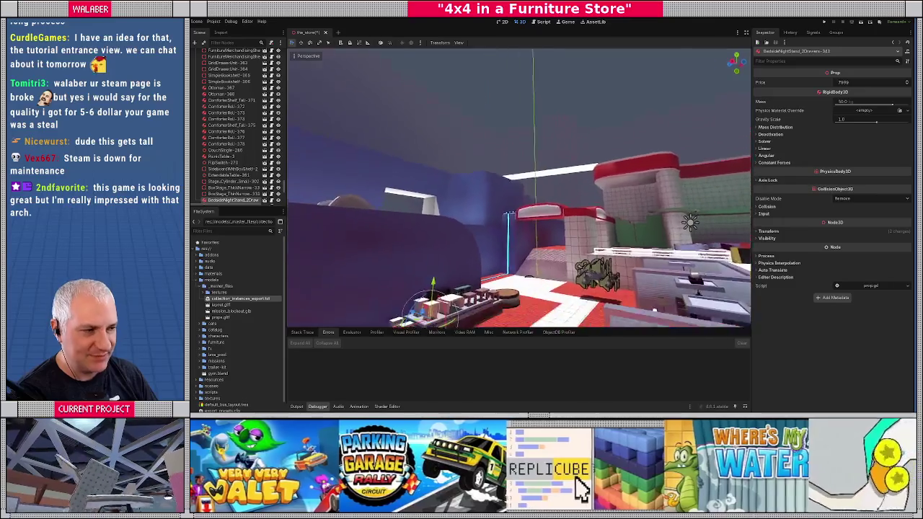
pyautogui.press('w')
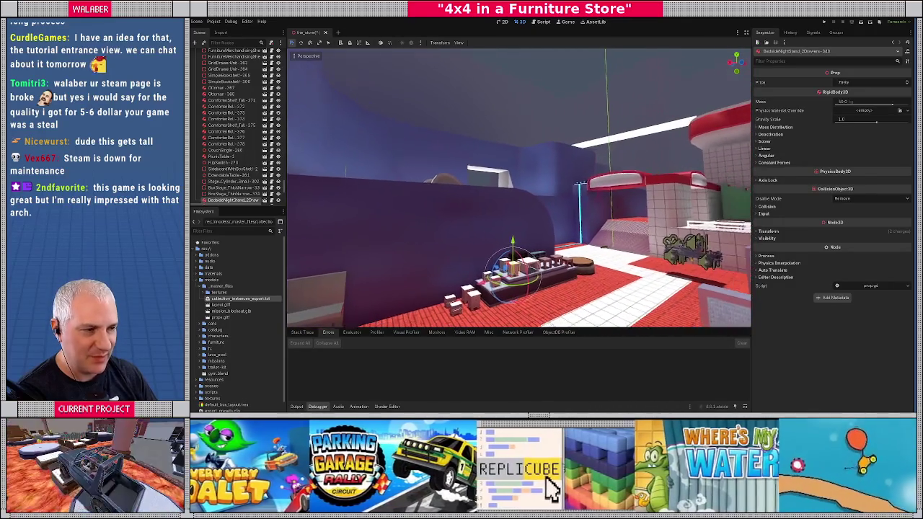
pyautogui.press('w')
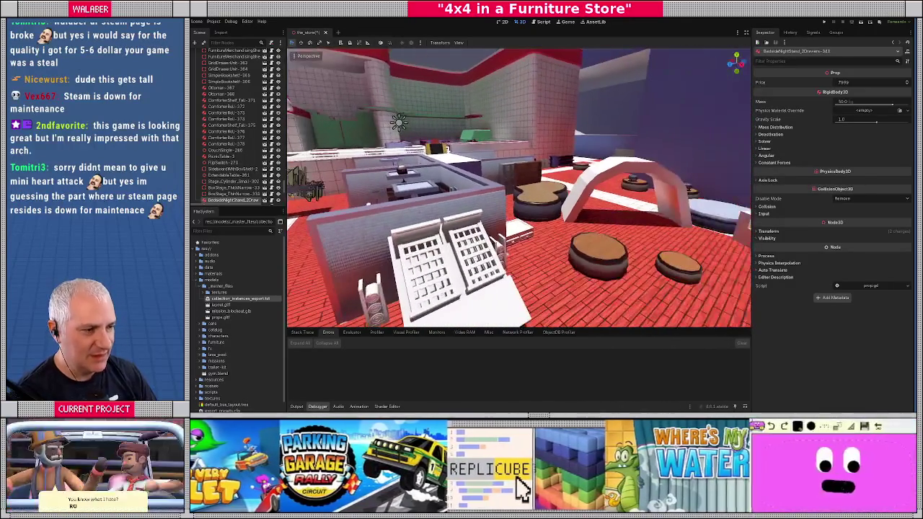
pyautogui.press('w')
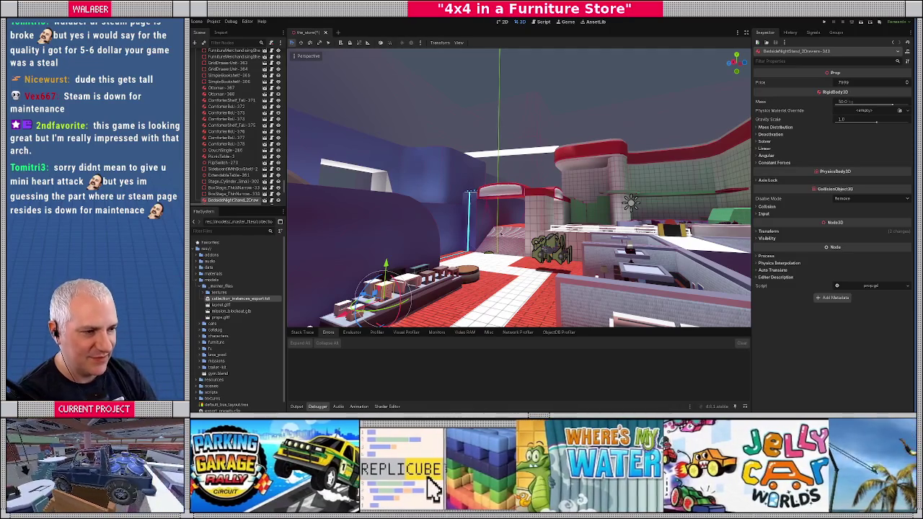
pyautogui.press('w')
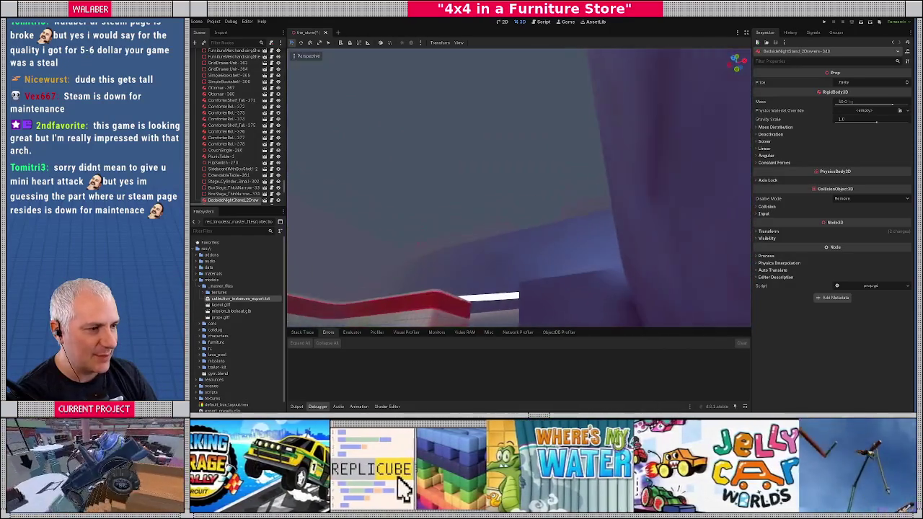
pyautogui.press('s')
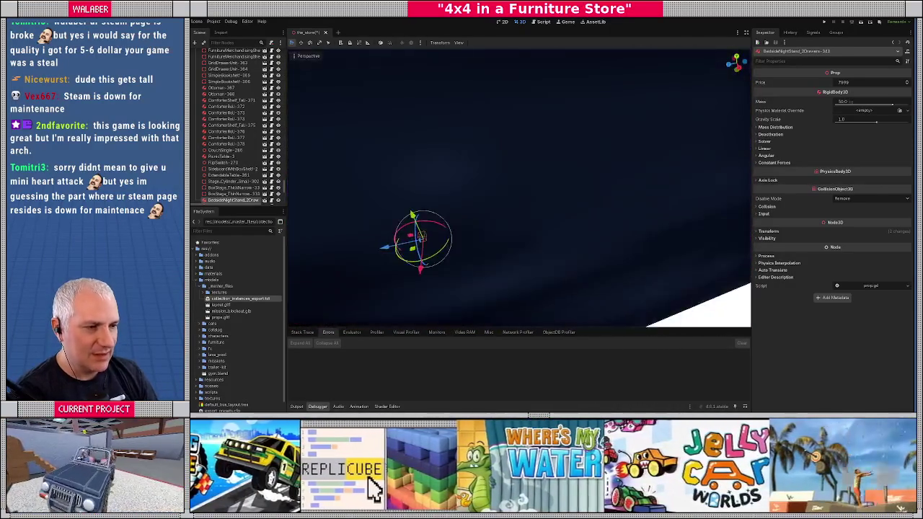
pyautogui.press('s')
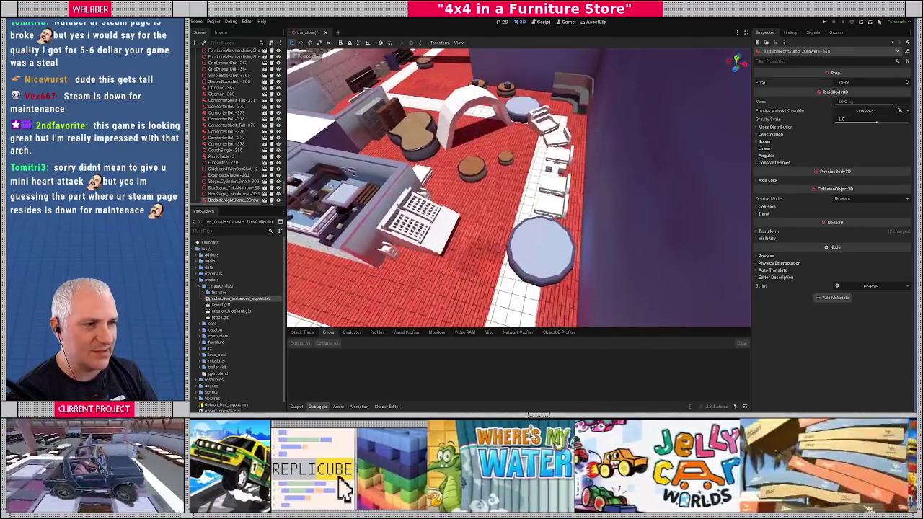
pyautogui.press('w')
pyautogui.press('w')
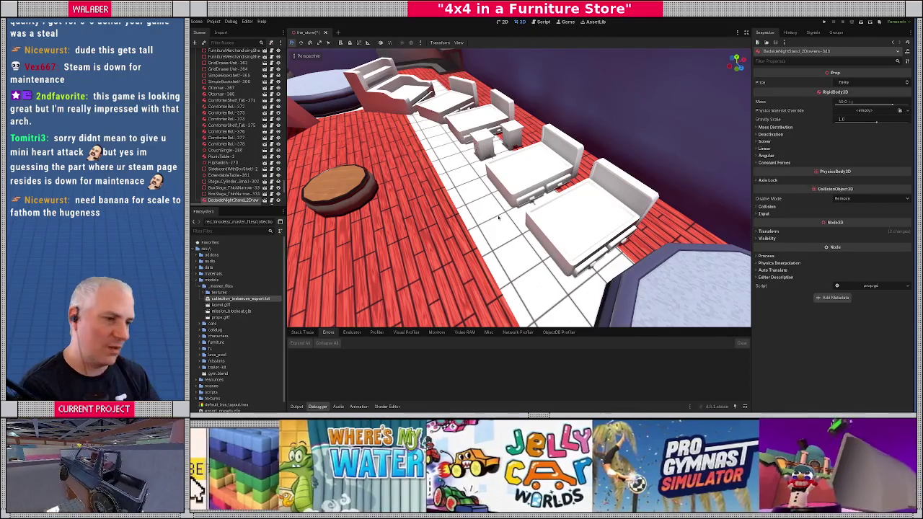
# Circle the jeep from close and overhead views, then fly to the white beds.
pyautogui.press('w')
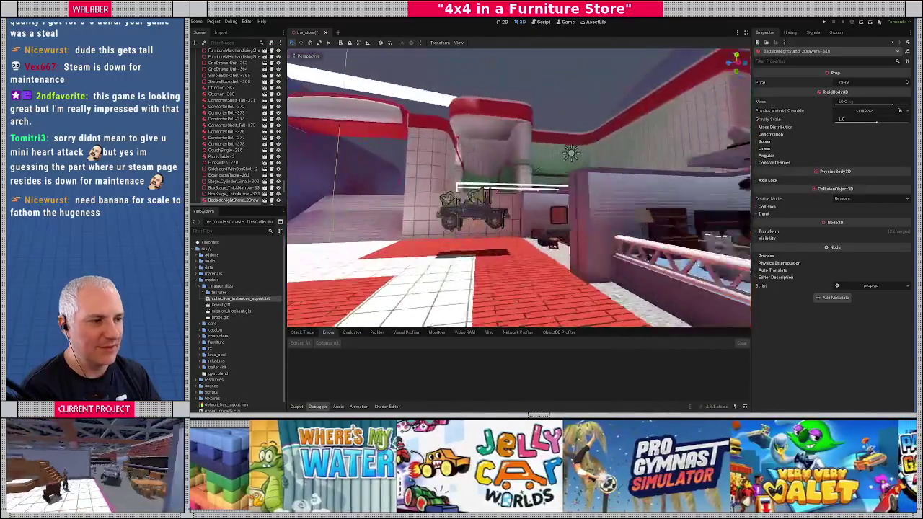
pyautogui.press('s')
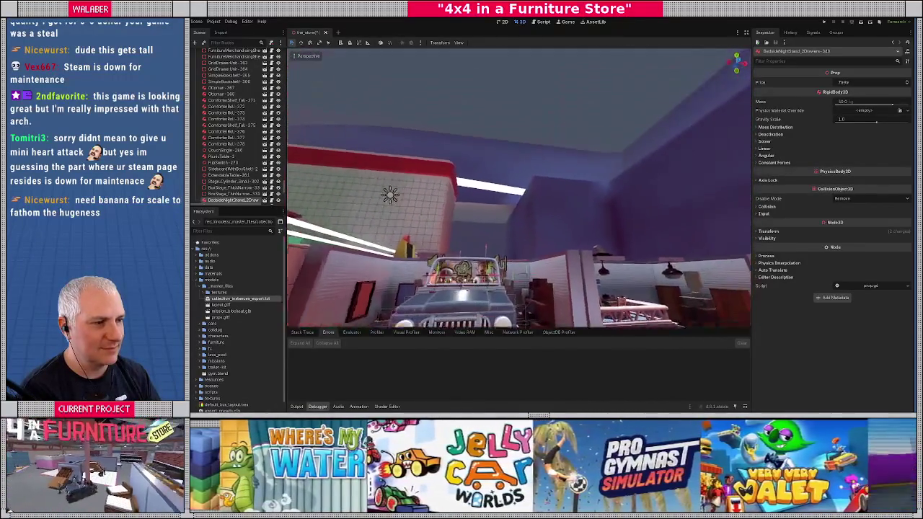
pyautogui.press('e')
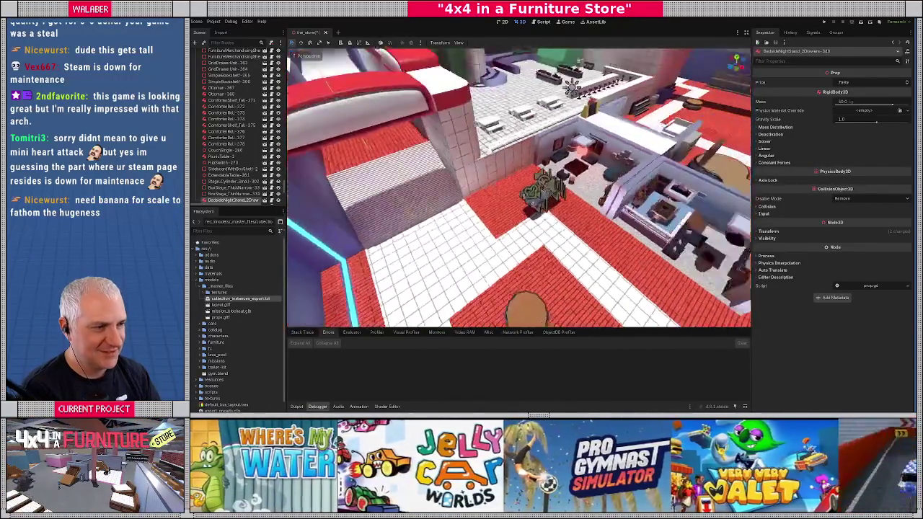
pyautogui.press('s')
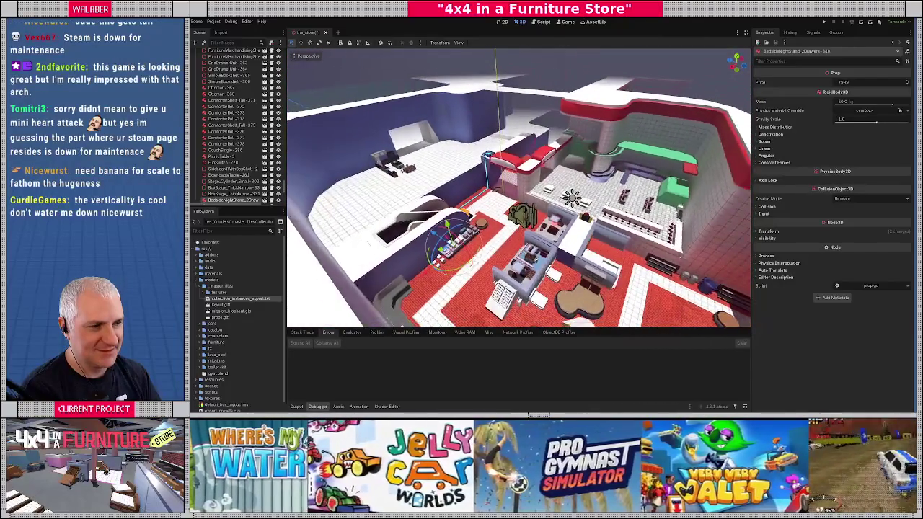
pyautogui.press('w')
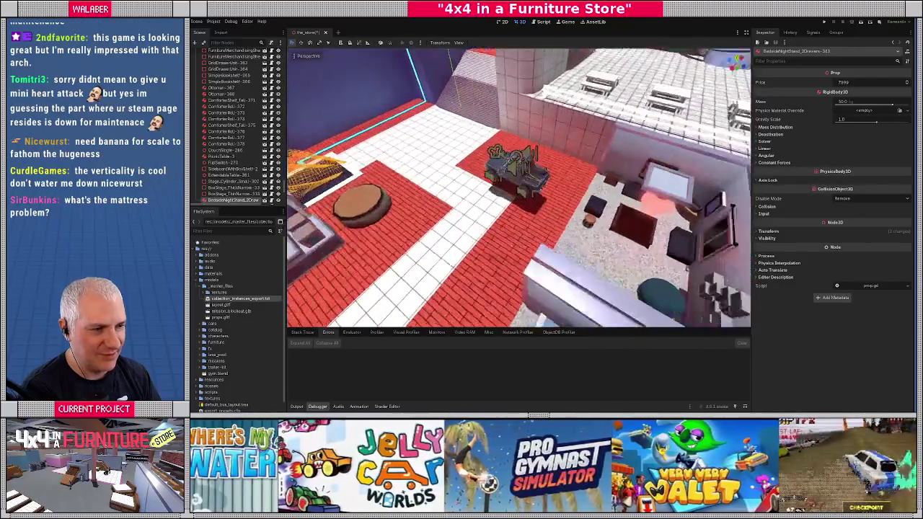
pyautogui.press('s')
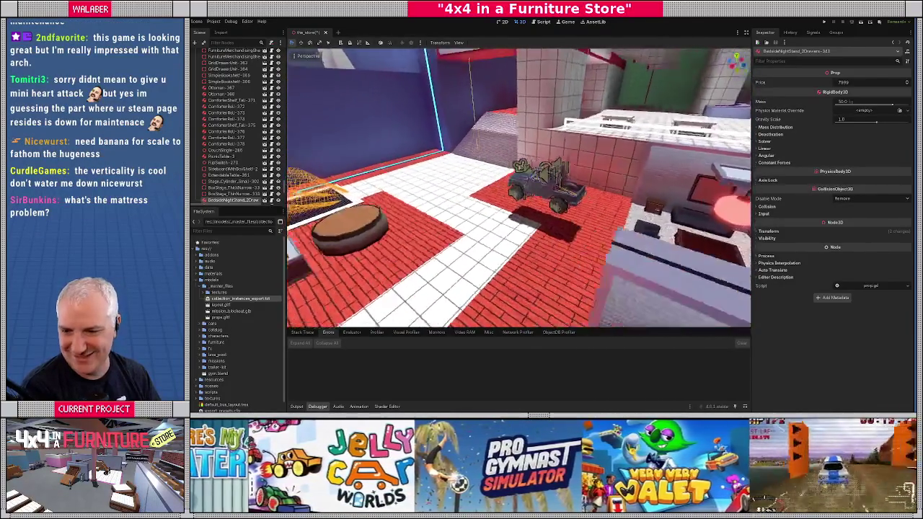
pyautogui.press('w')
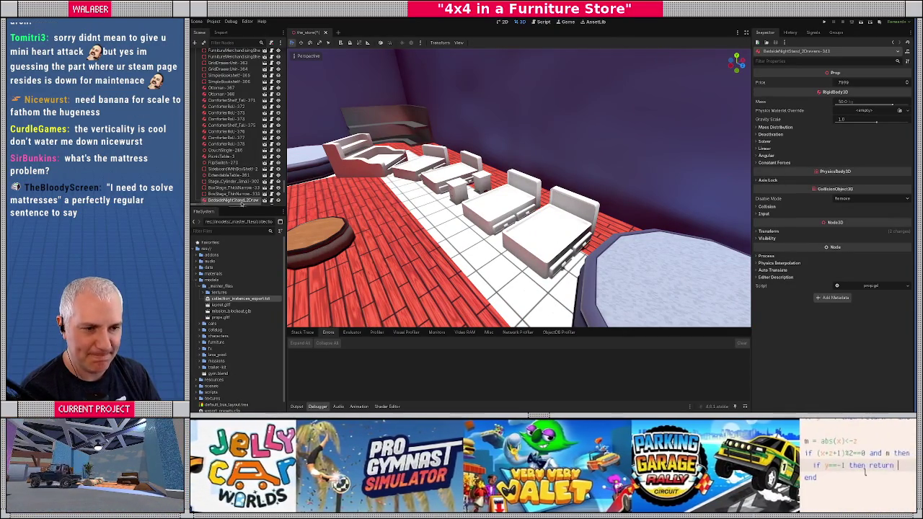
# Enlarge the FileSystem dock, filter it by 'matt', and collapse Blender's top scene collections.
pyautogui.moveTo(241, 207)
pyautogui.mouseDown()
pyautogui.moveTo(241, 157)
pyautogui.moveTo(241, 189)
pyautogui.mouseUp()
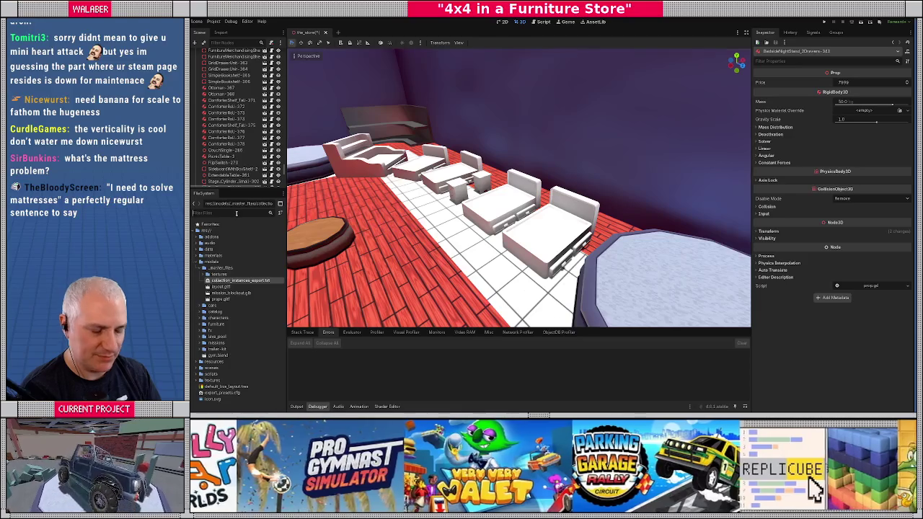
pyautogui.click(236, 213)
pyautogui.write('matt')
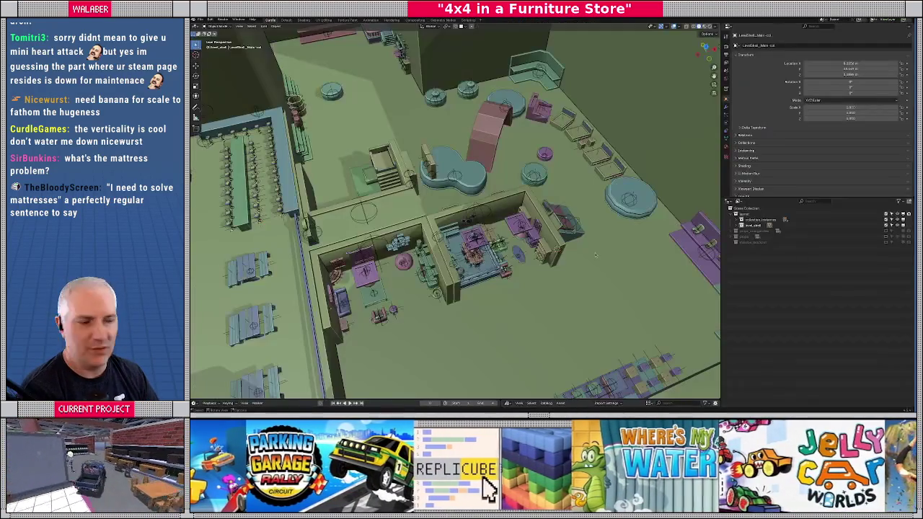
pyautogui.click(735, 215)
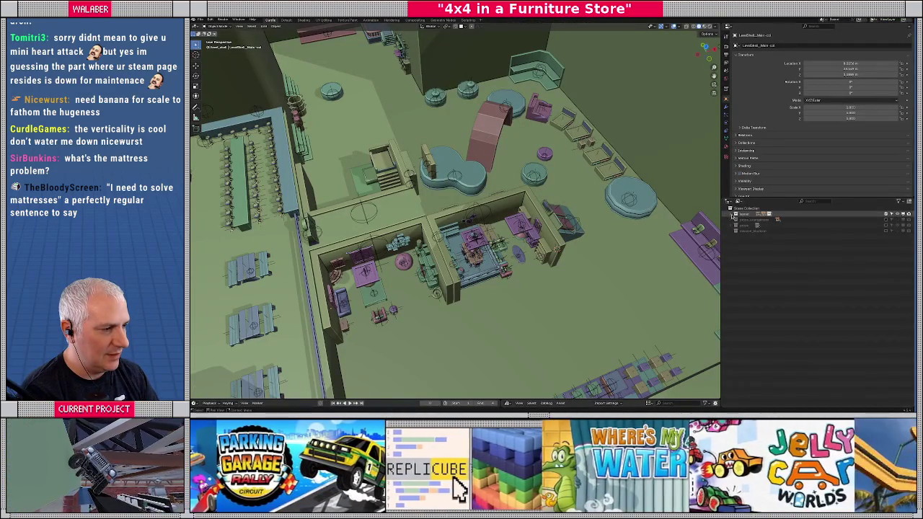
# Hide the store layout collection, show and expand the props collection, and frame the furniture.
pyautogui.click(736, 214)
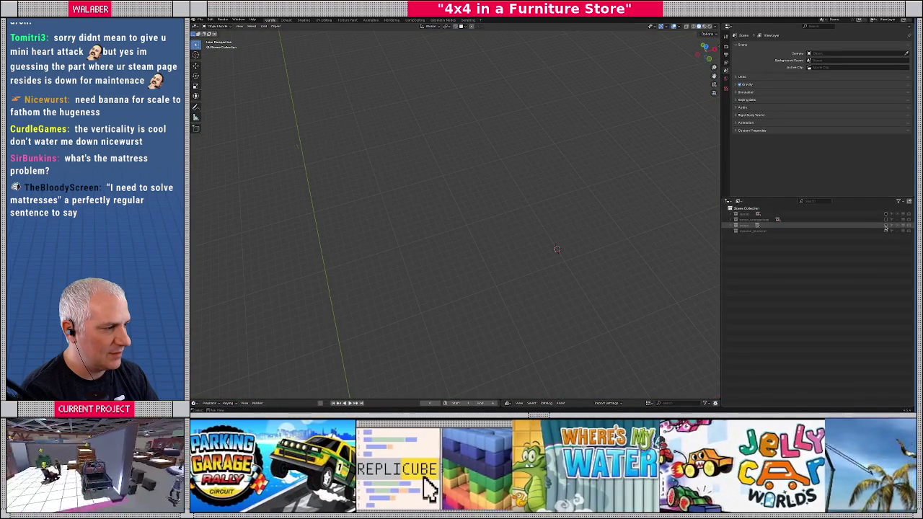
pyautogui.click(735, 225)
pyautogui.click(735, 225)
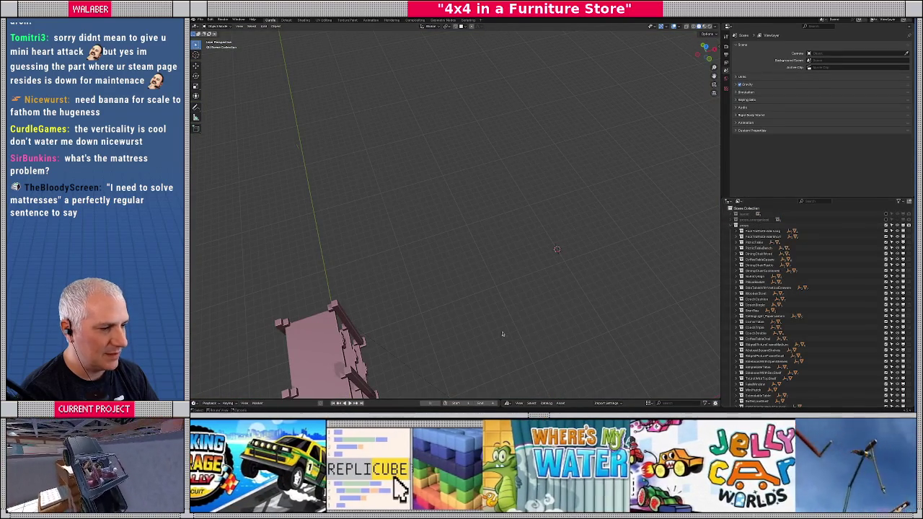
pyautogui.rightClick(491, 326)
pyautogui.scroll(-5, 495, 273)
pyautogui.moveTo(495, 273); pyautogui.dragTo(488, 249)
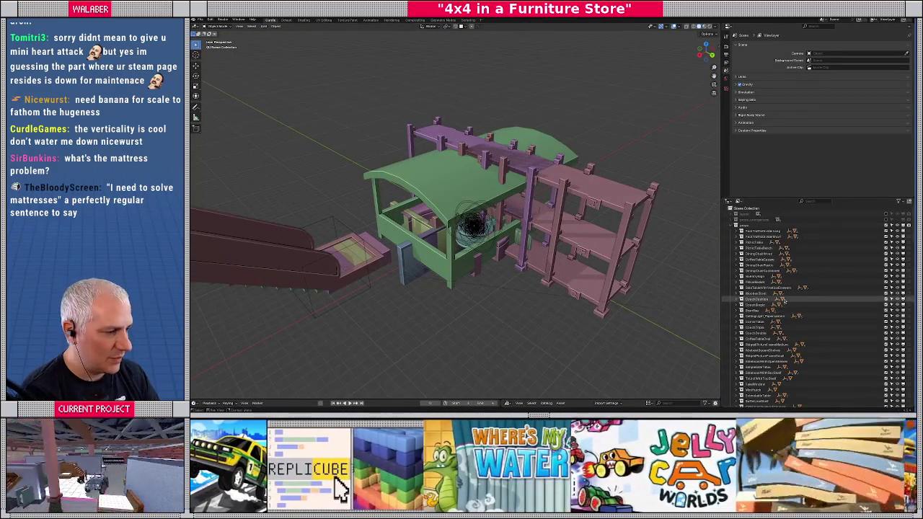
# Search the Outliner for 'mattress', select RiggedMattressArmature_Double, then clear the search and scroll.
pyautogui.click(811, 201)
pyautogui.write('mattress')
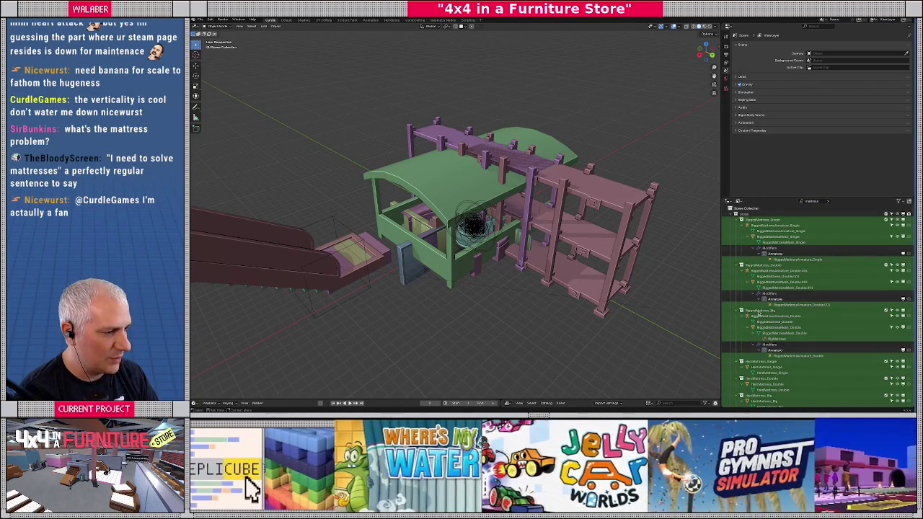
pyautogui.click(760, 311)
pyautogui.click(760, 312)
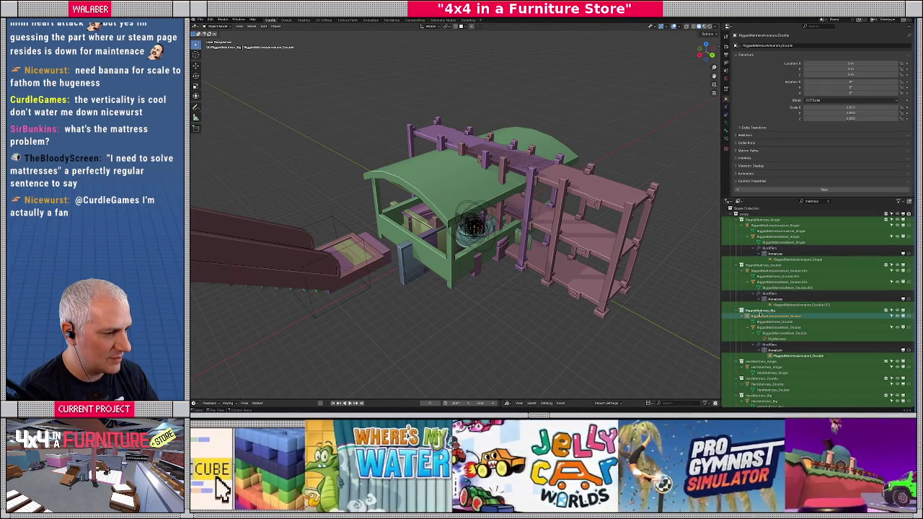
pyautogui.click(831, 202)
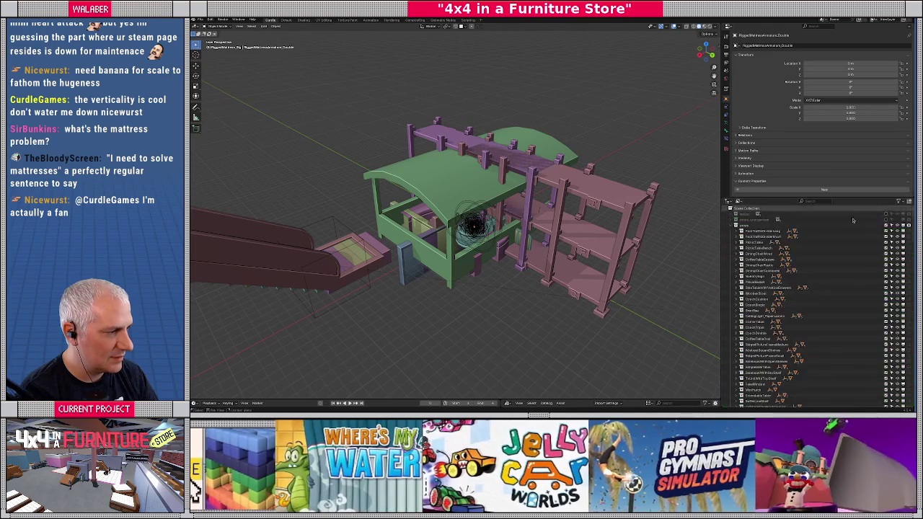
pyautogui.moveTo(913, 220); pyautogui.dragTo(912, 368)
pyautogui.rightClick(733, 272)
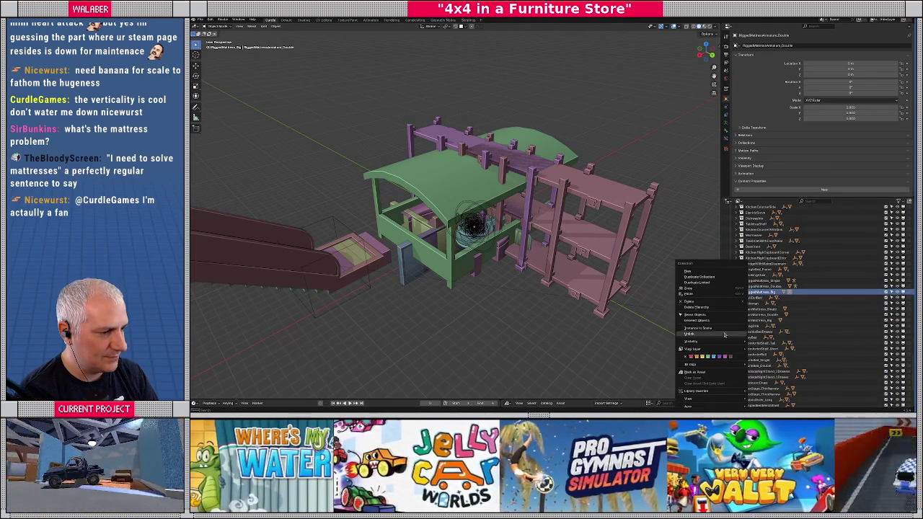
# Isolate RiggedMattress_Big in Local View, frame it from the front, and select its armature.
pyautogui.moveTo(714, 342)
pyautogui.click(783, 343)
pyautogui.click(479, 245)
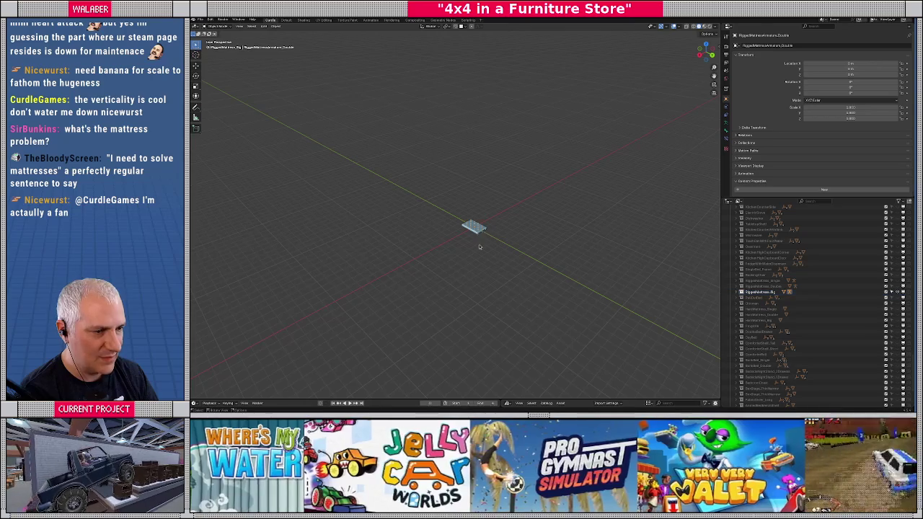
pyautogui.press('KP_Decimal')
pyautogui.press('KP_1')
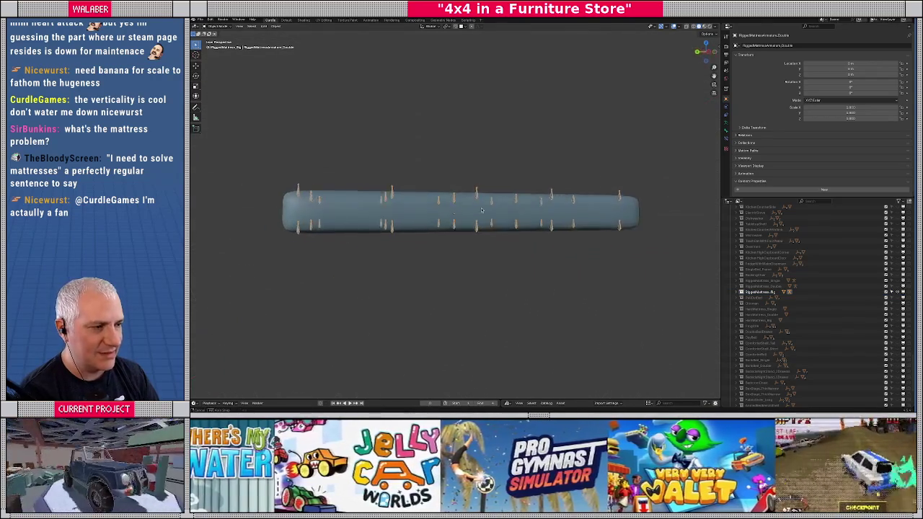
pyautogui.click(741, 292)
pyautogui.click(764, 298)
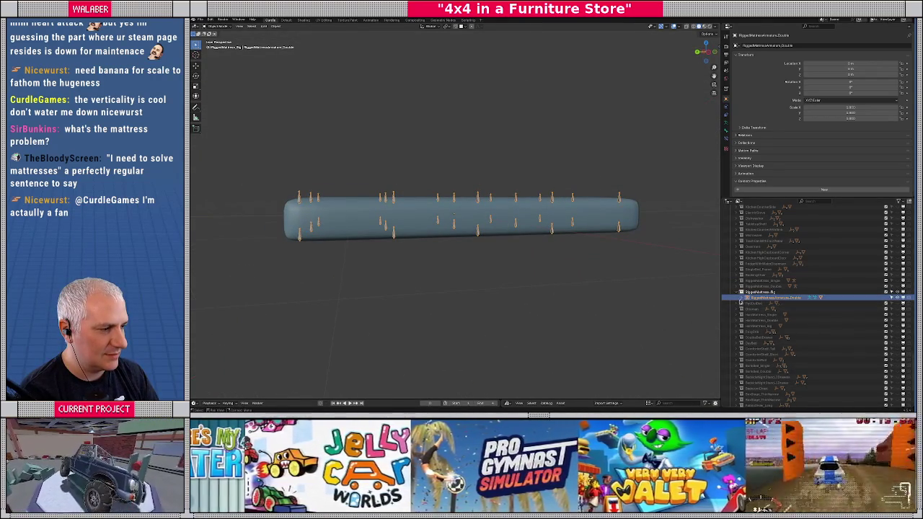
pyautogui.click(742, 298)
pyautogui.moveTo(624, 264)
pyautogui.mouseDown()
pyautogui.moveTo(510, 225)
pyautogui.moveTo(516, 240)
pyautogui.mouseUp()
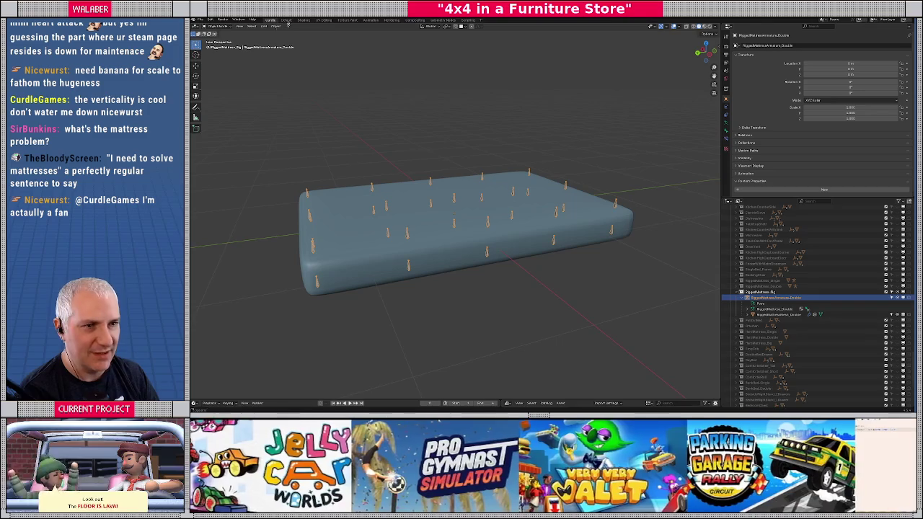
# In Pose Mode, move and rotate a mattress bone, cancel it, then open the File menu.
pyautogui.click(217, 26)
pyautogui.click(216, 45)
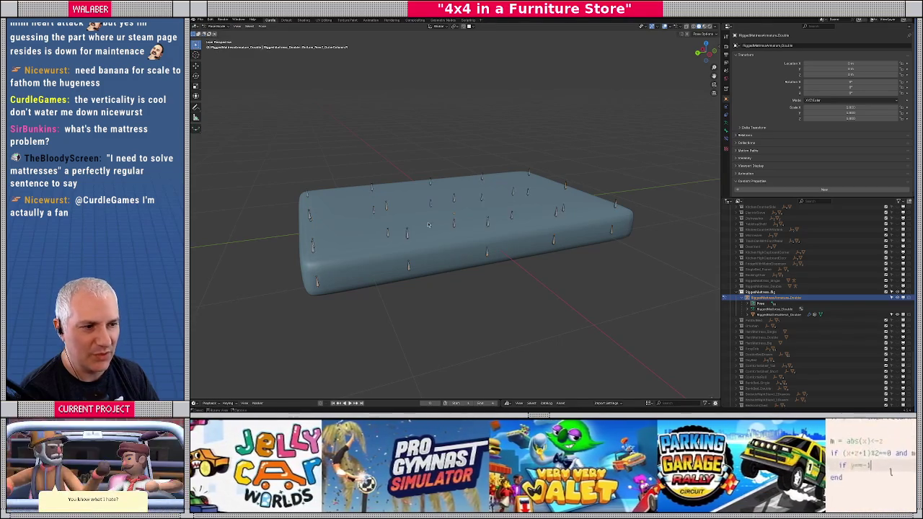
pyautogui.click(487, 224)
pyautogui.press('g')
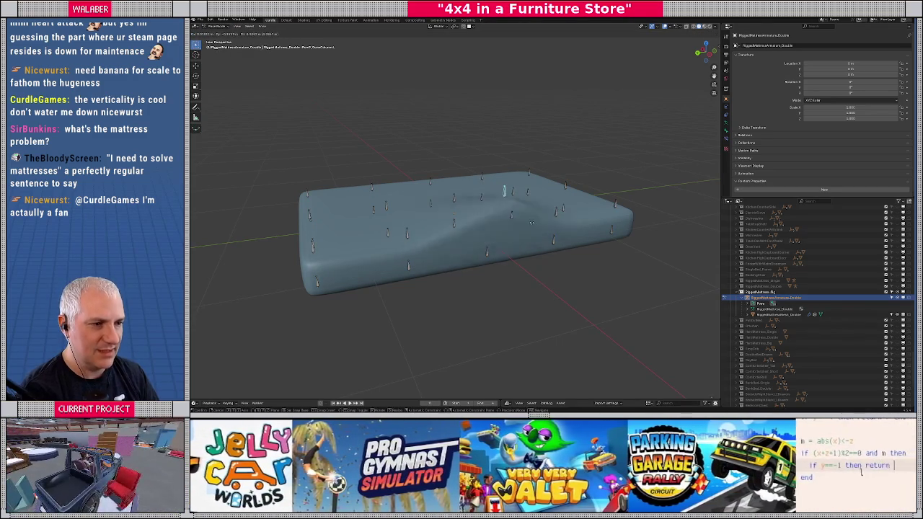
pyautogui.press('r')
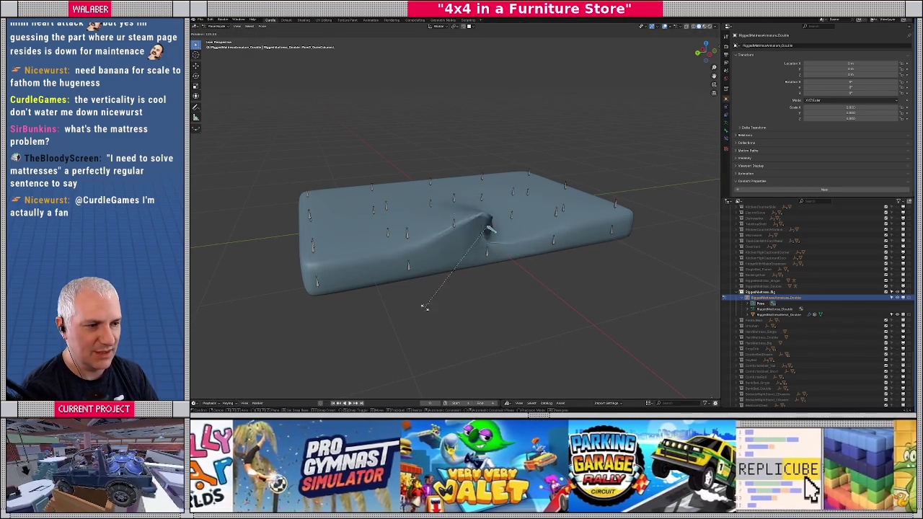
pyautogui.press('Escape')
pyautogui.click(603, 261)
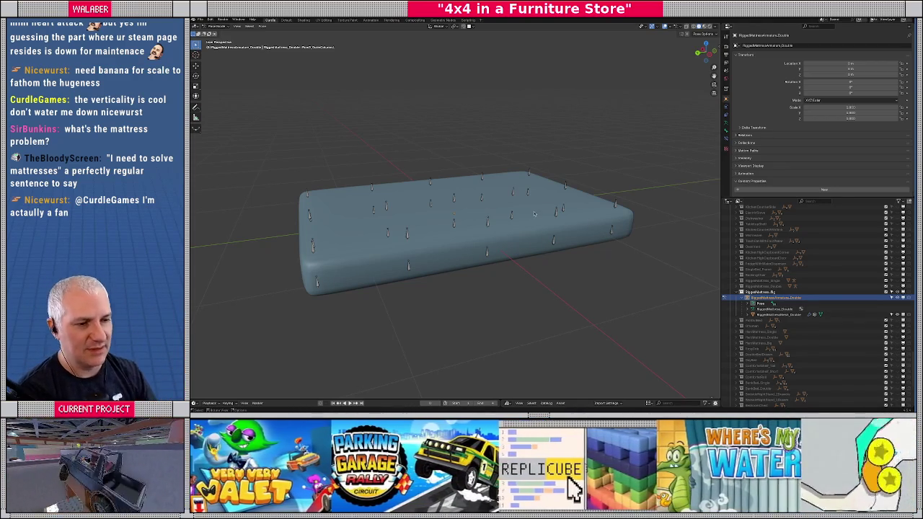
pyautogui.moveTo(279, 152)
pyautogui.mouseDown()
pyautogui.moveTo(615, 314)
pyautogui.moveTo(630, 287)
pyautogui.mouseUp()
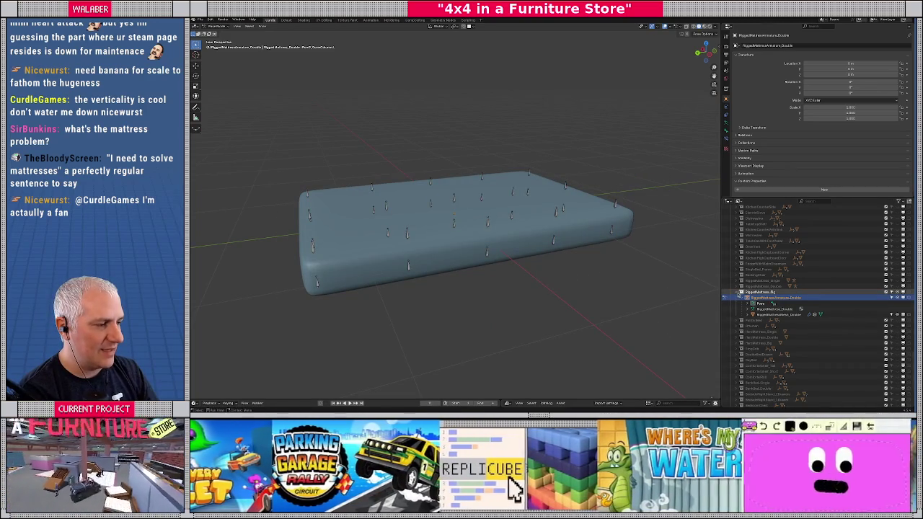
pyautogui.click(741, 292)
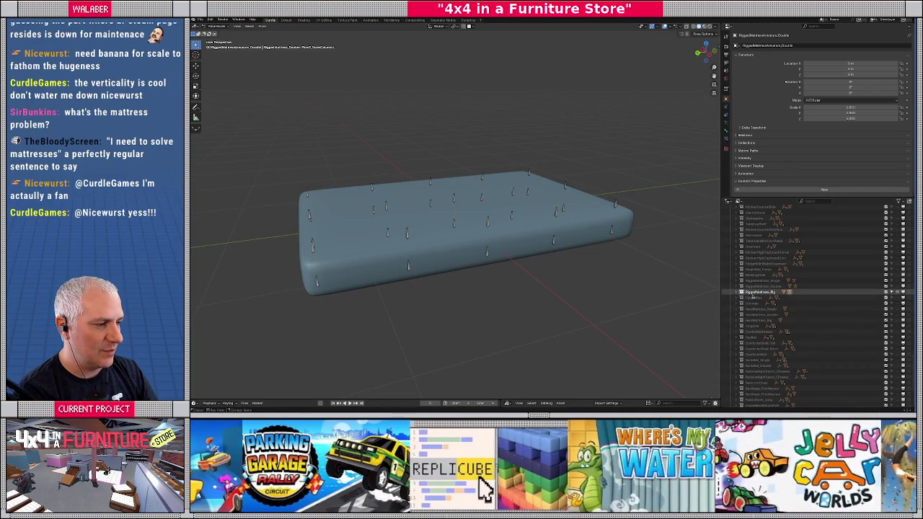
pyautogui.click(742, 292)
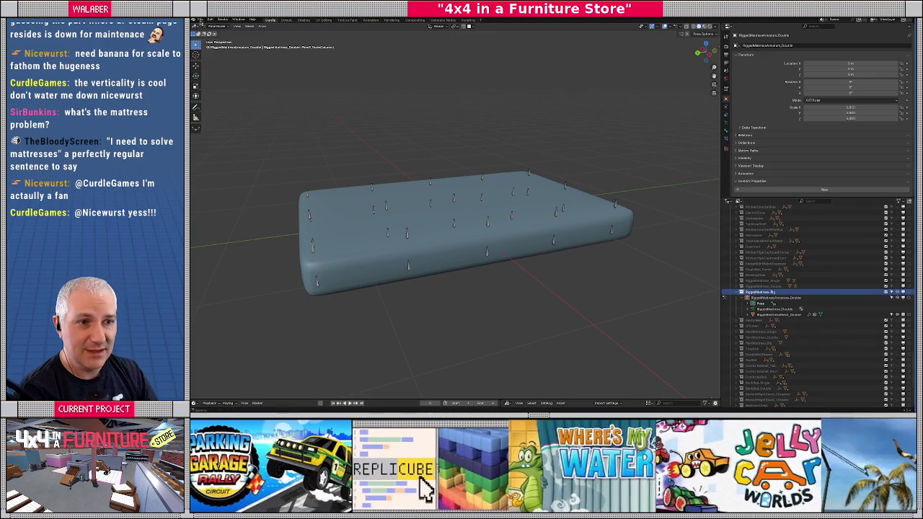
pyautogui.click(199, 20)
# Start a glTF 2.0 export and browse to the models/_master_files folder.
pyautogui.moveTo(220, 106)
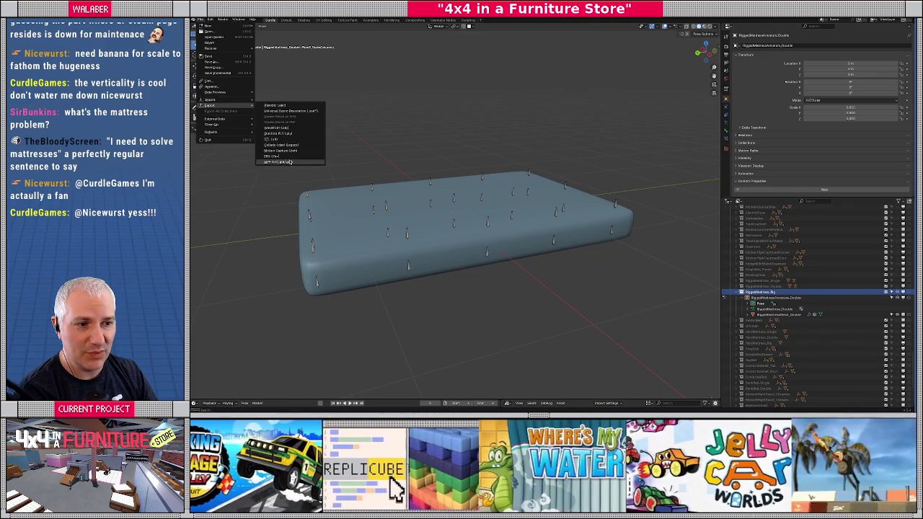
pyautogui.click(288, 162)
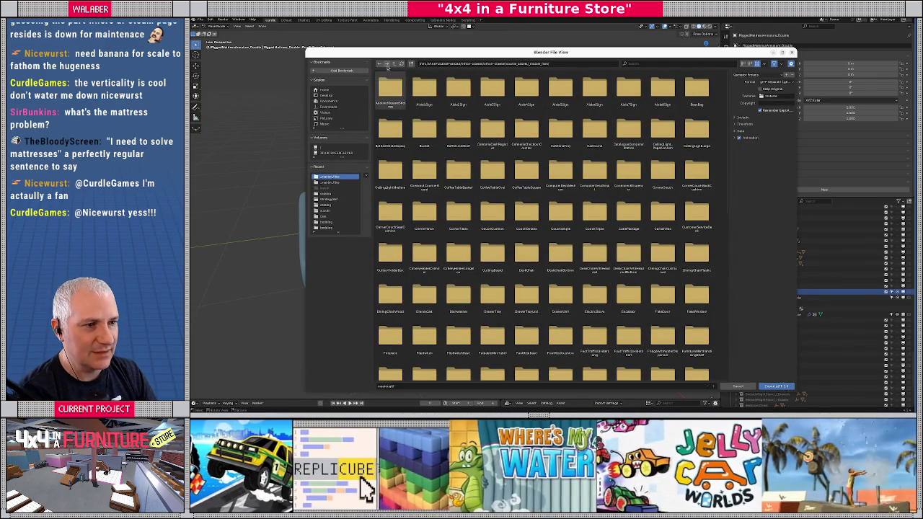
pyautogui.click(394, 63)
pyautogui.click(394, 63)
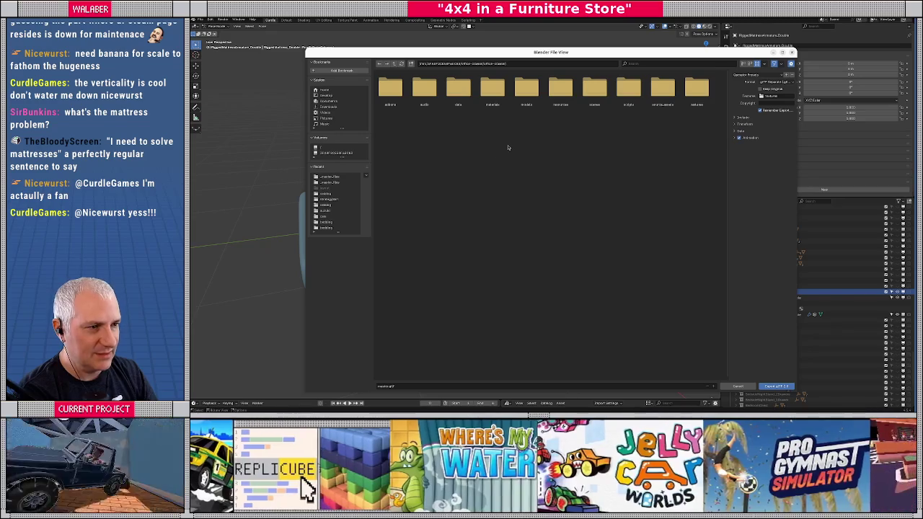
pyautogui.doubleClick(527, 90)
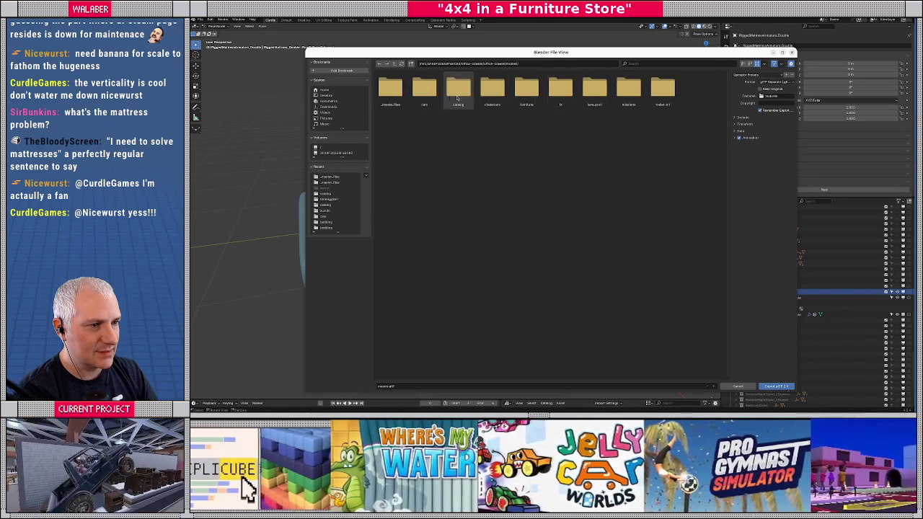
pyautogui.doubleClick(524, 96)
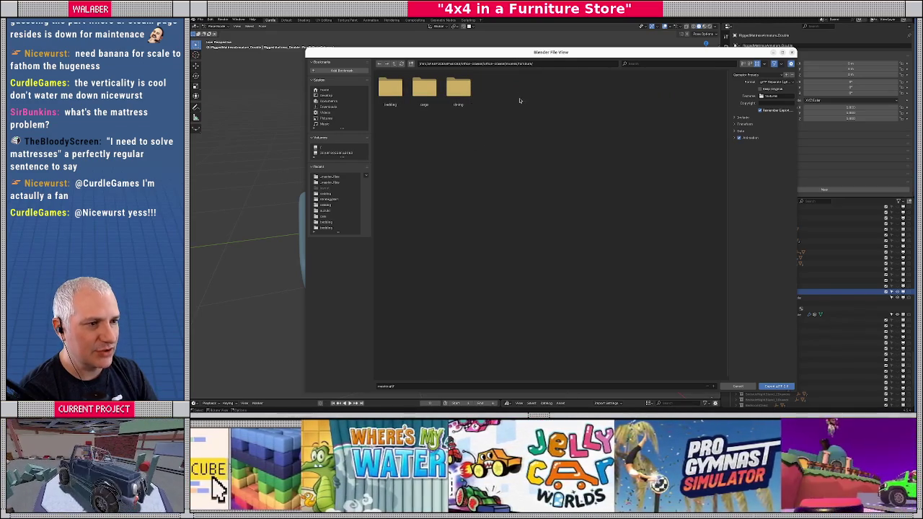
pyautogui.press('BackSpace')
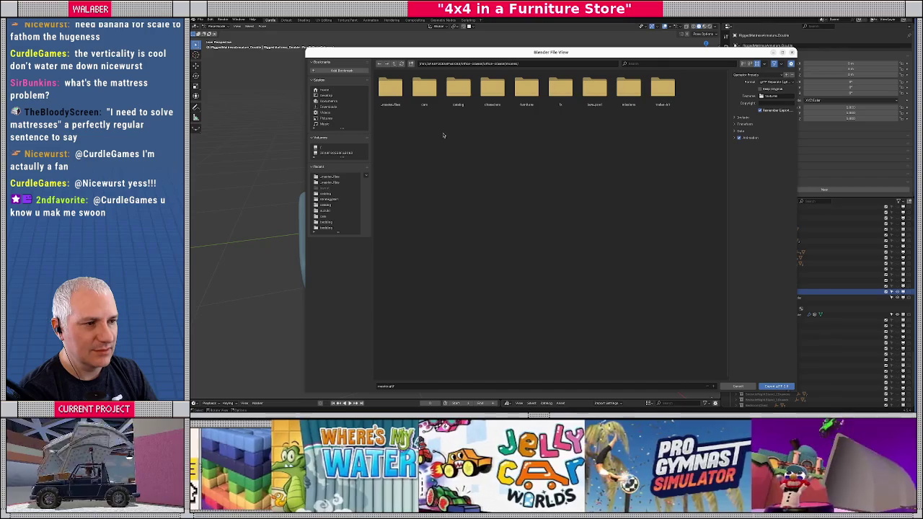
pyautogui.doubleClick(390, 88)
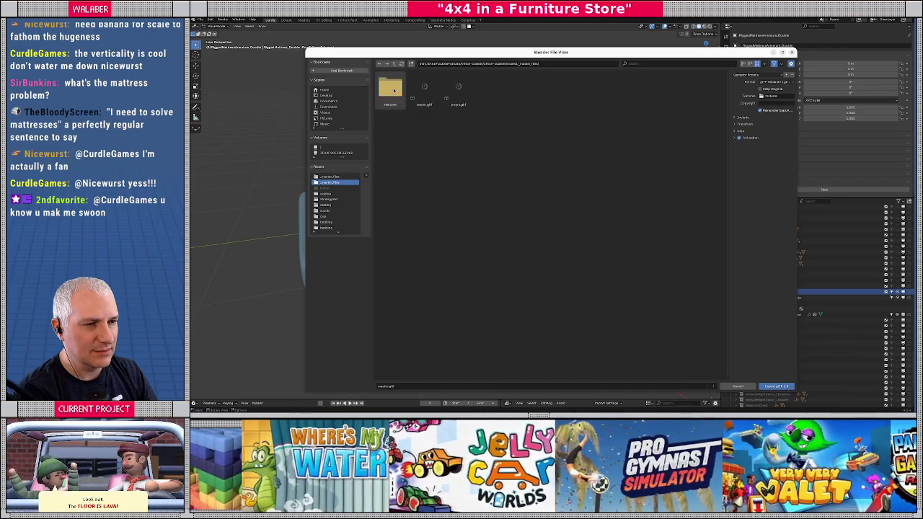
pyautogui.press('BackSpace')
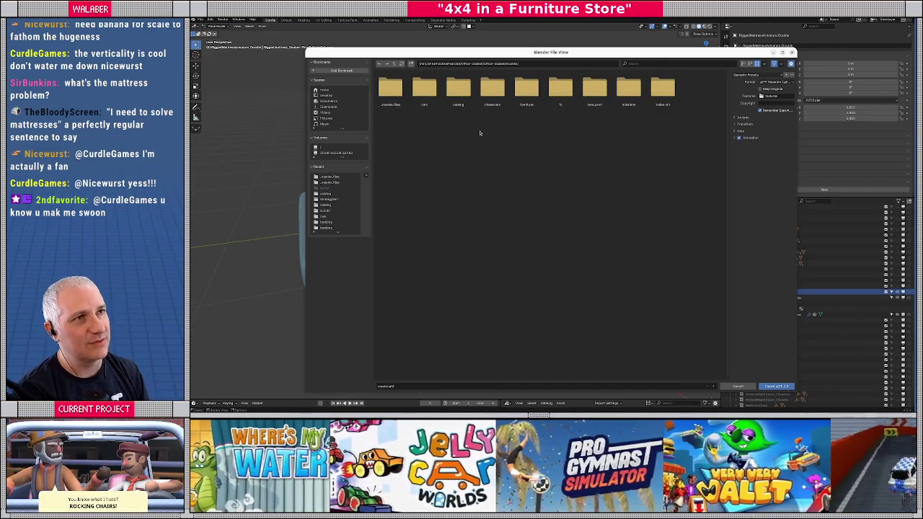
pyautogui.click(395, 63)
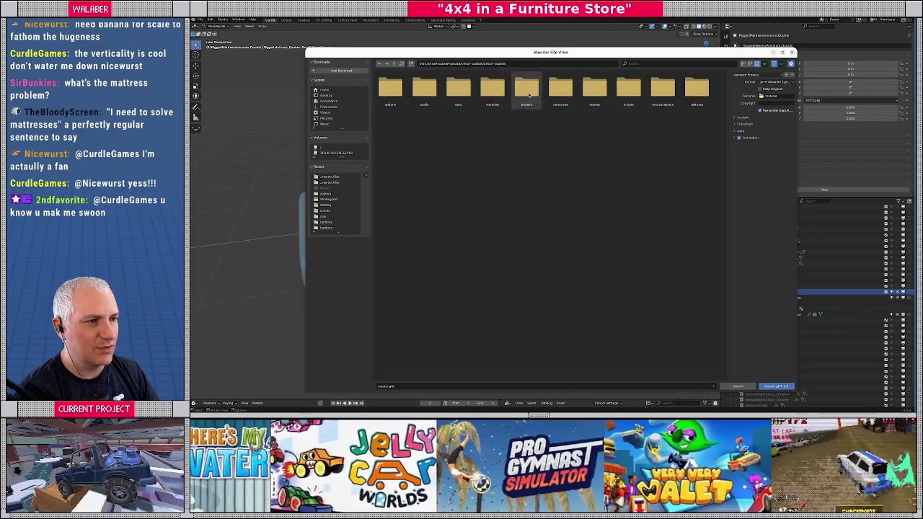
pyautogui.doubleClick(526, 88)
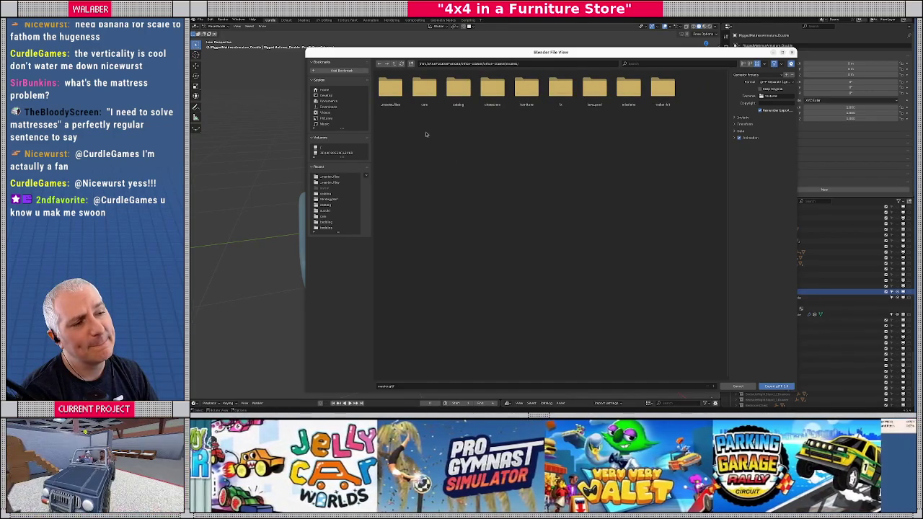
pyautogui.doubleClick(391, 90)
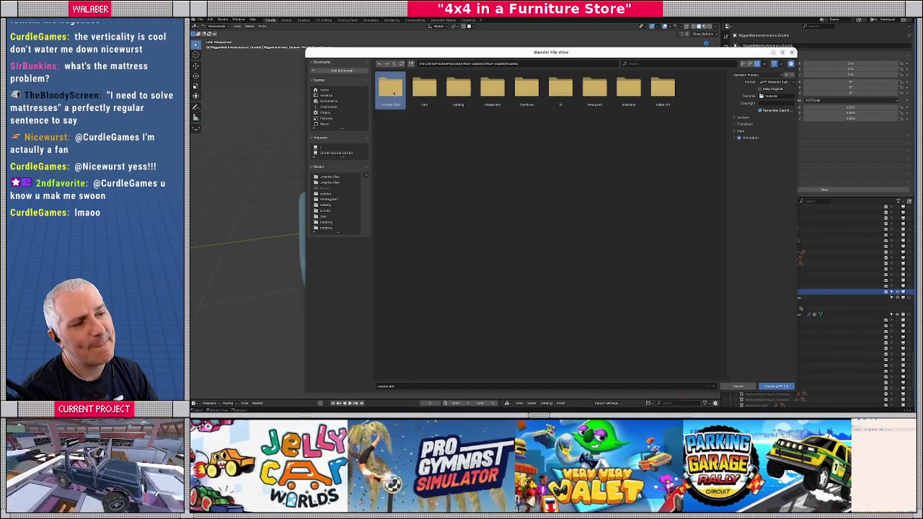
# Name the file RiggedMattress_Big, expand Include options, export, and switch to Godot.
pyautogui.press('Return')
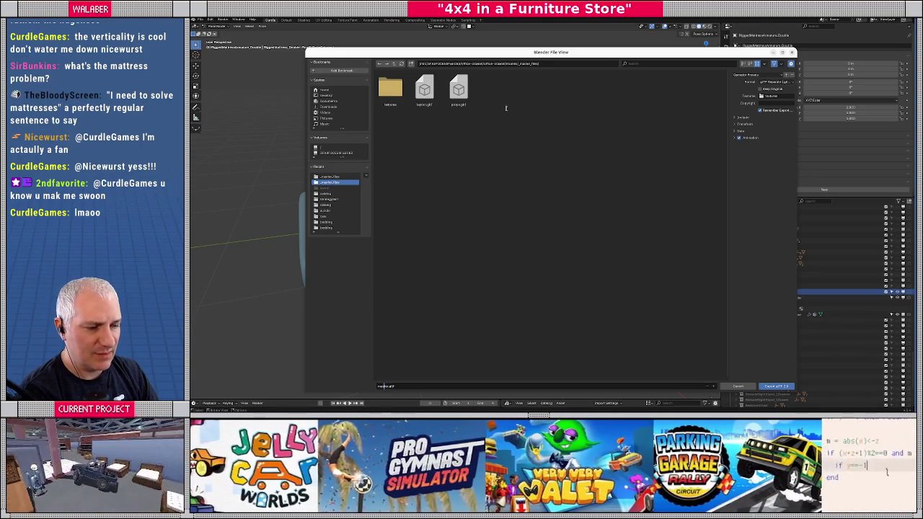
pyautogui.moveTo(601, 56); pyautogui.dragTo(546, 38)
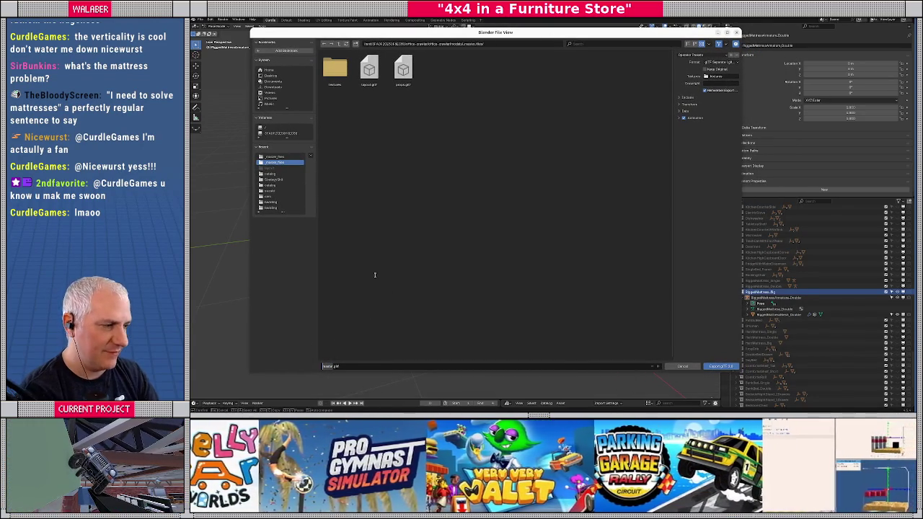
pyautogui.write('RiggedMattress')
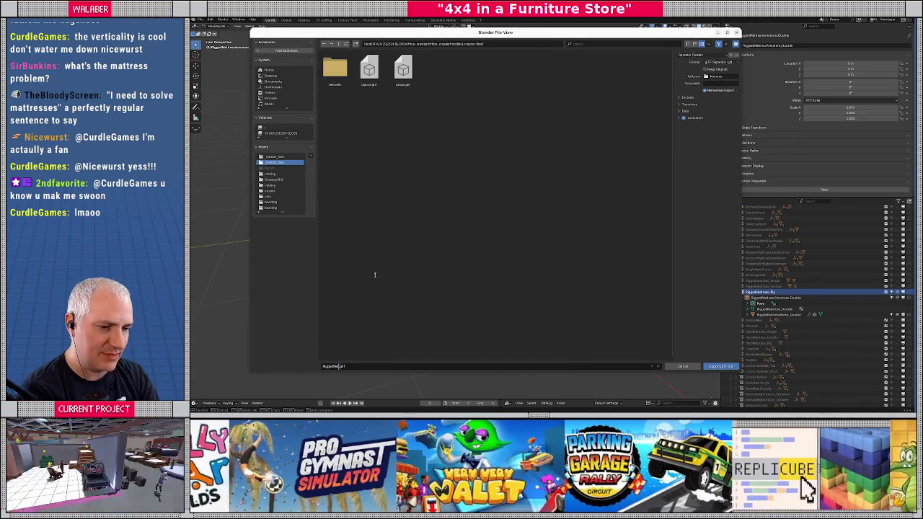
pyautogui.write('s_')
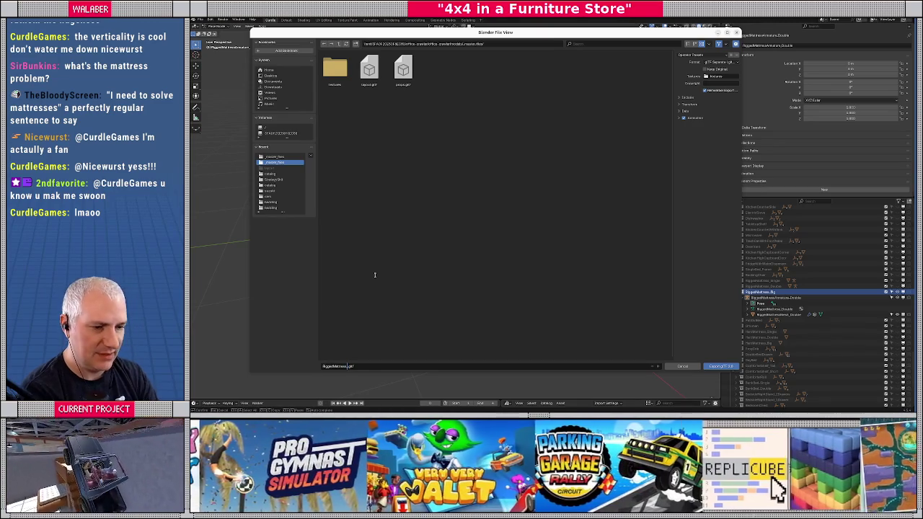
pyautogui.write('Dig')
pyautogui.click(682, 97)
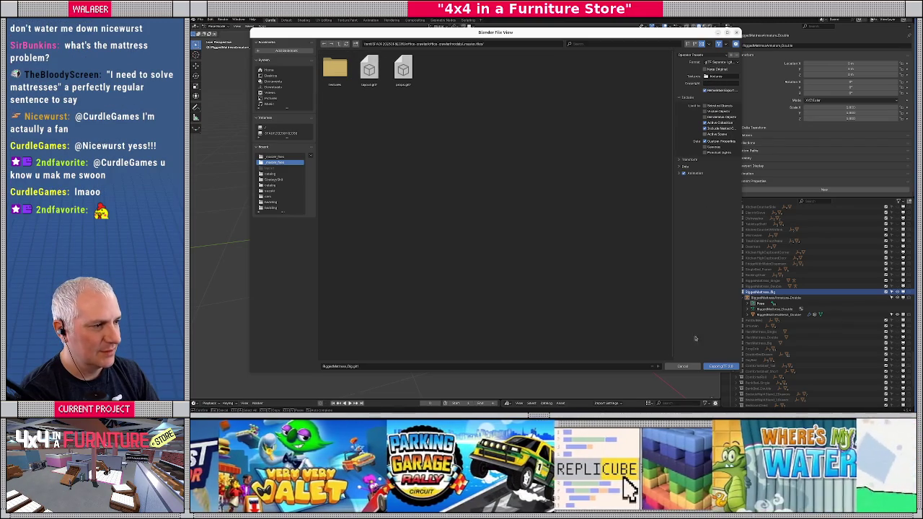
pyautogui.click(720, 366)
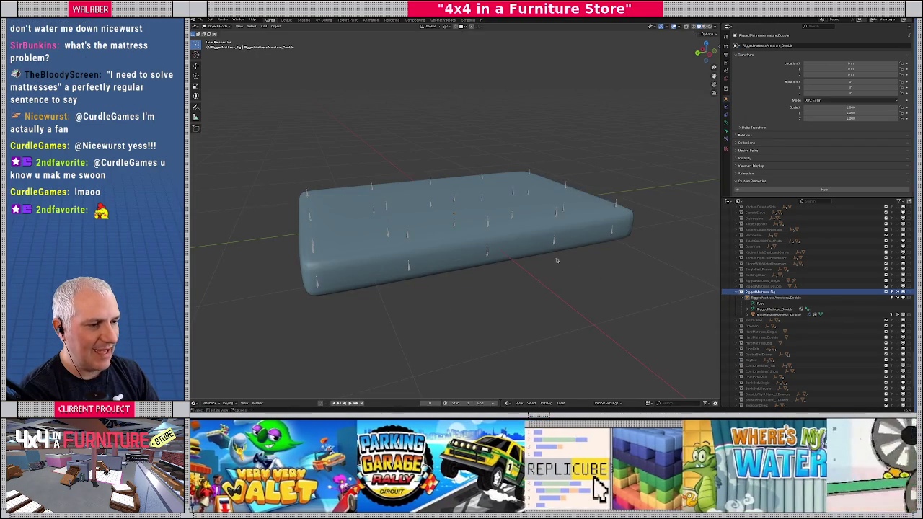
pyautogui.moveTo(520, 244); pyautogui.dragTo(516, 246)
pyautogui.hotkey('alt', 'Tab')
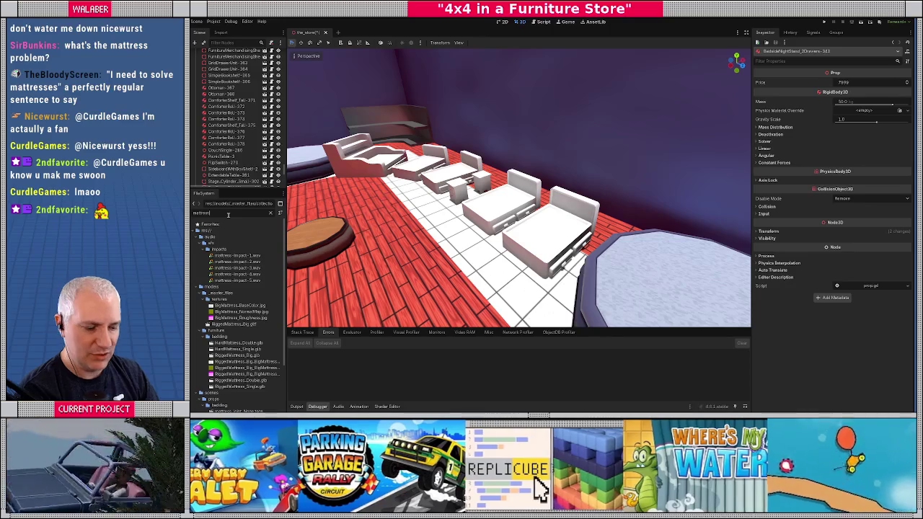
# Preview RiggedMattress_Big.glb in Advanced Import Settings, close it, and collapse the textures folder.
pyautogui.press('BackSpace')
pyautogui.press('BackSpace')
pyautogui.press('BackSpace')
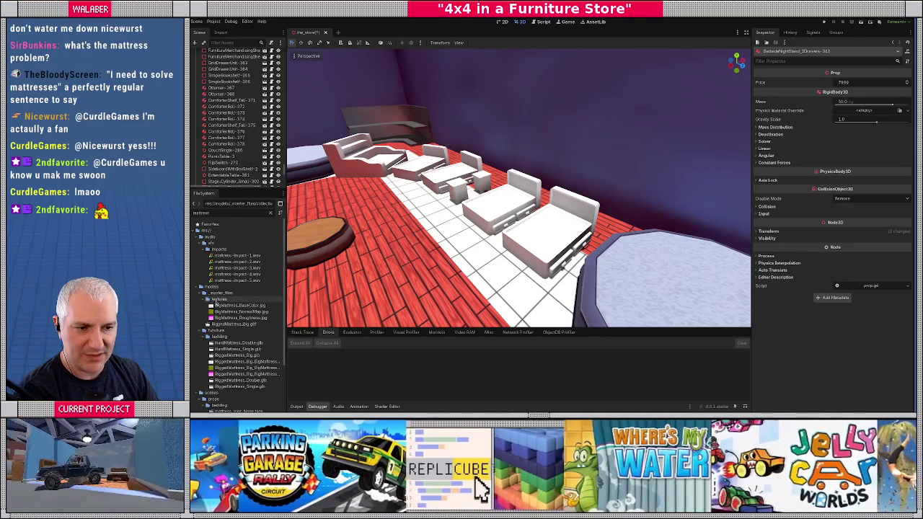
pyautogui.click(229, 324)
pyautogui.doubleClick(229, 325)
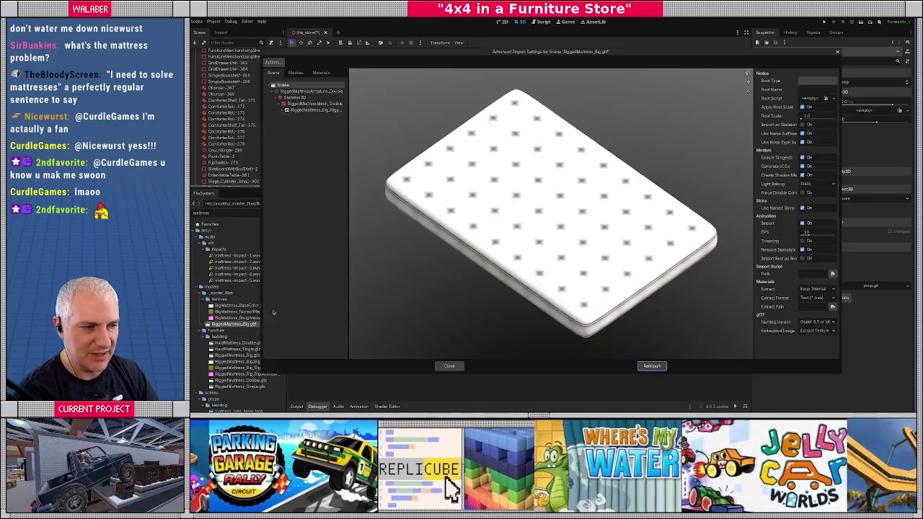
pyautogui.moveTo(555, 212)
pyautogui.mouseDown()
pyautogui.moveTo(526, 206)
pyautogui.moveTo(505, 216)
pyautogui.moveTo(521, 227)
pyautogui.moveTo(487, 301)
pyautogui.mouseUp()
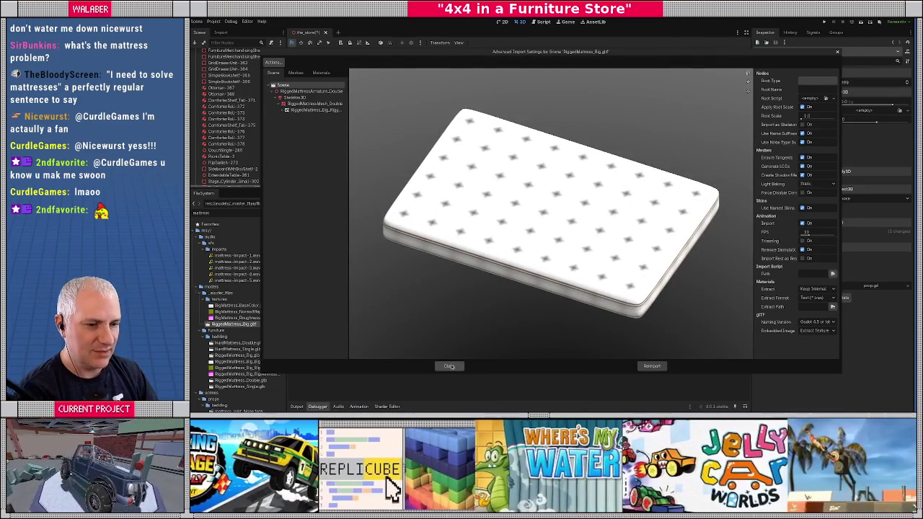
pyautogui.click(449, 366)
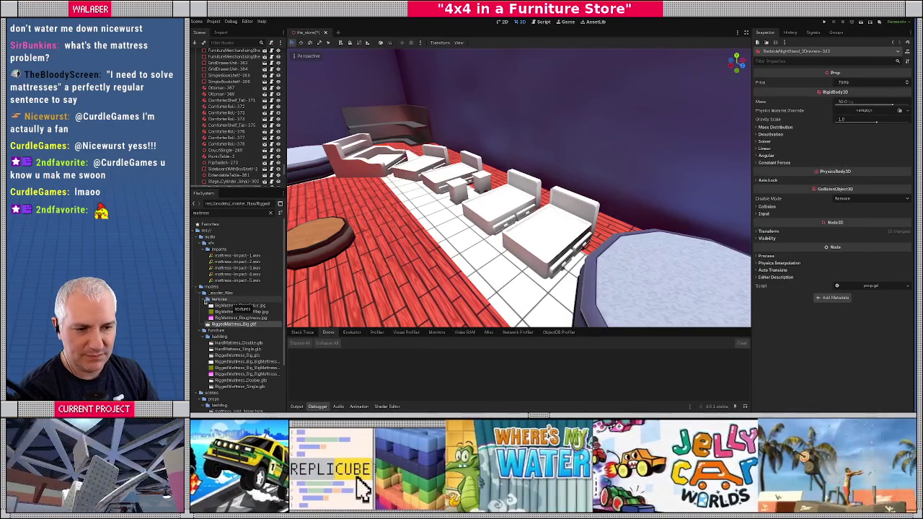
pyautogui.click(204, 300)
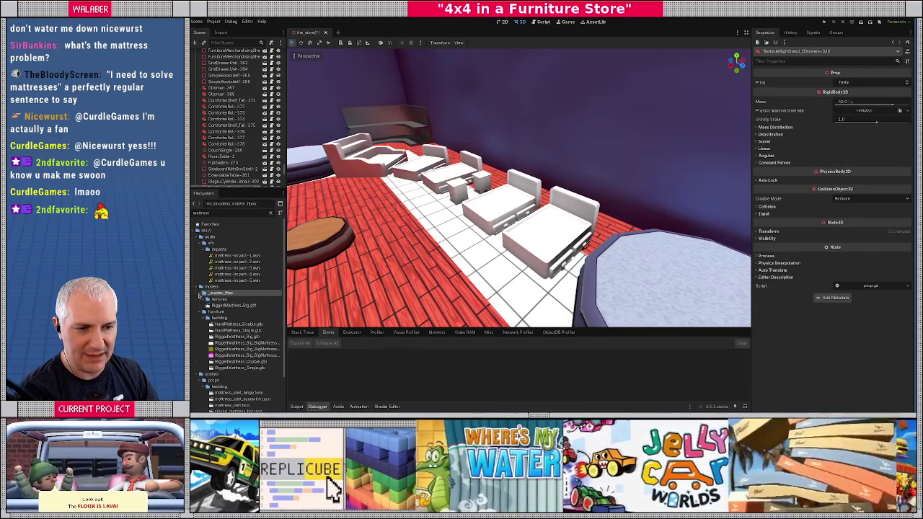
# Clear the file filter, widen the dock, and expand the scenes/props folder.
pyautogui.click(203, 294)
pyautogui.click(201, 300)
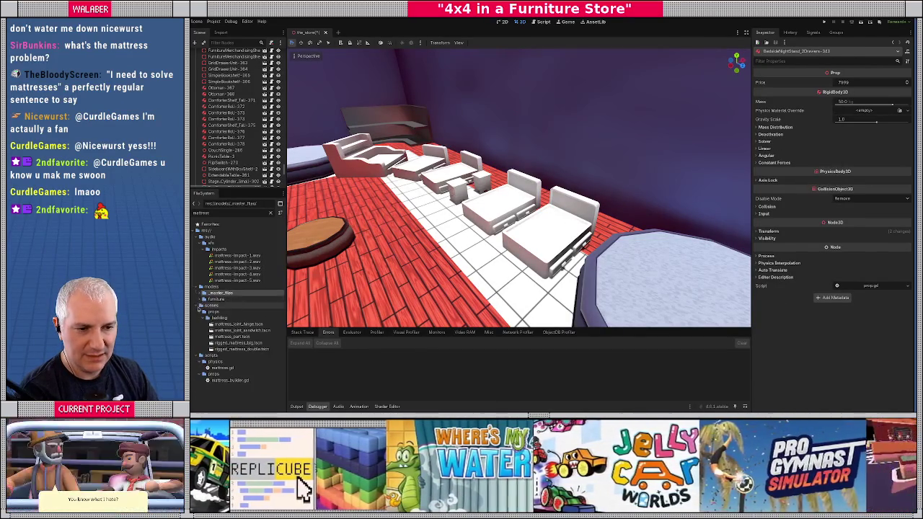
pyautogui.click(270, 212)
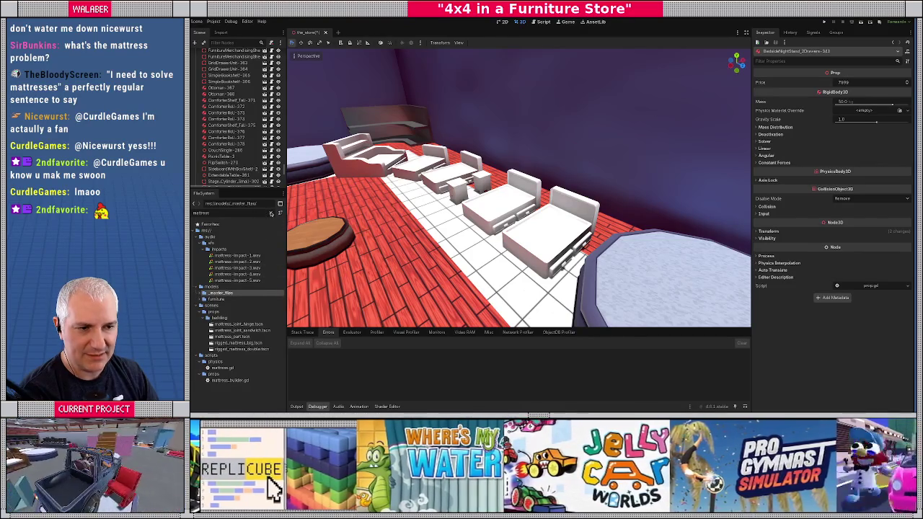
pyautogui.moveTo(287, 220); pyautogui.dragTo(318, 220)
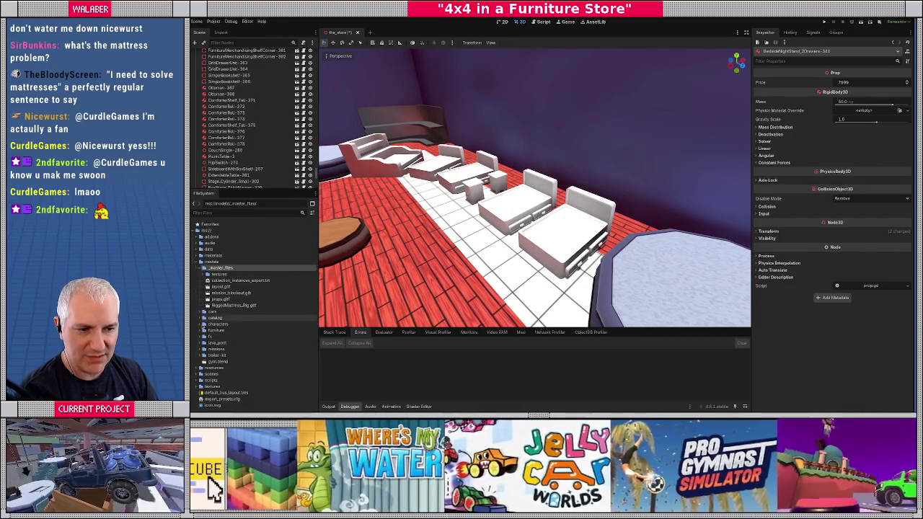
pyautogui.click(201, 262)
pyautogui.click(197, 274)
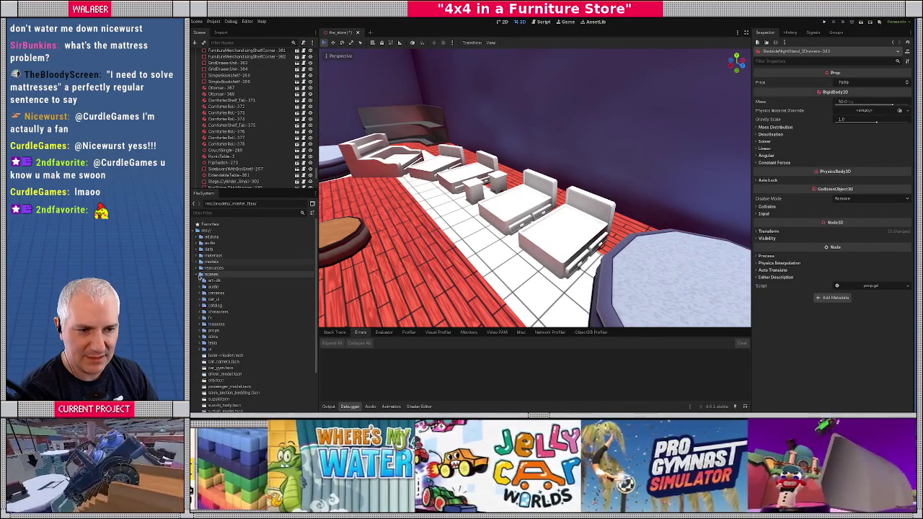
pyautogui.click(200, 330)
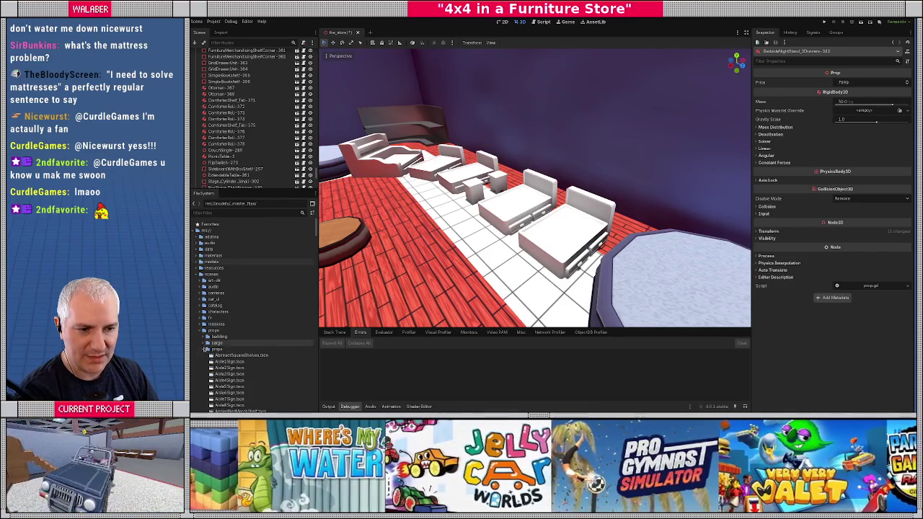
pyautogui.scroll(-2, 210, 345)
pyautogui.click(209, 308)
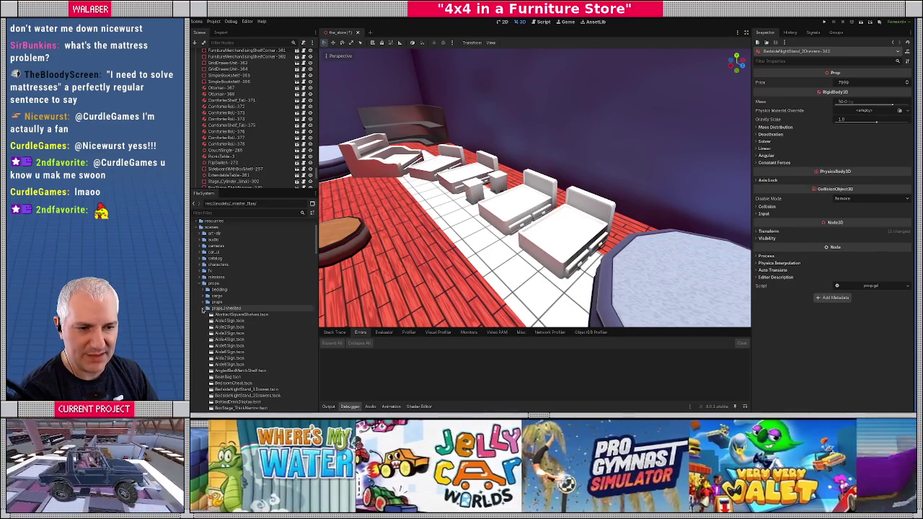
# Create a props_manual folder inside scenes/props and save the scene.
pyautogui.rightClick(215, 283)
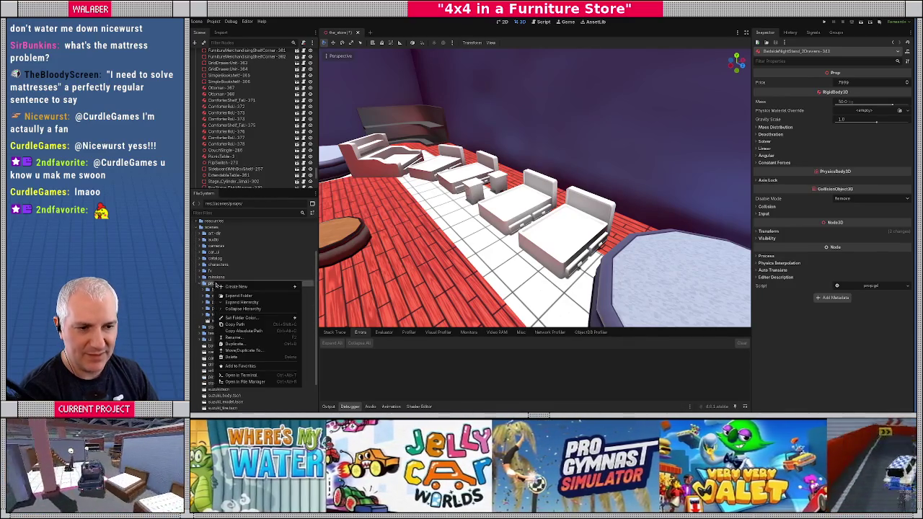
pyautogui.moveTo(289, 287)
pyautogui.click(317, 287)
pyautogui.write('props_')
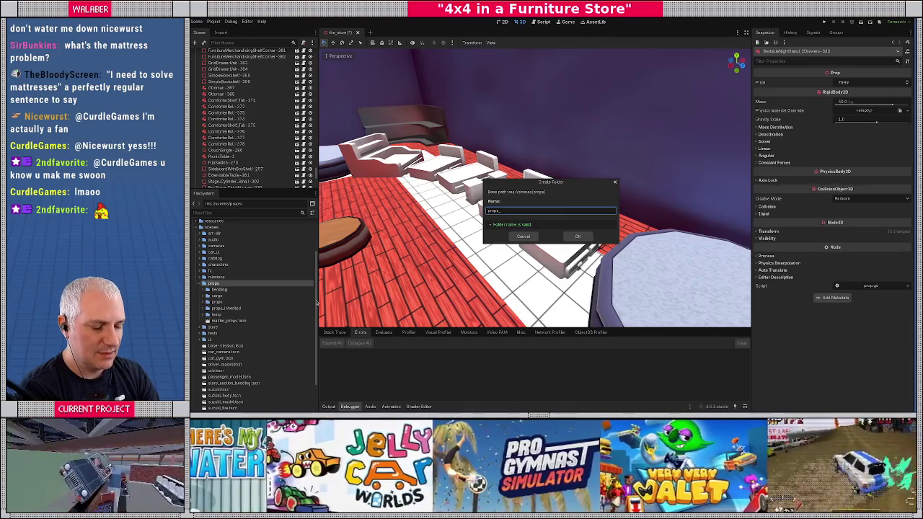
pyautogui.write('meshes')
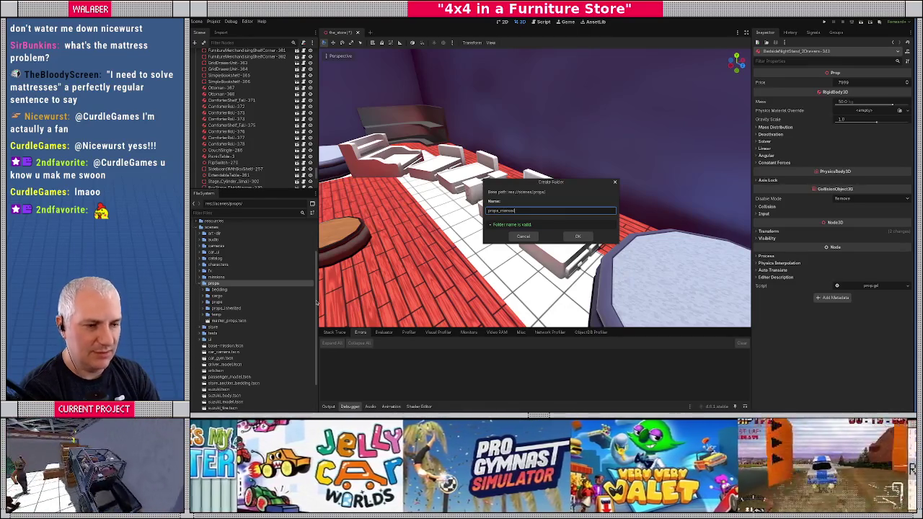
pyautogui.press('Return')
pyautogui.click(223, 316)
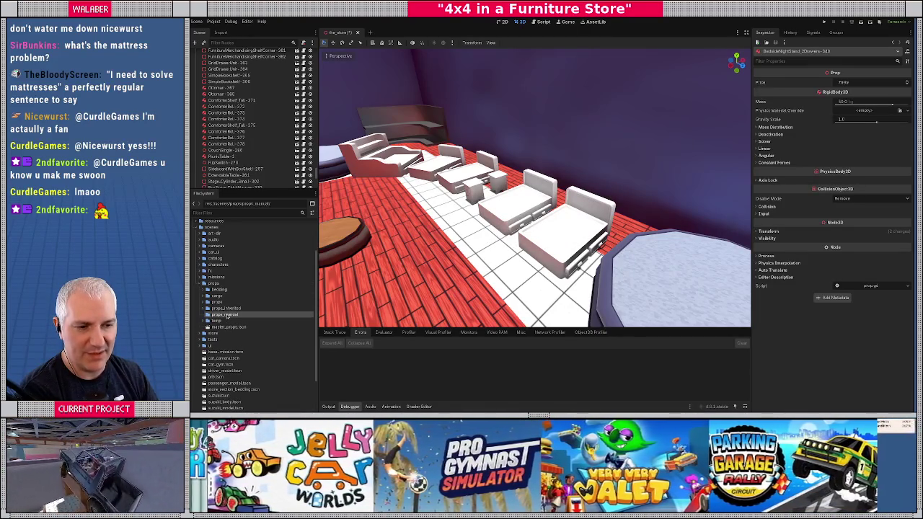
pyautogui.moveTo(207, 316); pyautogui.dragTo(207, 320)
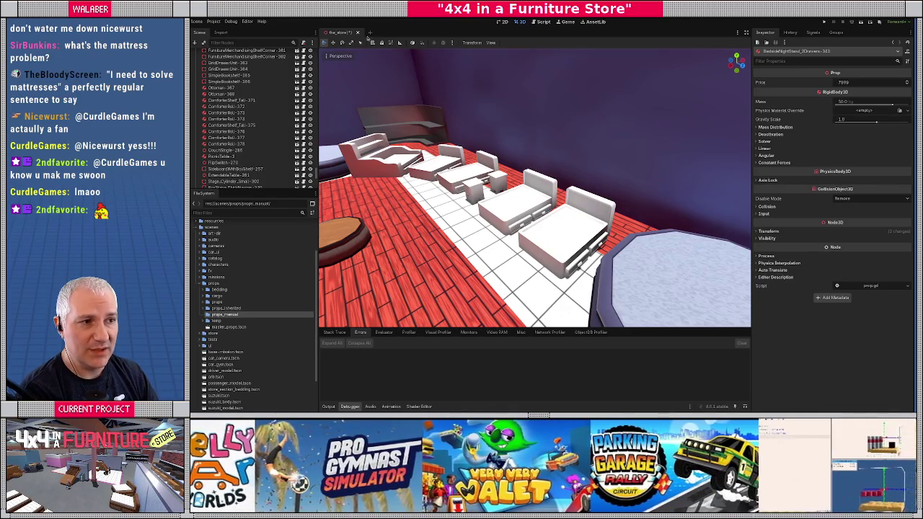
pyautogui.hotkey('ctrl', 's')
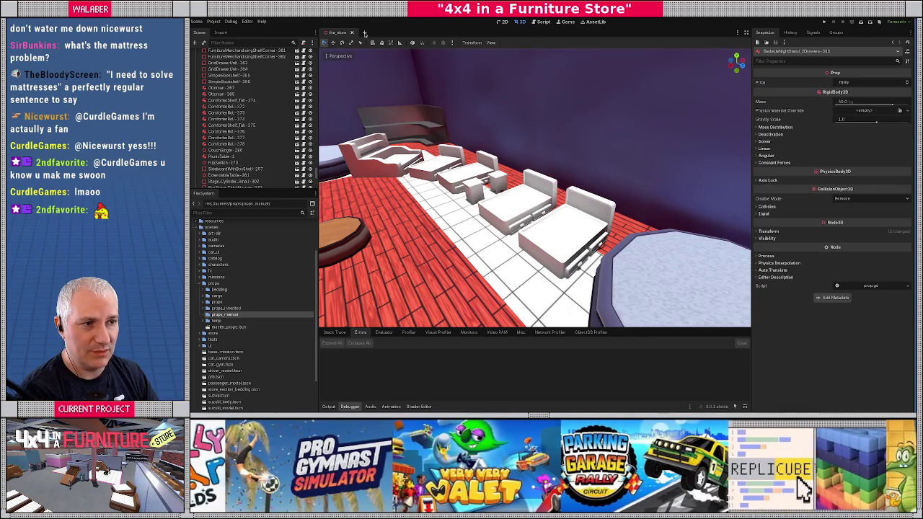
# Open a new scene with a 3D Scene root and filter files by 'mattress_b'.
pyautogui.click(370, 32)
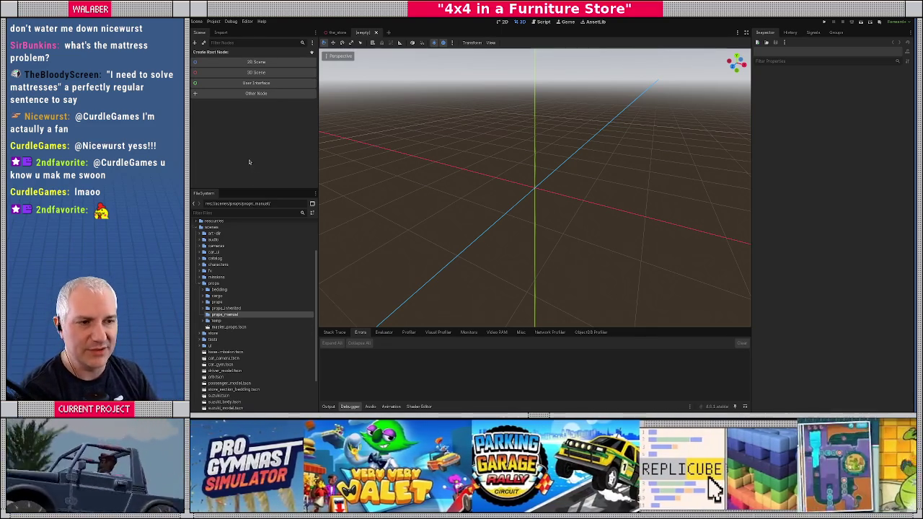
pyautogui.click(239, 74)
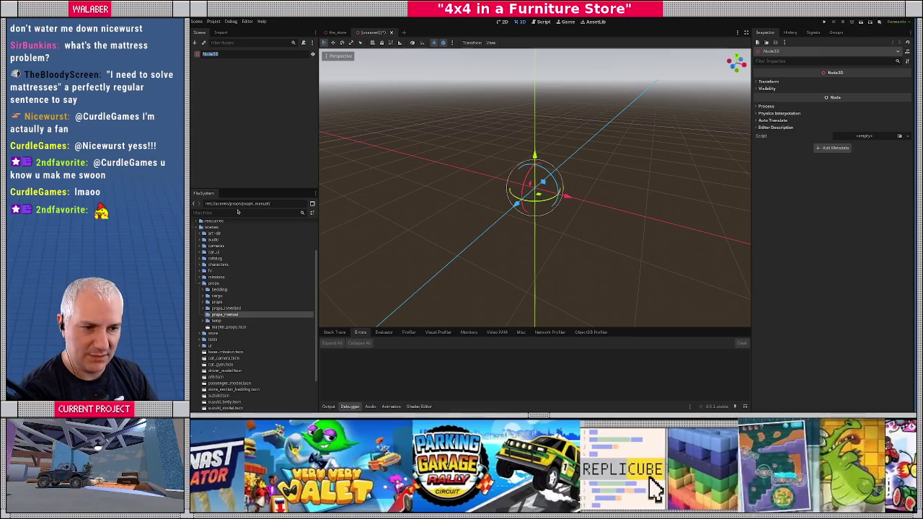
pyautogui.write('ma')
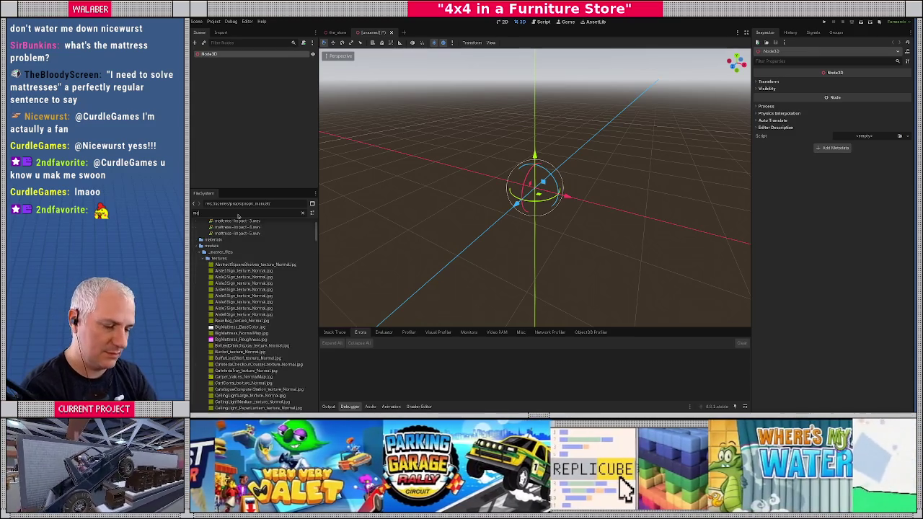
pyautogui.write('ttress_')
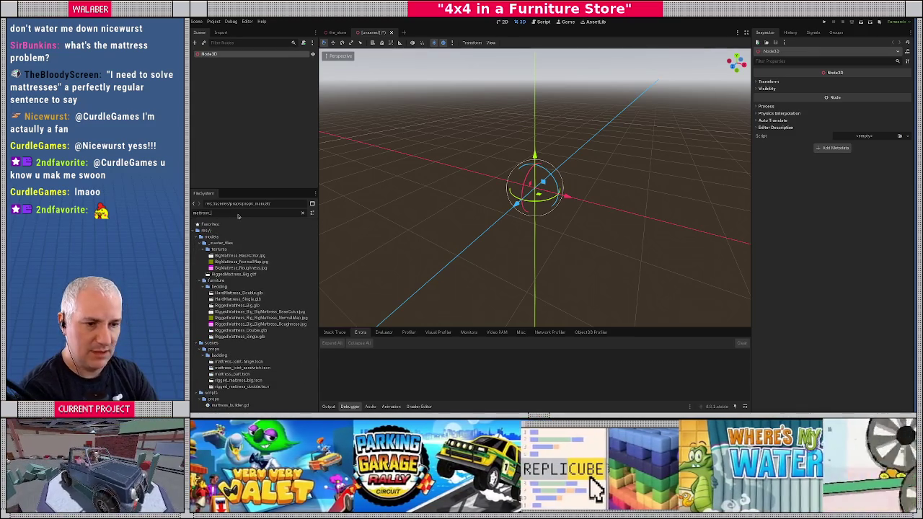
pyautogui.write('b')
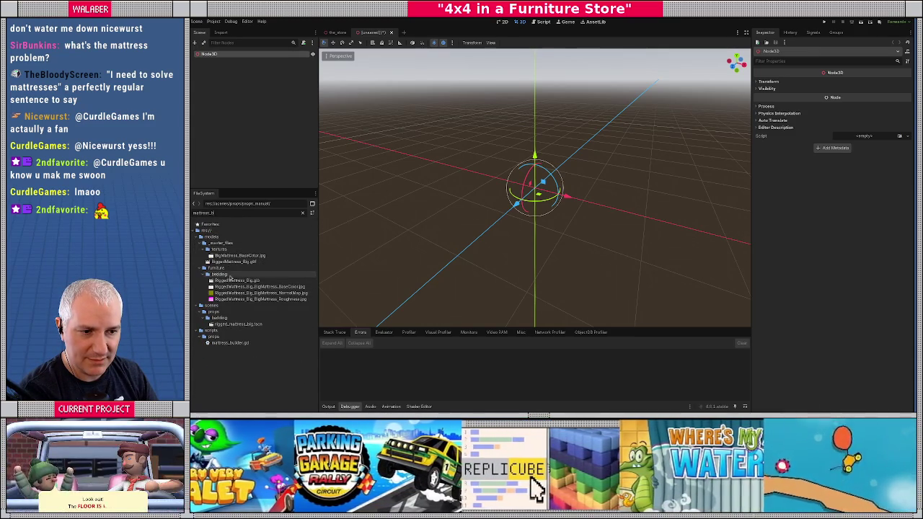
pyautogui.click(233, 262)
pyautogui.click(224, 55)
# Rename the root RiggedMattress_Big and drag the RiggedMattress_Big model under it.
pyautogui.write('RiggedMattr')
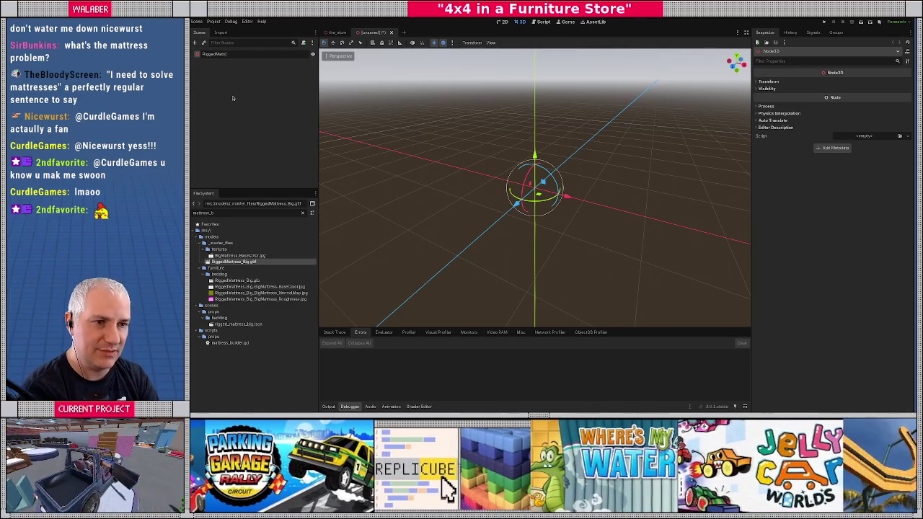
pyautogui.write('ess_Big')
pyautogui.press('Return')
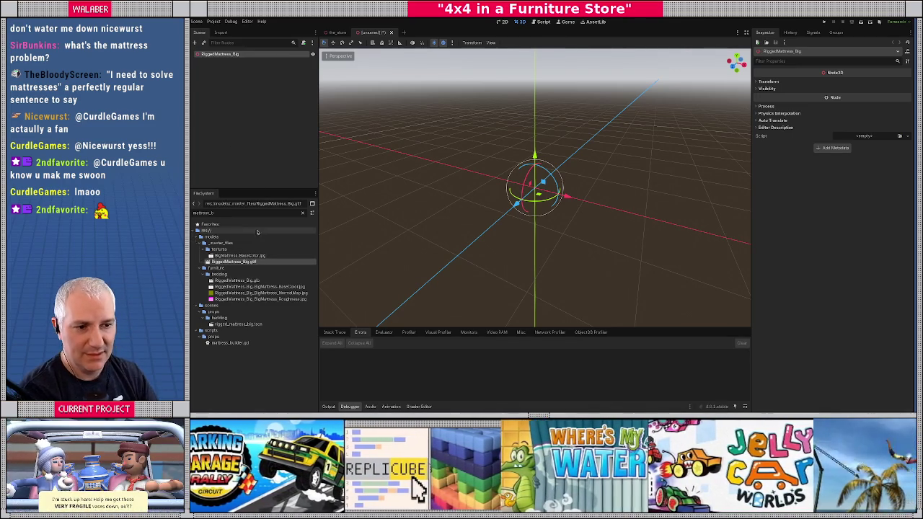
pyautogui.moveTo(232, 261); pyautogui.dragTo(225, 56)
pyautogui.moveTo(466, 223); pyautogui.dragTo(334, 116)
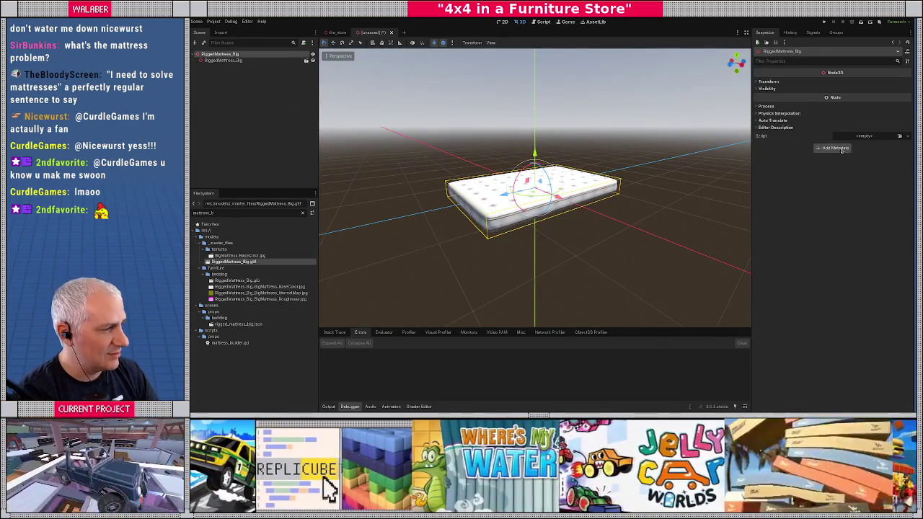
# Quick Load mattress.gd as the root's script and open it in the script editor.
pyautogui.click(900, 138)
pyautogui.write('mattress')
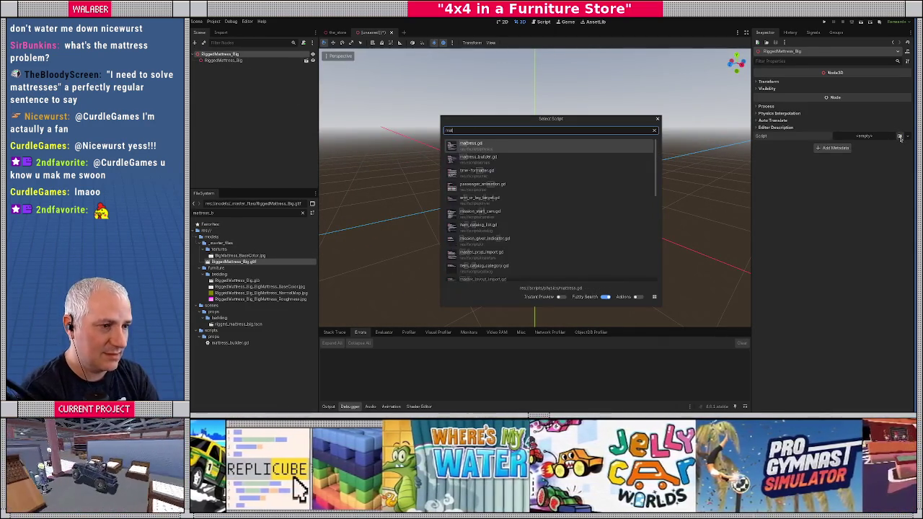
pyautogui.press('Return')
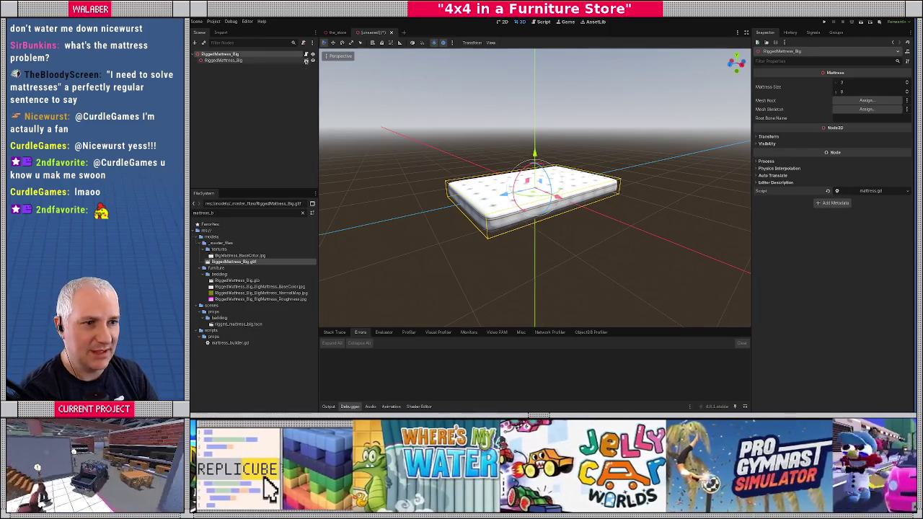
pyautogui.click(306, 54)
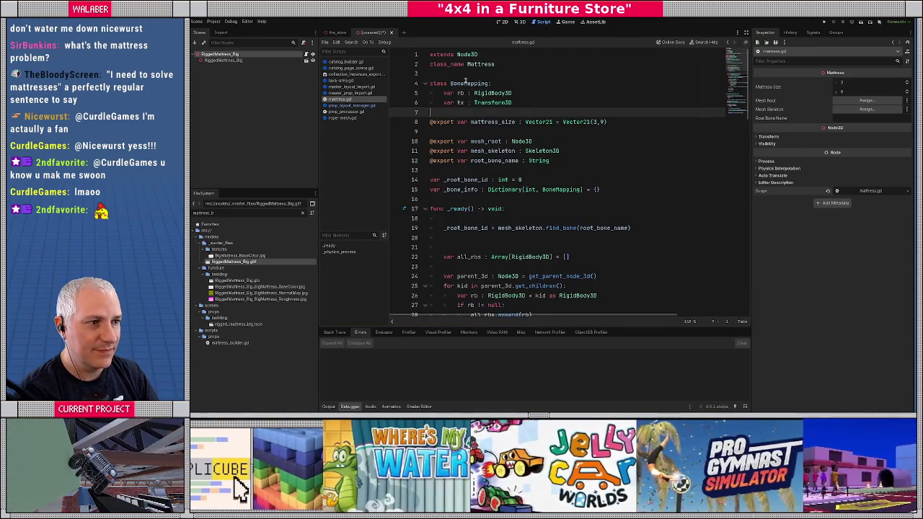
# Add a Mattress child node under the RiggedMattress_Big root and reposition it in the hierarchy.
pyautogui.rightClick(274, 57)
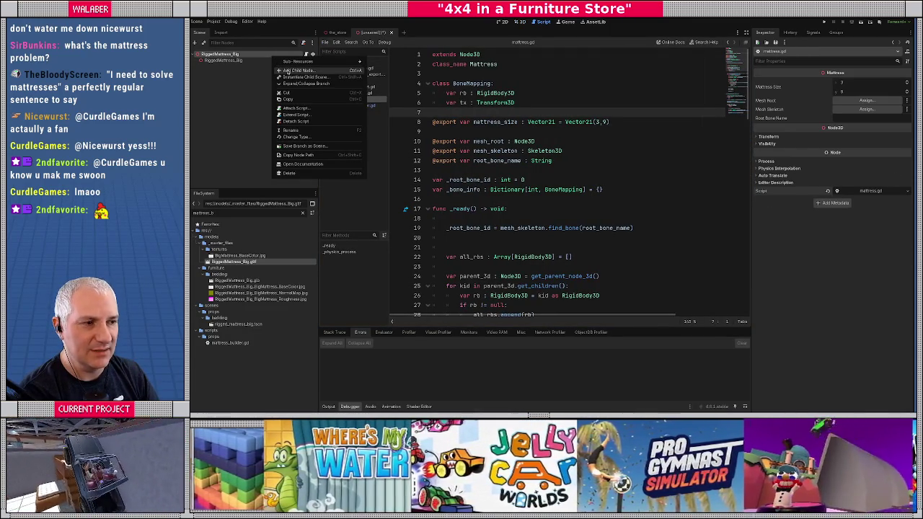
pyautogui.click(287, 70)
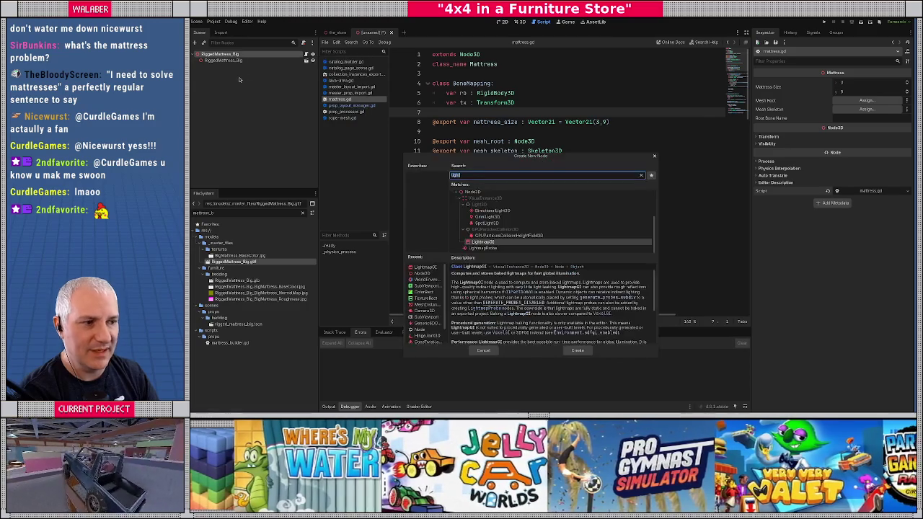
pyautogui.write('mattr')
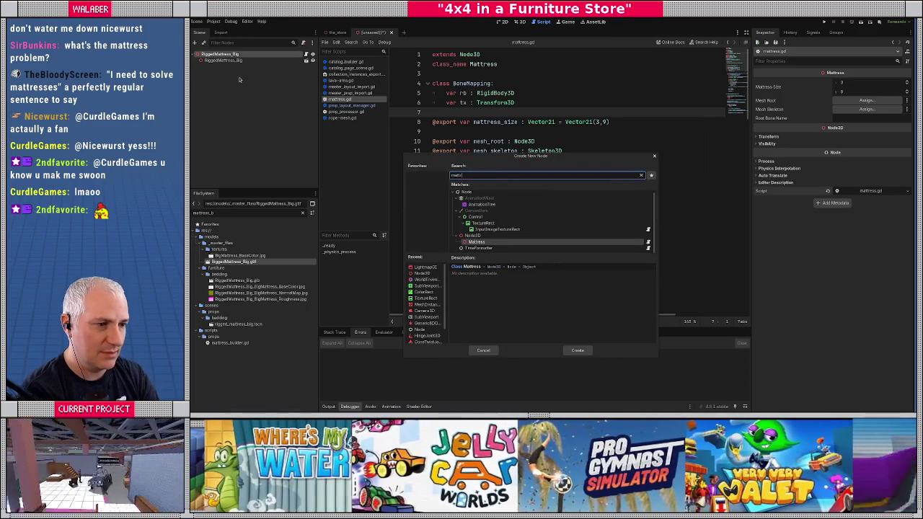
pyautogui.press('Return')
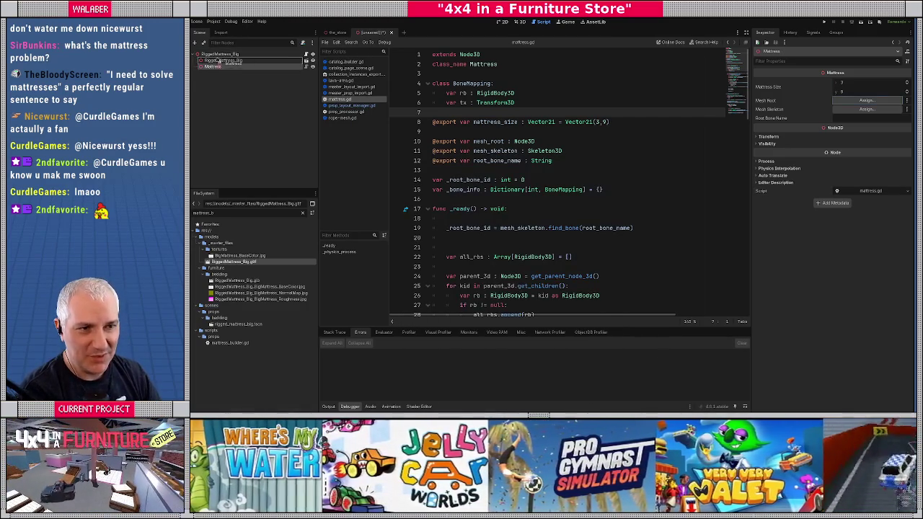
pyautogui.moveTo(216, 60); pyautogui.dragTo(220, 65)
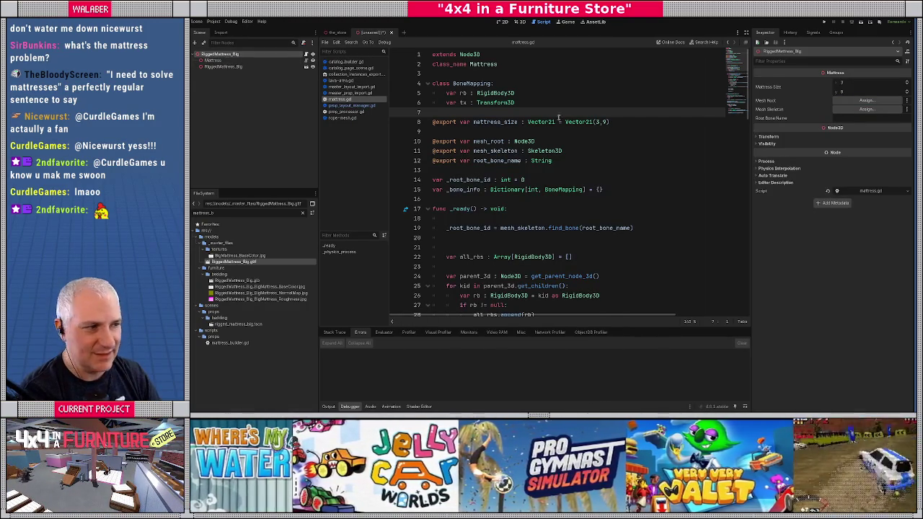
# Replace the root node's script with prop.gd, then select the Mattress node to show its settings.
pyautogui.click(829, 191)
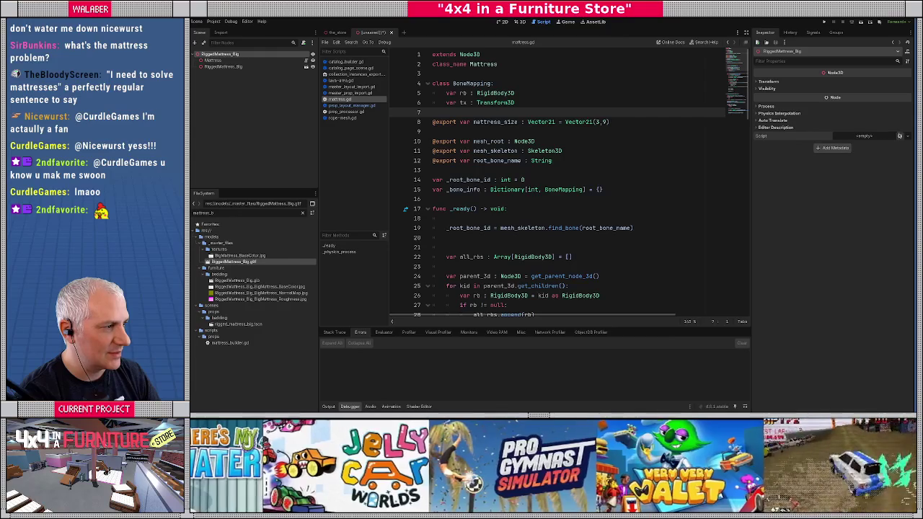
pyautogui.click(900, 136)
pyautogui.press('Return')
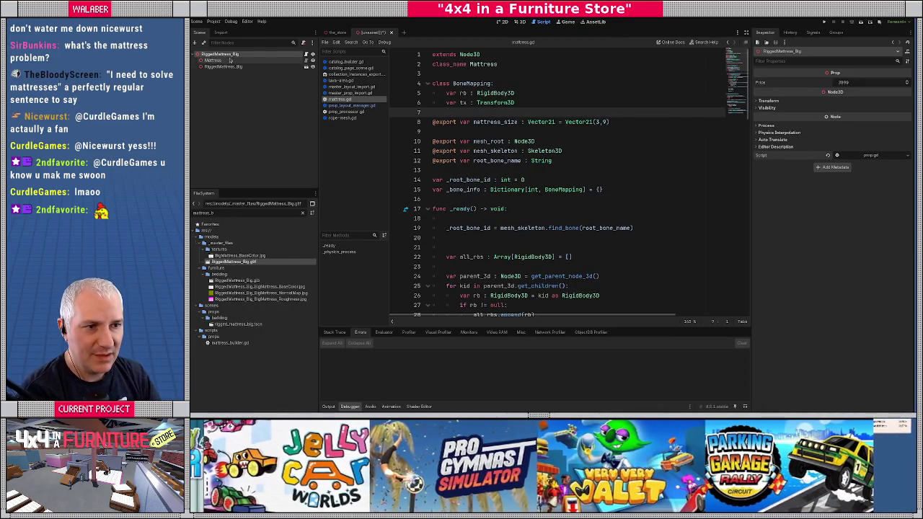
pyautogui.click(225, 61)
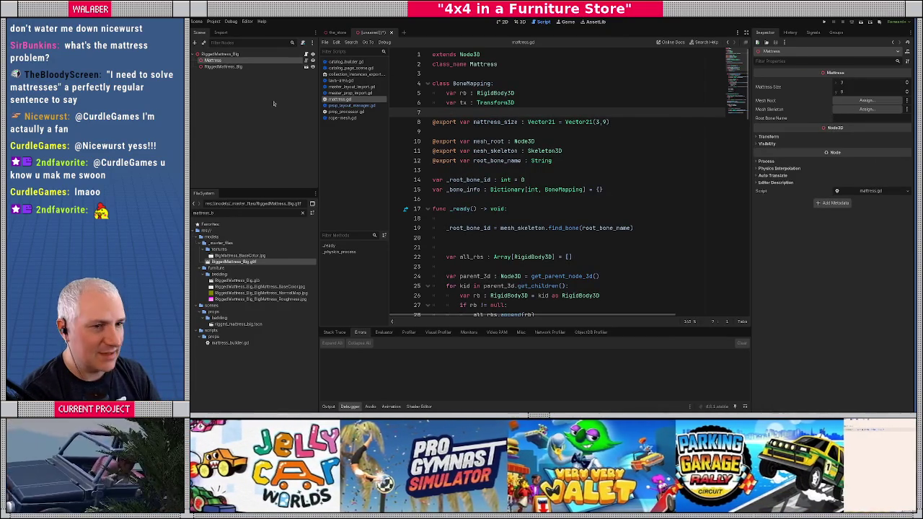
pyautogui.rightClick(209, 66)
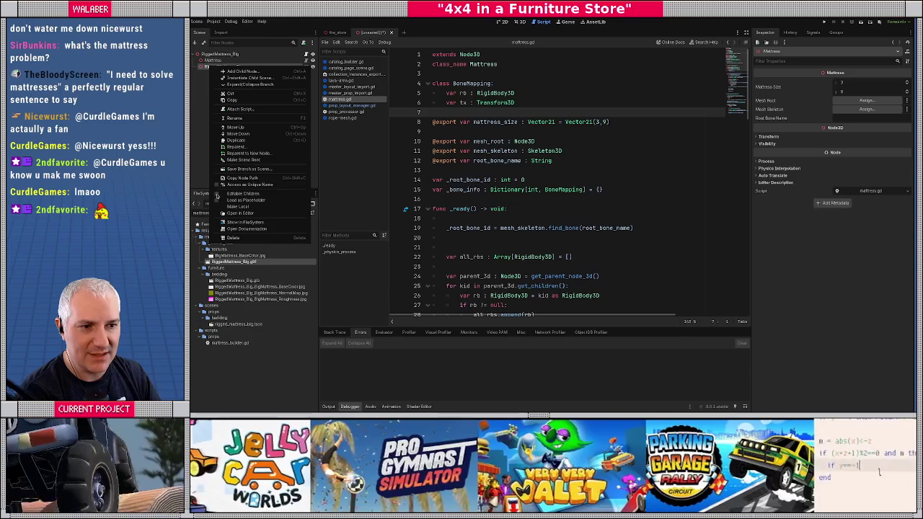
# Make RiggedMattress_Big's children editable and assign it as Mesh Root and Skeleton3D as Mesh Skeleton.
pyautogui.click(220, 186)
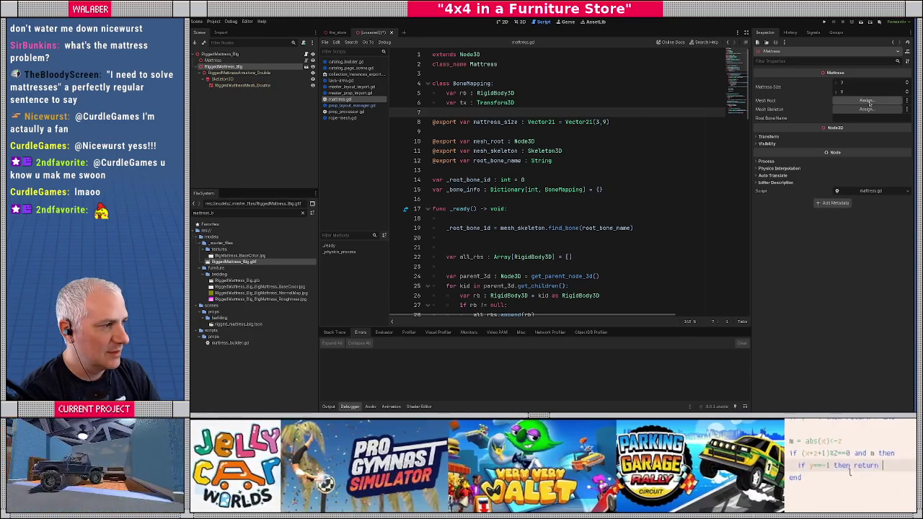
pyautogui.click(867, 106)
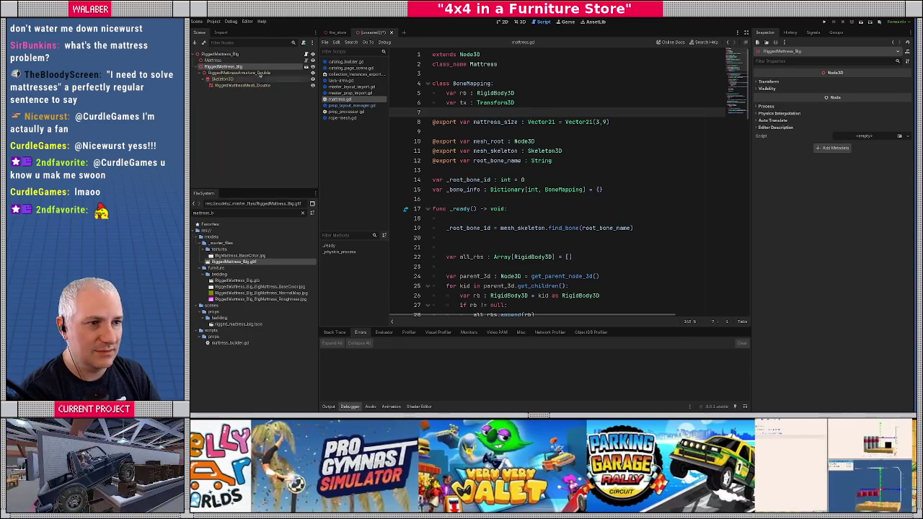
pyautogui.click(212, 60)
pyautogui.click(867, 101)
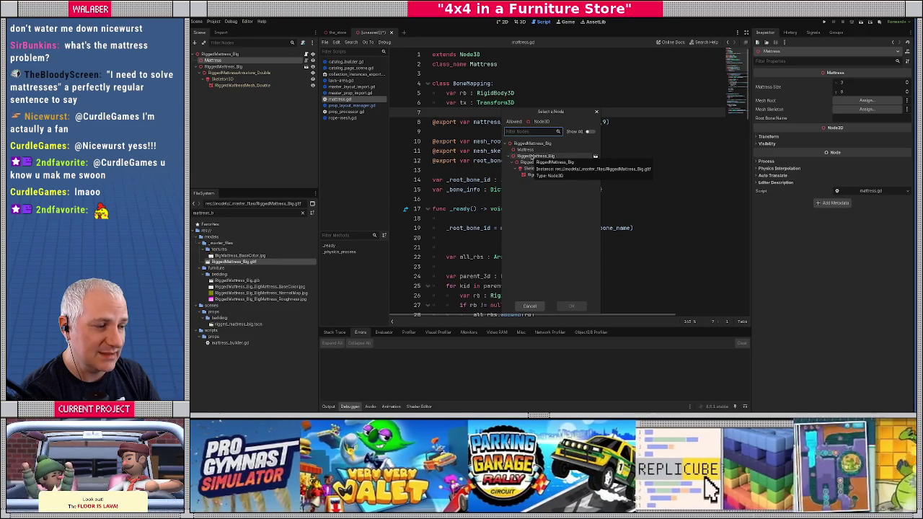
pyautogui.doubleClick(534, 155)
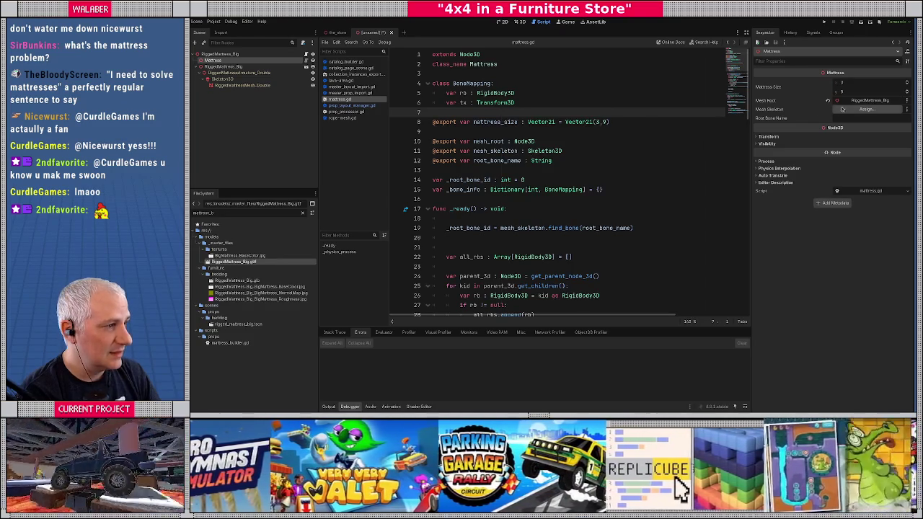
pyautogui.click(858, 110)
pyautogui.doubleClick(534, 161)
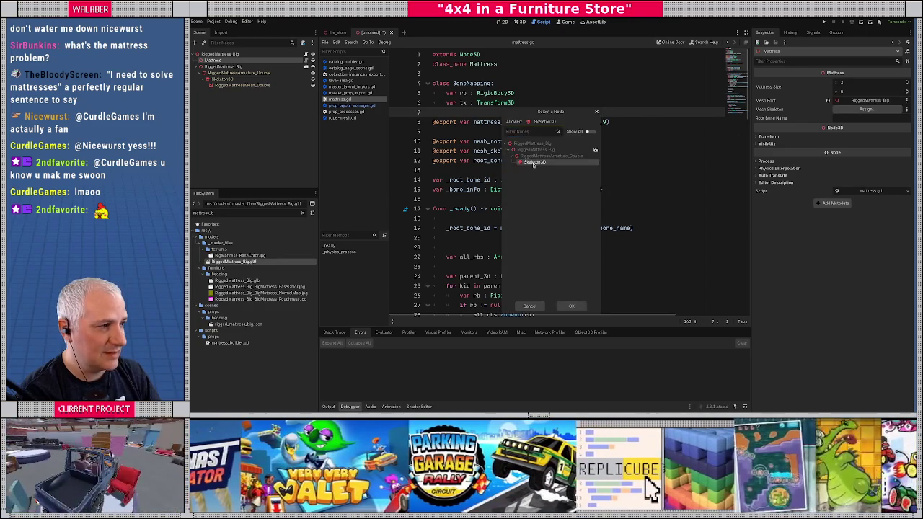
# Check Skeleton3D's bone list, then enter a MiddleColumn bone as the Mattress node's Root Bone Name.
pyautogui.click(227, 85)
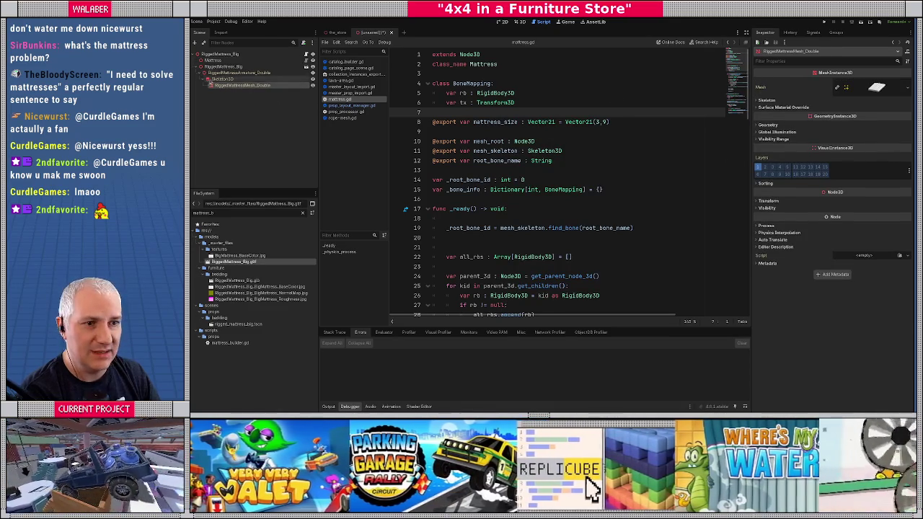
pyautogui.click(220, 78)
pyautogui.scroll(-3, 834, 101)
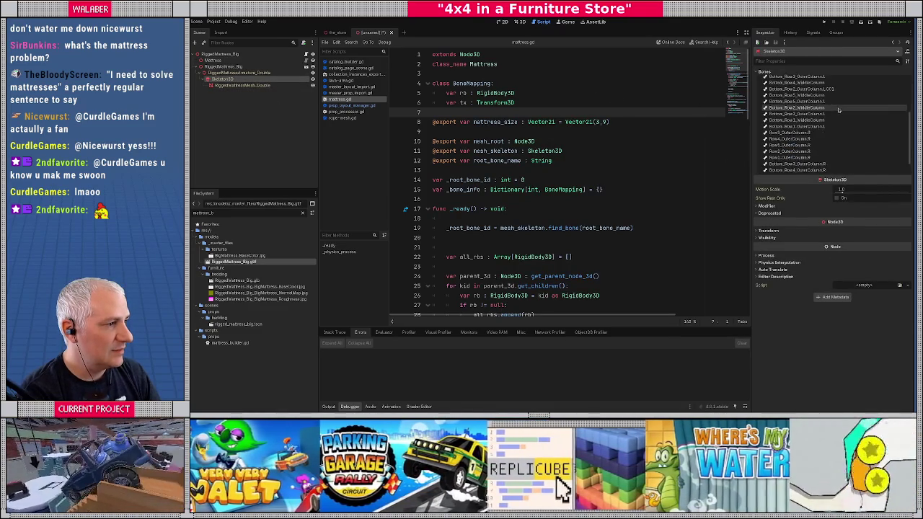
pyautogui.scroll(3, 838, 110)
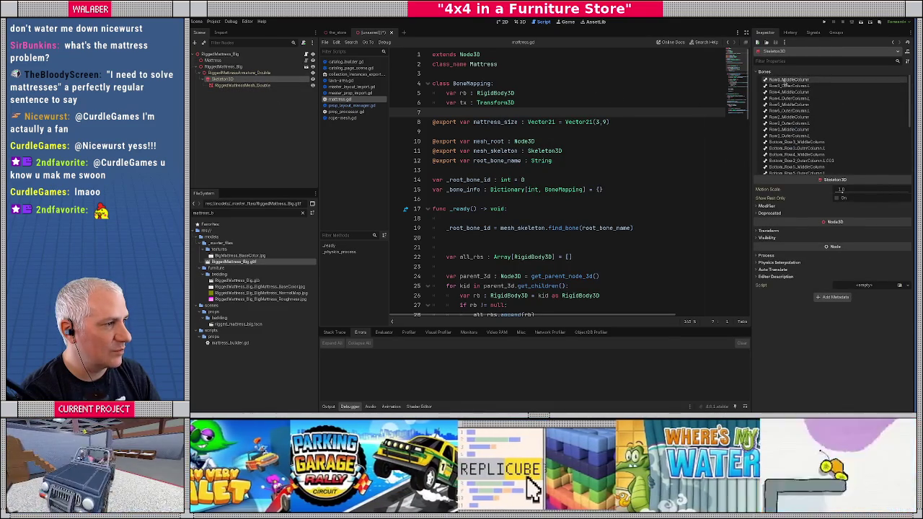
pyautogui.click(812, 135)
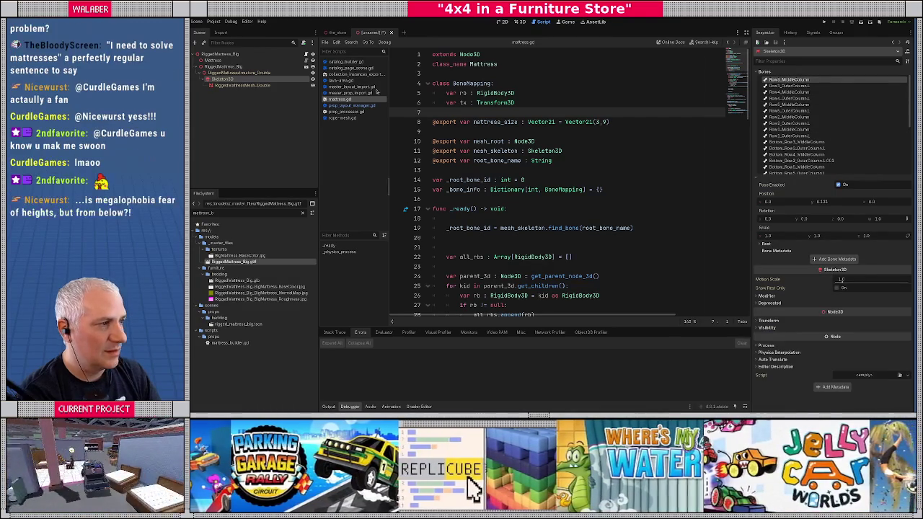
pyautogui.click(213, 61)
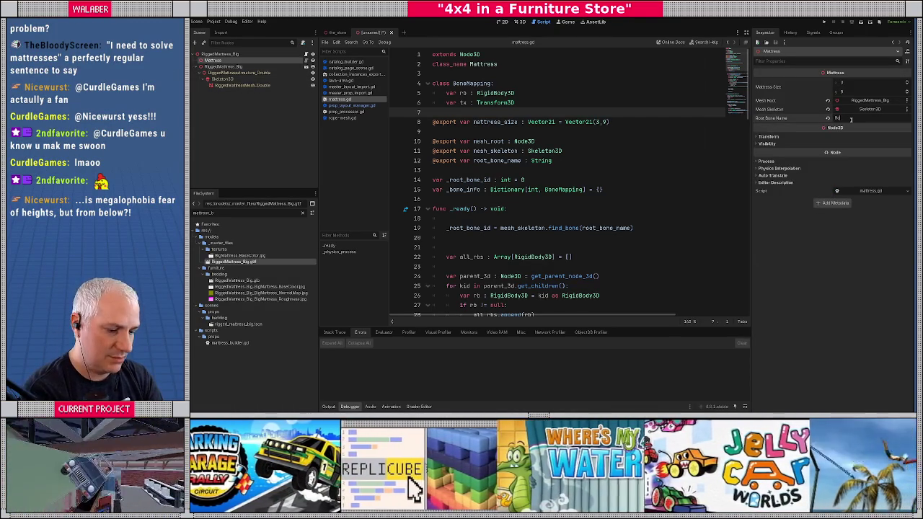
pyautogui.write('ot_MiddleColumn')
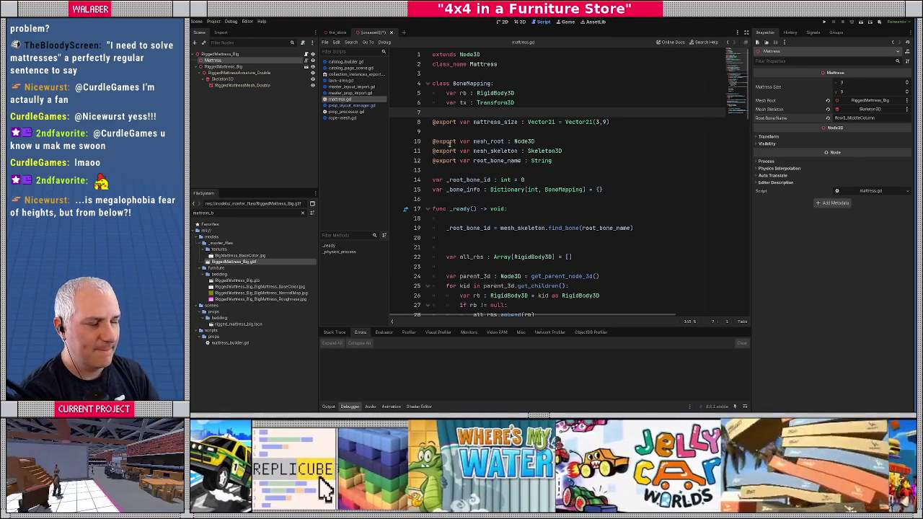
pyautogui.moveTo(444, 152)
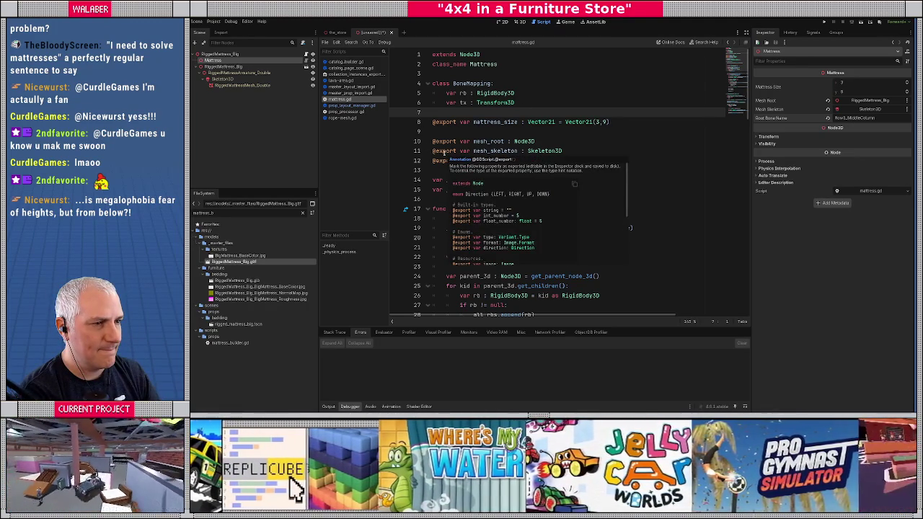
pyautogui.click(466, 84)
pyautogui.scroll(-5, 561, 177)
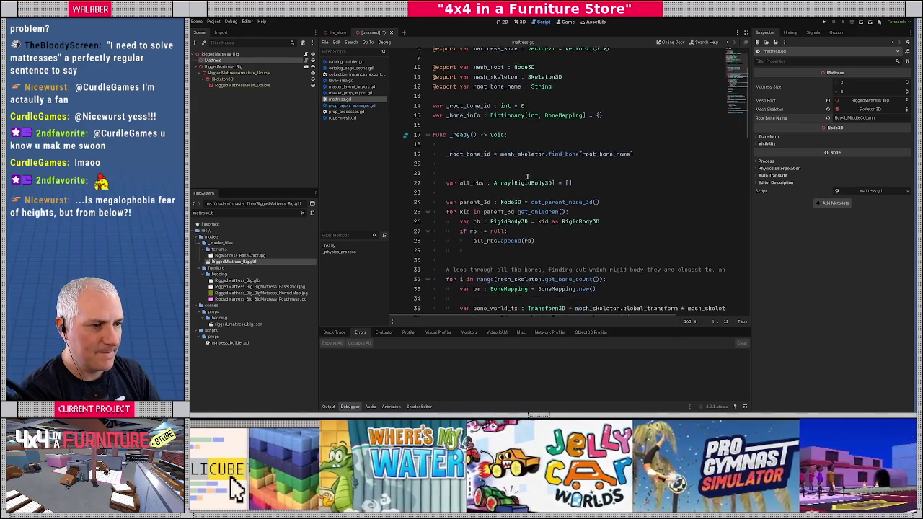
pyautogui.scroll(-9, 528, 178)
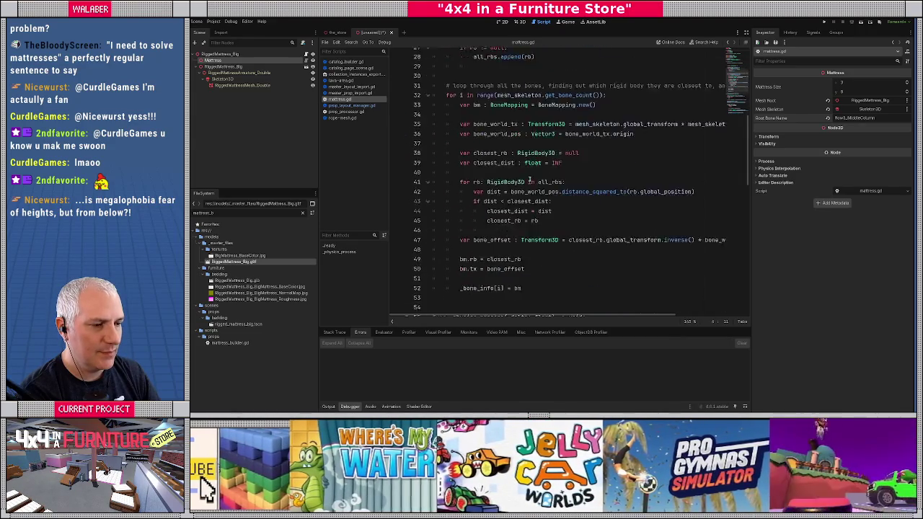
pyautogui.scroll(-3, 530, 179)
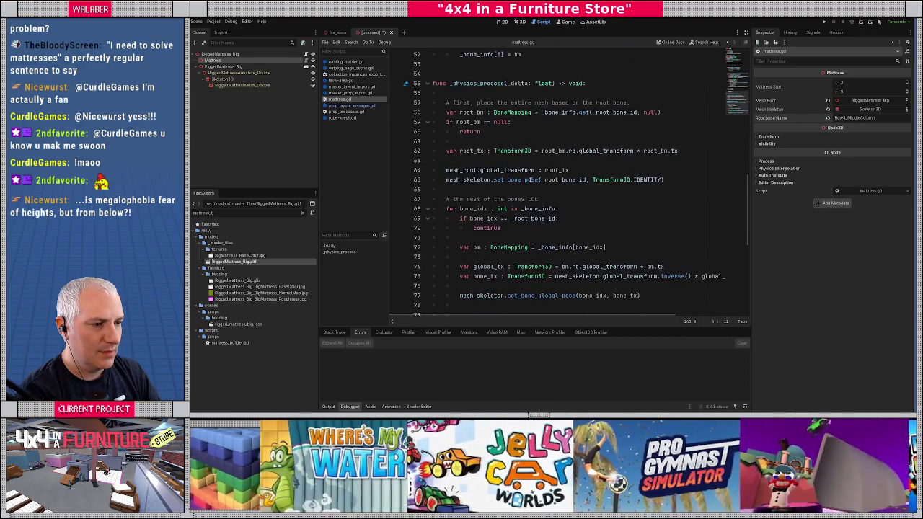
pyautogui.scroll(-3, 475, 190)
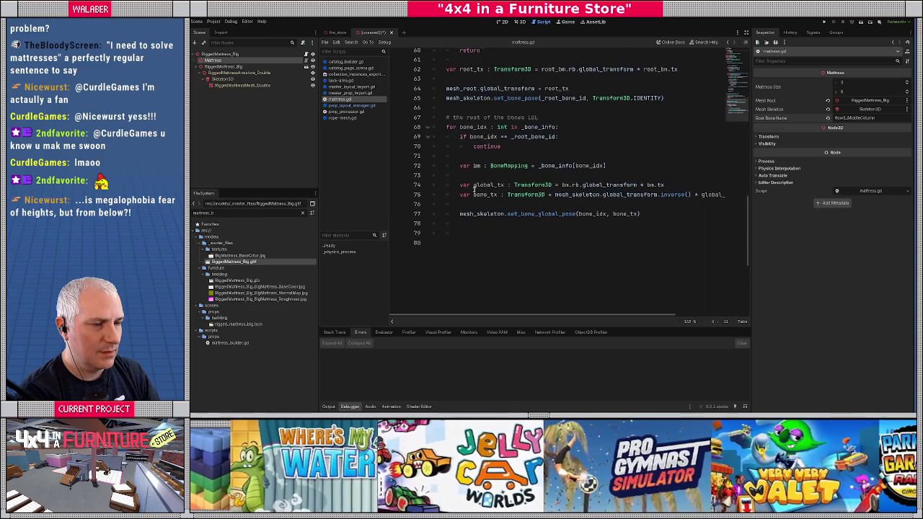
pyautogui.scroll(20, 474, 190)
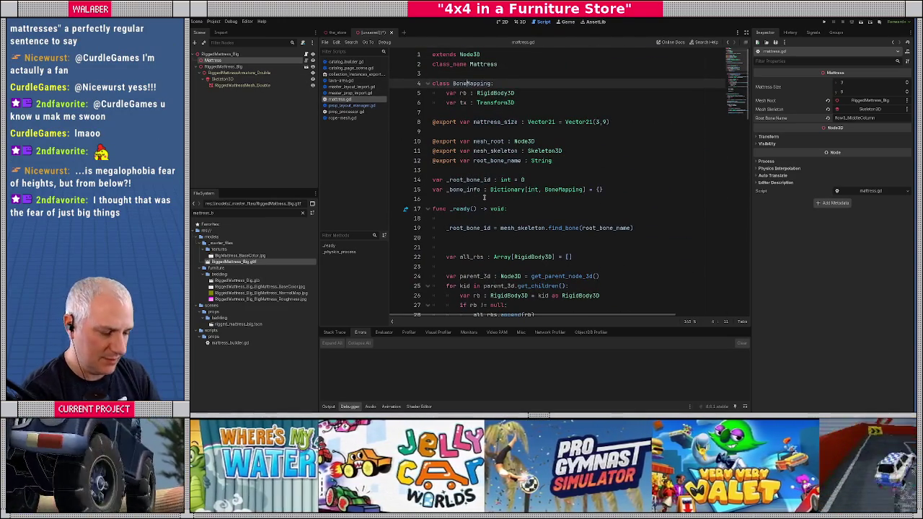
# Open the mattress_builder.gd script through Quick Open Script.
pyautogui.hotkey('ctrl', 'alt', 'o')
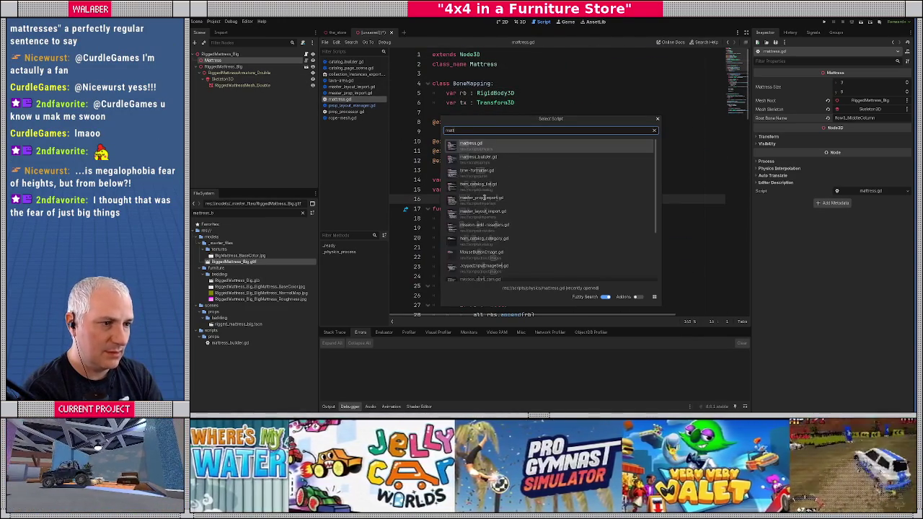
pyautogui.write('mattress')
pyautogui.press('Return')
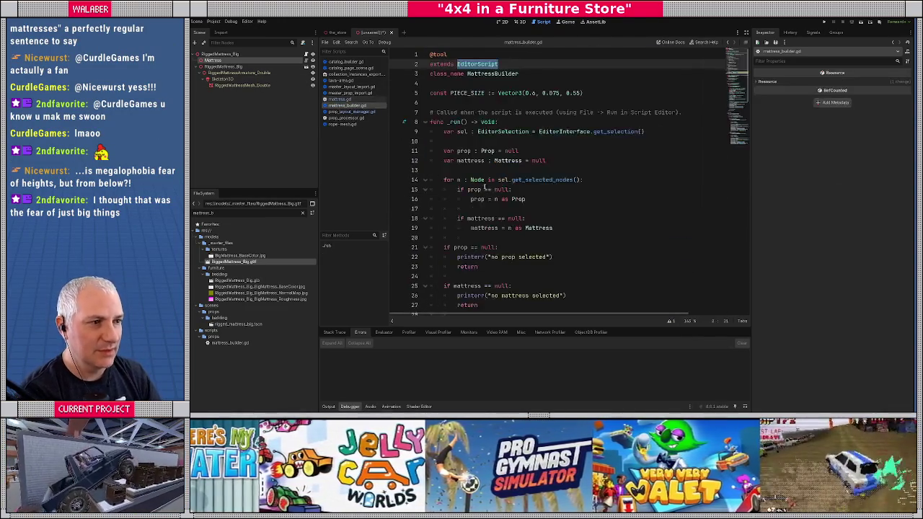
# Read through the builder's prop and mattress checks, then return to the 3D view with Mattress selected.
pyautogui.click(471, 101)
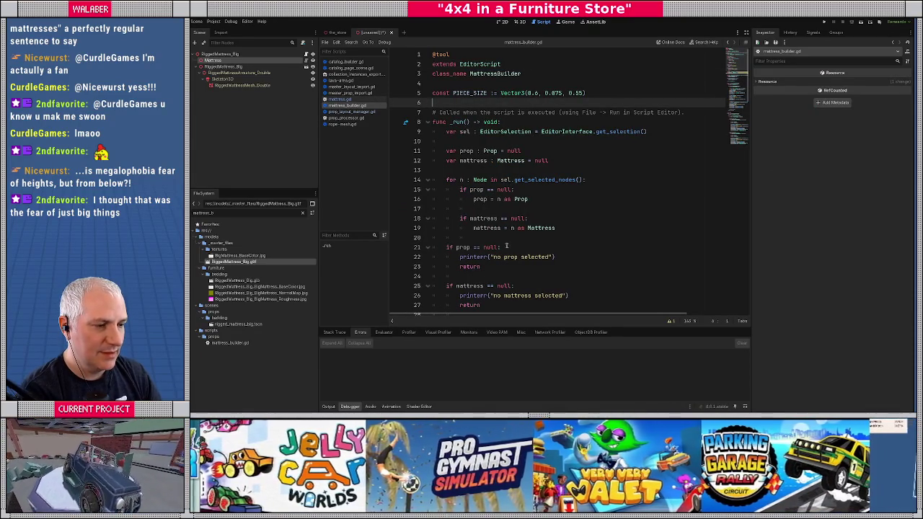
pyautogui.scroll(-2, 502, 271)
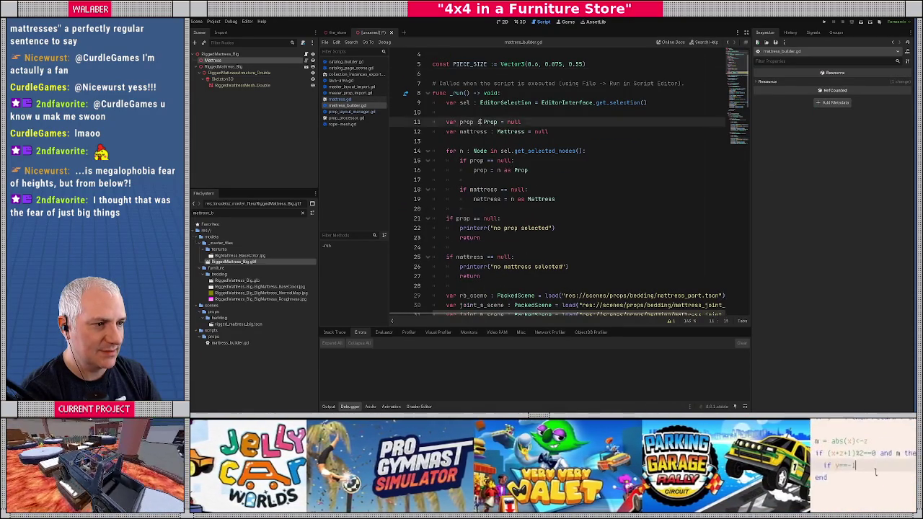
pyautogui.moveTo(480, 122); pyautogui.dragTo(568, 227)
pyautogui.press('Escape')
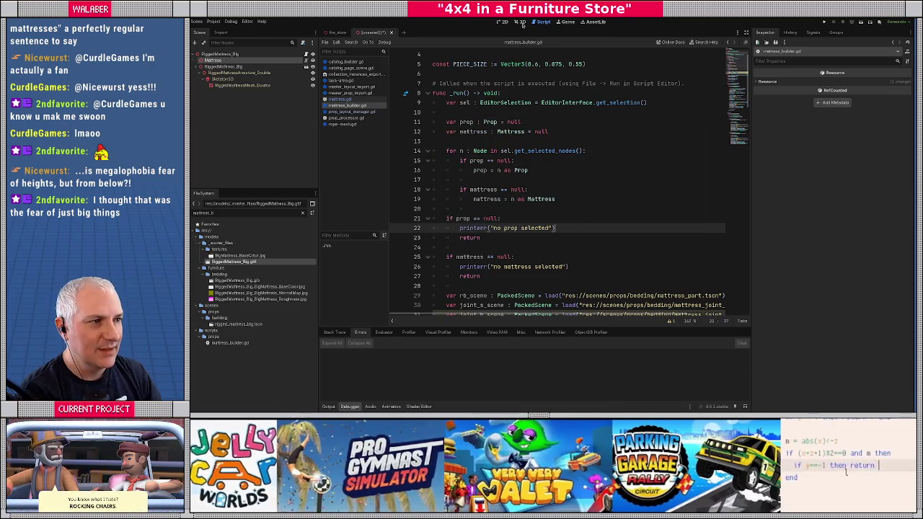
pyautogui.click(522, 23)
pyautogui.click(214, 61)
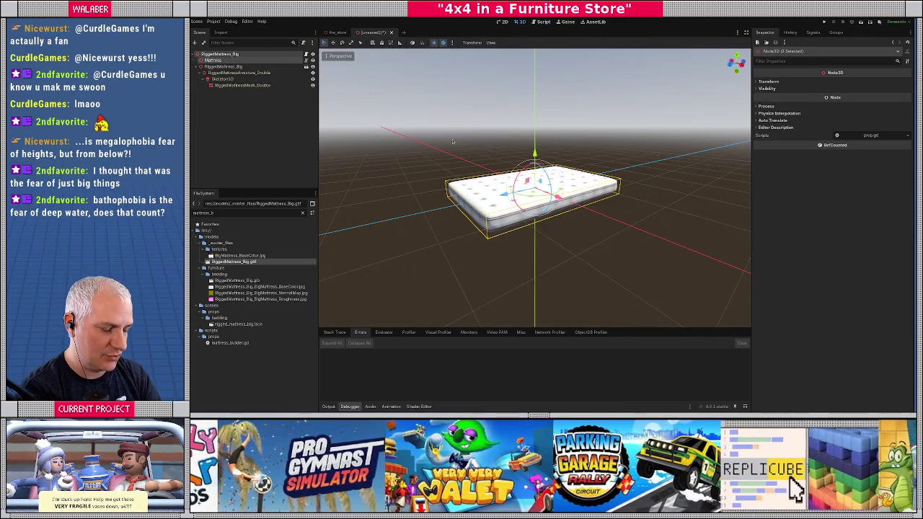
# Run Mattress Builder from the Command Palette and orbit under the mattress to inspect the pieces.
pyautogui.hotkey('ctrl', 'shift', 'p')
pyautogui.write('matt')
pyautogui.press('Return')
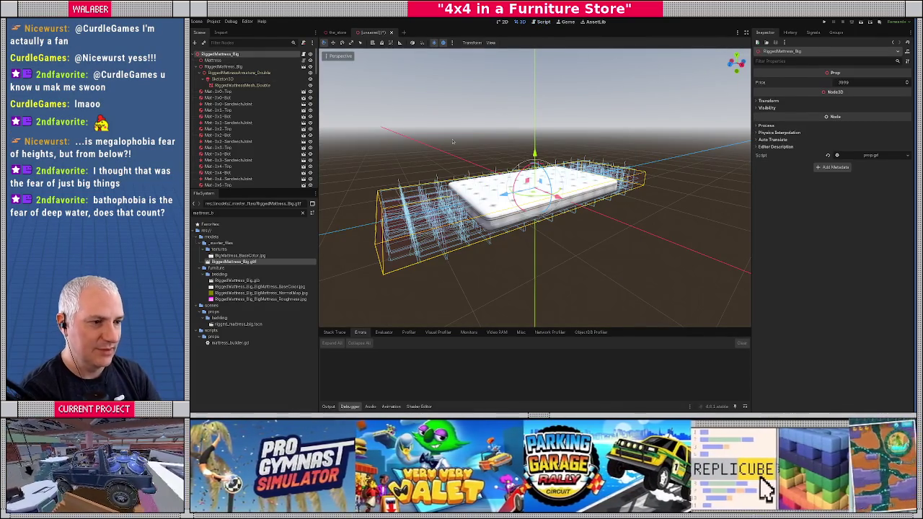
pyautogui.moveTo(498, 238)
pyautogui.mouseDown()
pyautogui.moveTo(498, 209)
pyautogui.moveTo(497, 253)
pyautogui.mouseUp()
# View the mattress from the front and change the Mattress node's Mattress Size value.
pyautogui.click(228, 62)
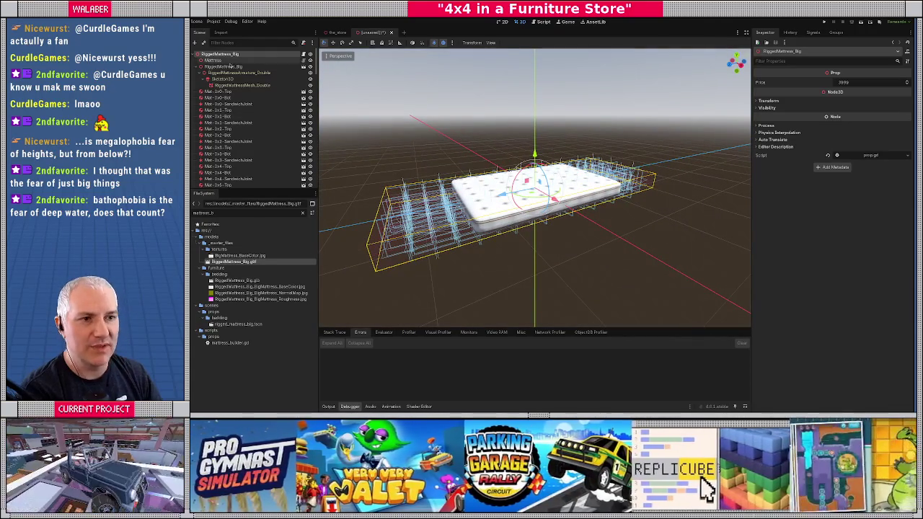
pyautogui.moveTo(592, 186)
pyautogui.mouseDown()
pyautogui.moveTo(554, 152)
pyautogui.moveTo(506, 191)
pyautogui.moveTo(466, 191)
pyautogui.mouseUp()
pyautogui.scroll(3, 577, 173)
pyautogui.press('KP_1')
pyautogui.scroll(-2, 541, 124)
pyautogui.scroll(3, 531, 150)
pyautogui.scroll(-3, 510, 188)
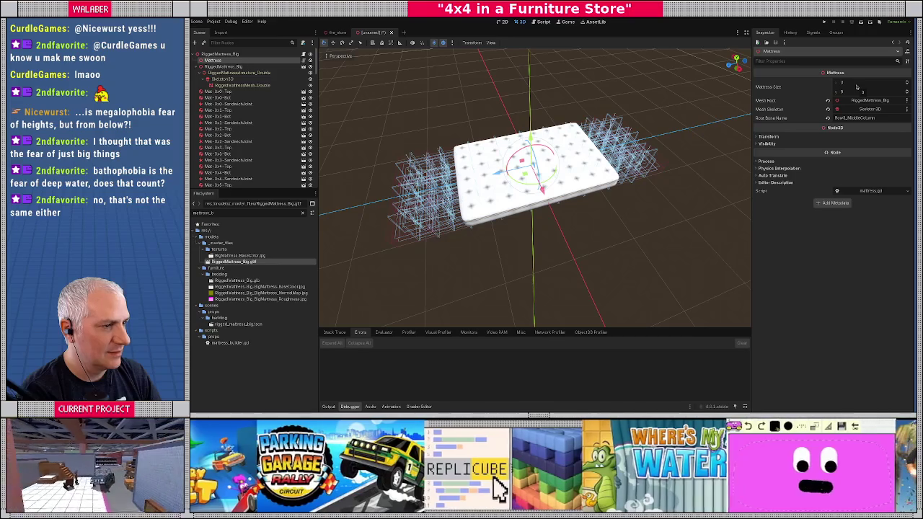
pyautogui.click(907, 94)
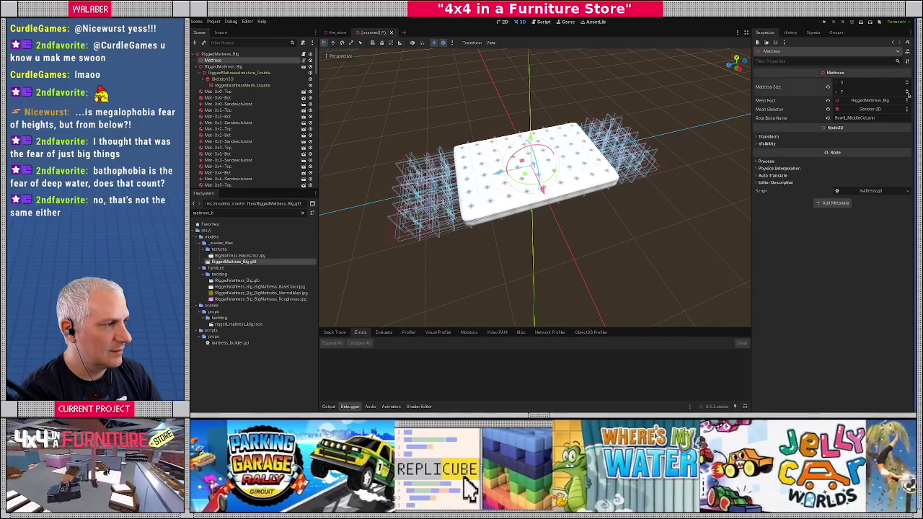
pyautogui.keyDown('shift'); pyautogui.click(229, 55); pyautogui.keyUp('shift')
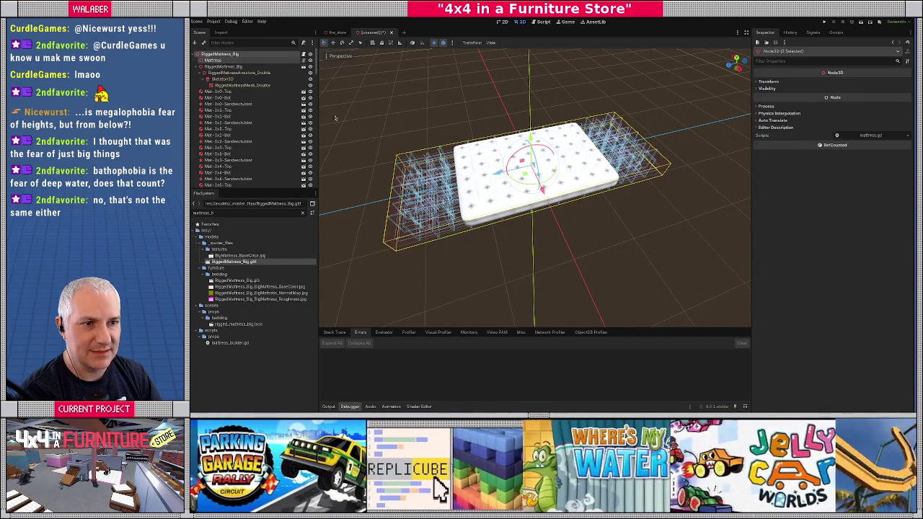
# Delete the 123 old generated Mat body and Hinge nodes.
pyautogui.click(229, 93)
pyautogui.scroll(-15, 227, 137)
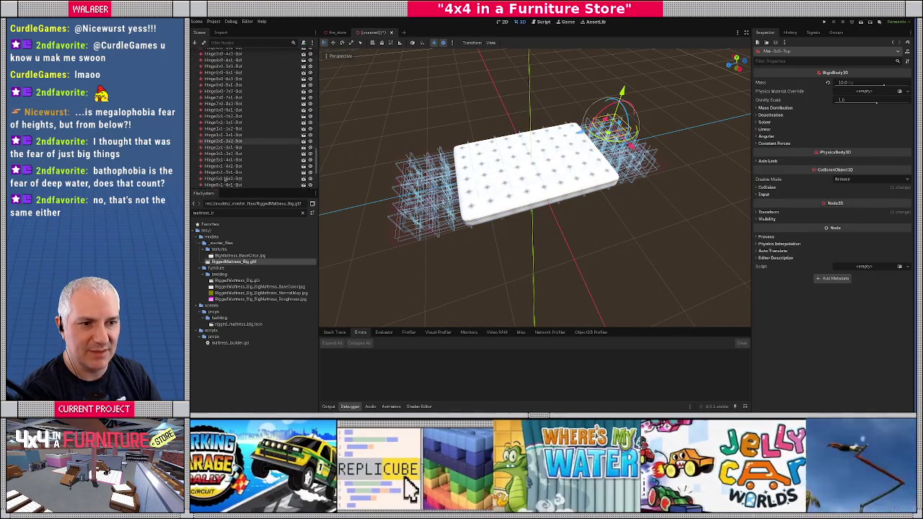
pyautogui.keyDown('shift'); pyautogui.click(223, 181); pyautogui.keyUp('shift')
pyautogui.press('Delete')
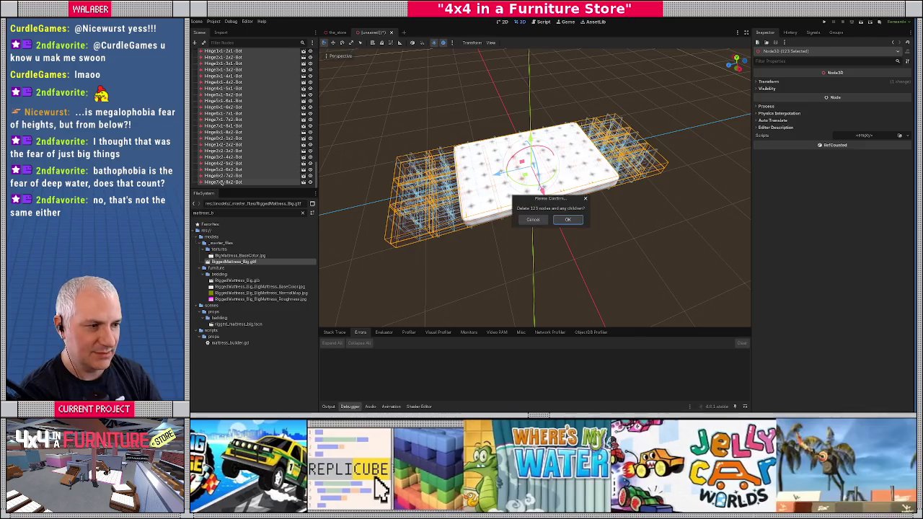
pyautogui.press('Return')
# Rerun Mattress Builder on the RiggedMattress_Big root to regenerate the bodies.
pyautogui.click(222, 55)
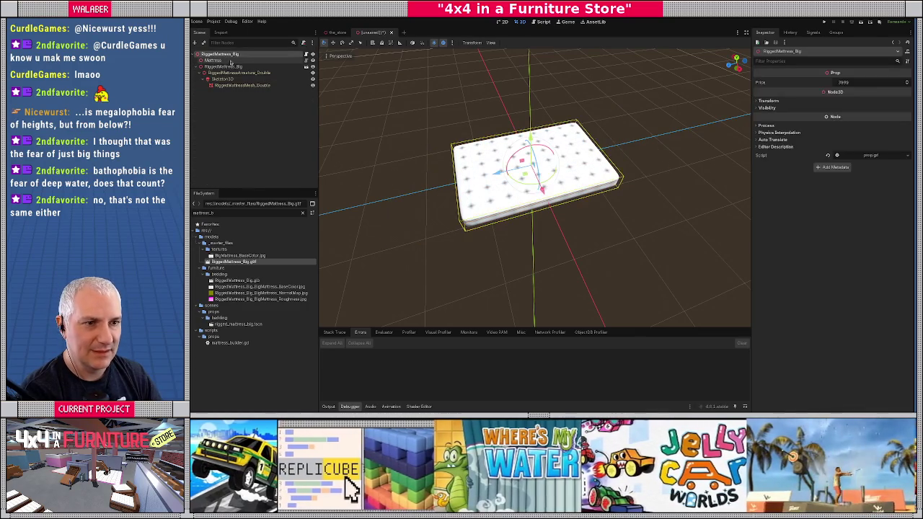
pyautogui.hotkey('ctrl', 'shift', 'p')
pyautogui.write('ma')
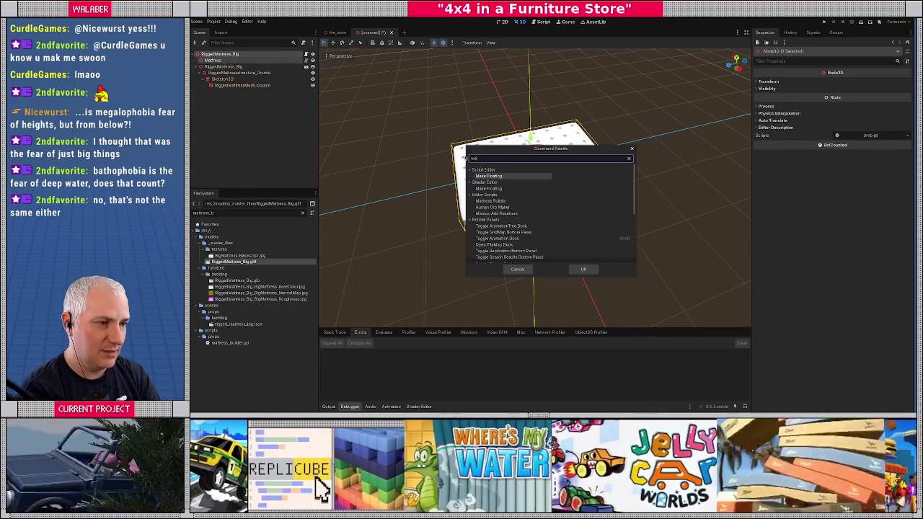
pyautogui.press('Down')
pyautogui.press('Down')
pyautogui.press('Return')
# Inspect the regenerated pieces from underneath, top-down and a low side view, then select a Mat body.
pyautogui.moveTo(491, 206); pyautogui.dragTo(474, 76)
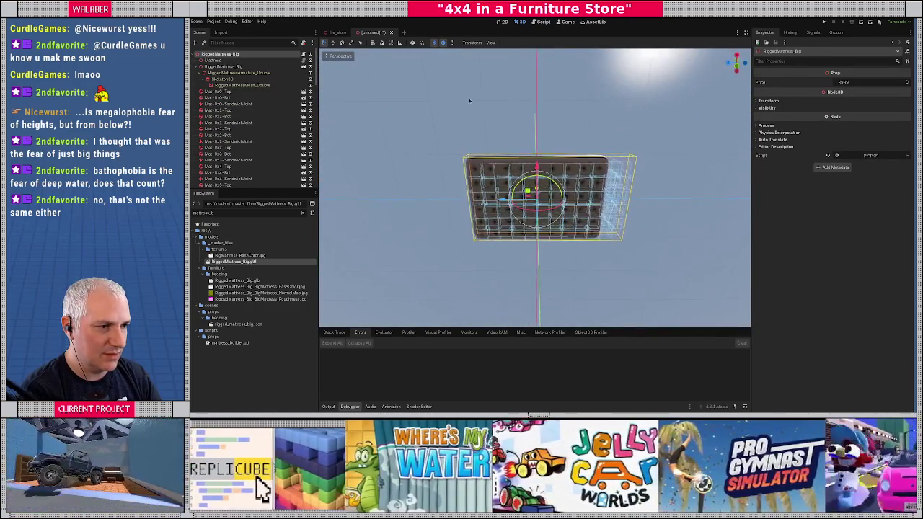
pyautogui.scroll(3, 478, 122)
pyautogui.press('KP_7')
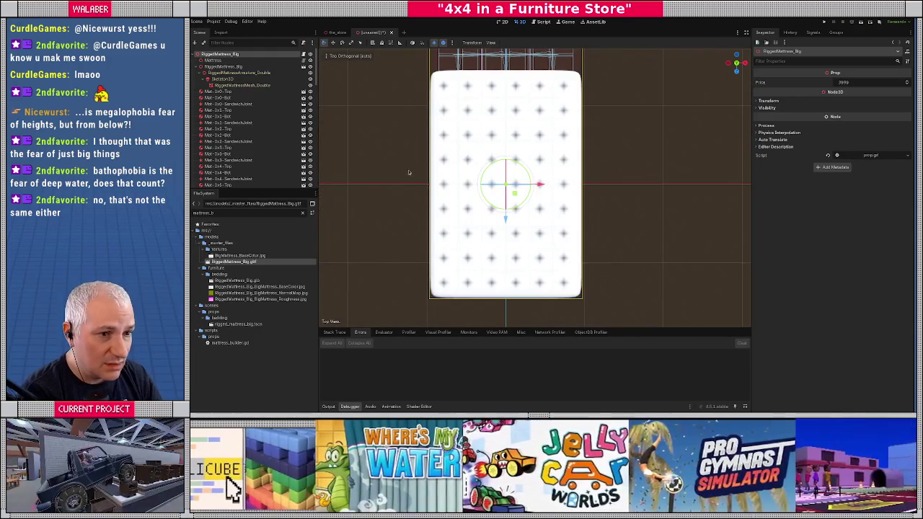
pyautogui.scroll(-3, 514, 183)
pyautogui.moveTo(513, 183)
pyautogui.mouseDown()
pyautogui.moveTo(572, 157)
pyautogui.moveTo(577, 186)
pyautogui.mouseUp()
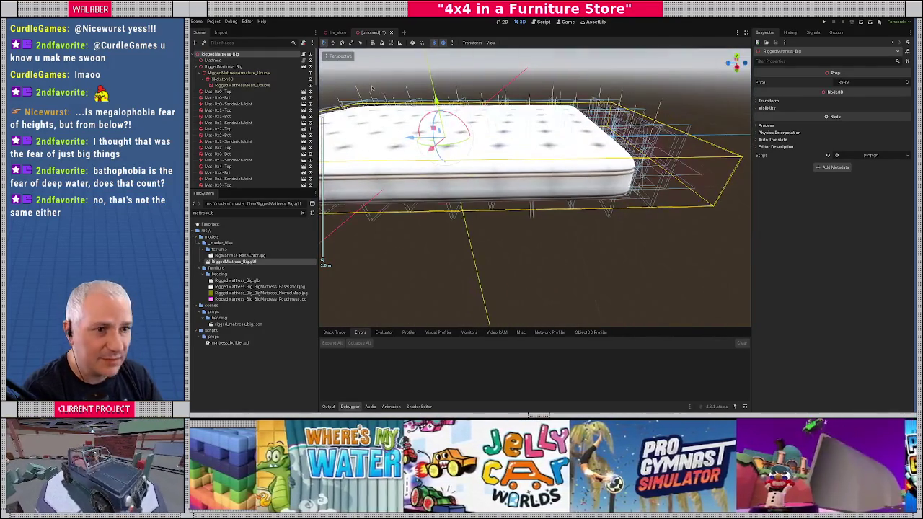
pyautogui.click(224, 94)
pyautogui.scroll(-10, 252, 168)
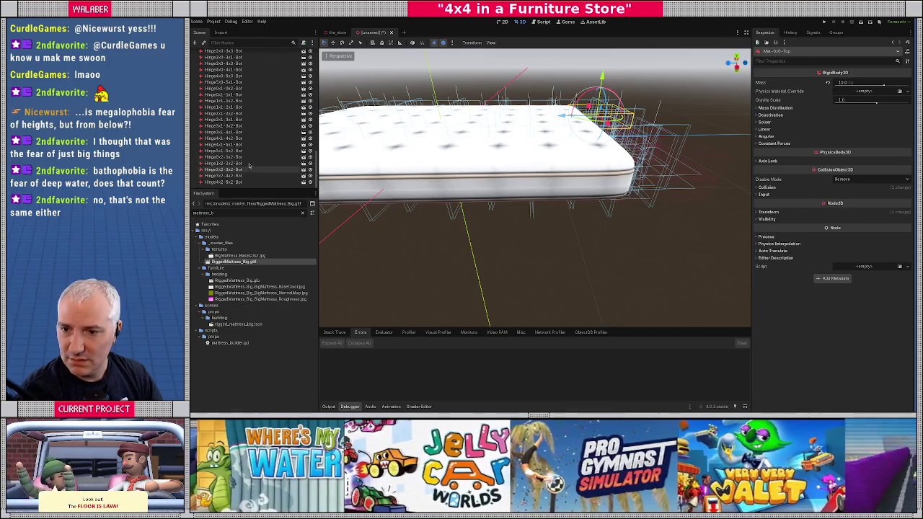
# Delete the 81 generated Mat and Hinge nodes, then select the Mattress builder node.
pyautogui.keyDown('shift'); pyautogui.click(235, 183); pyautogui.keyUp('shift')
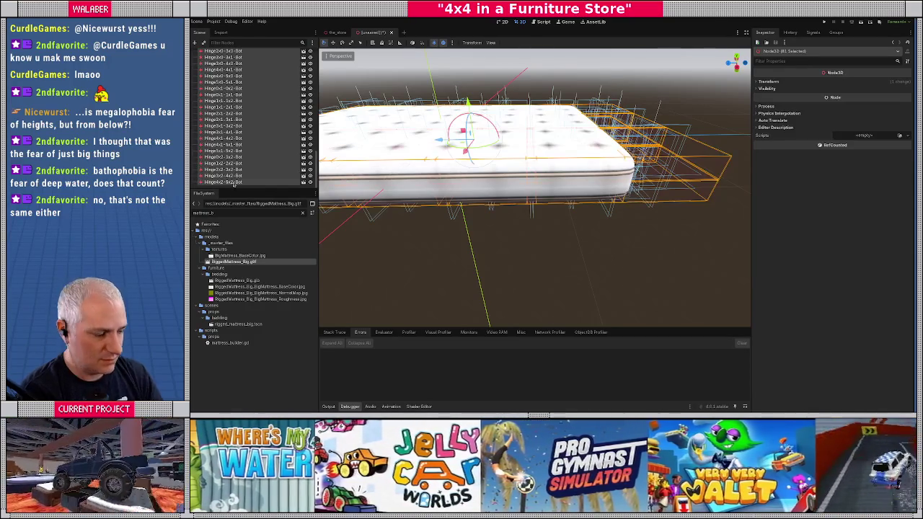
pyautogui.press('Delete')
pyautogui.press('Return')
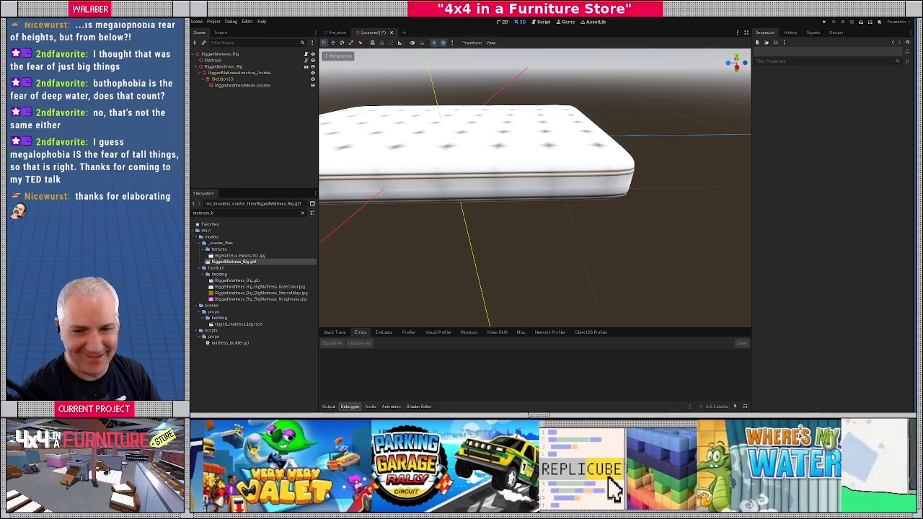
pyautogui.click(212, 61)
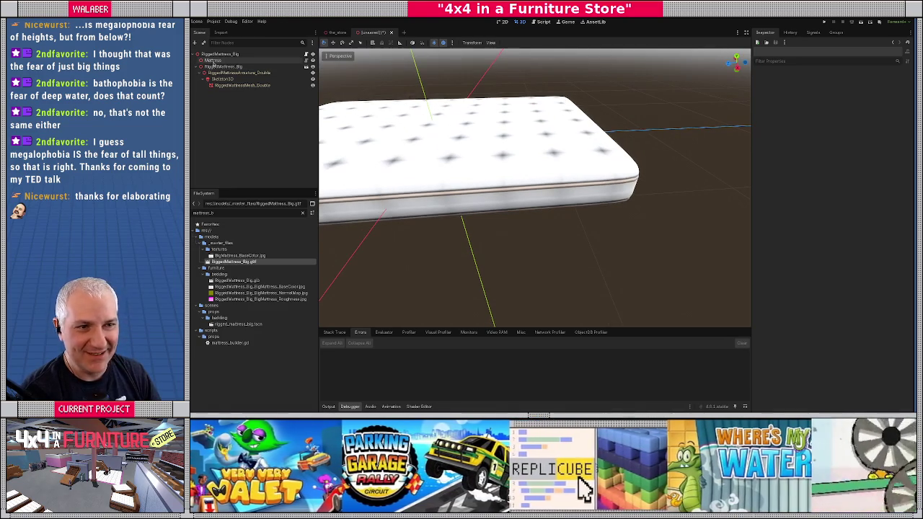
# Change Mattress Size, rerun Mattress Builder on RiggedMattress_Big, and collapse the imported model subtree.
pyautogui.click(907, 94)
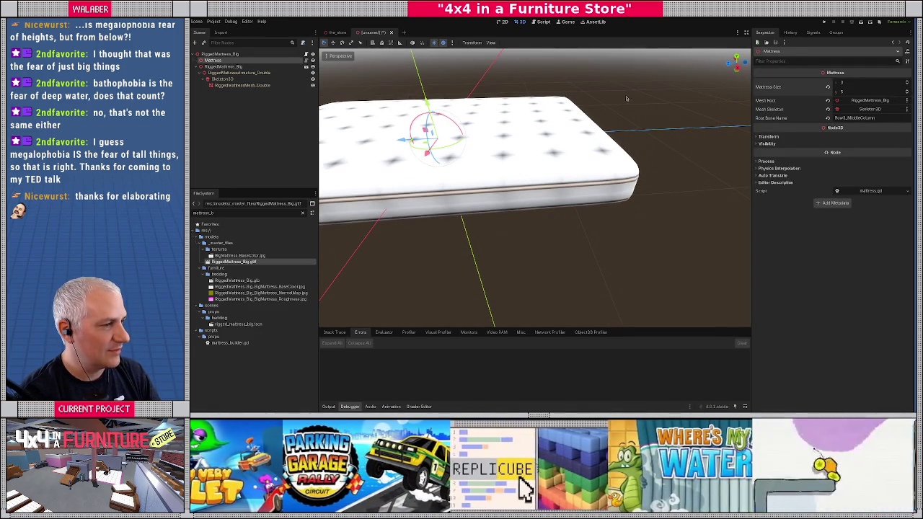
pyautogui.click(453, 142)
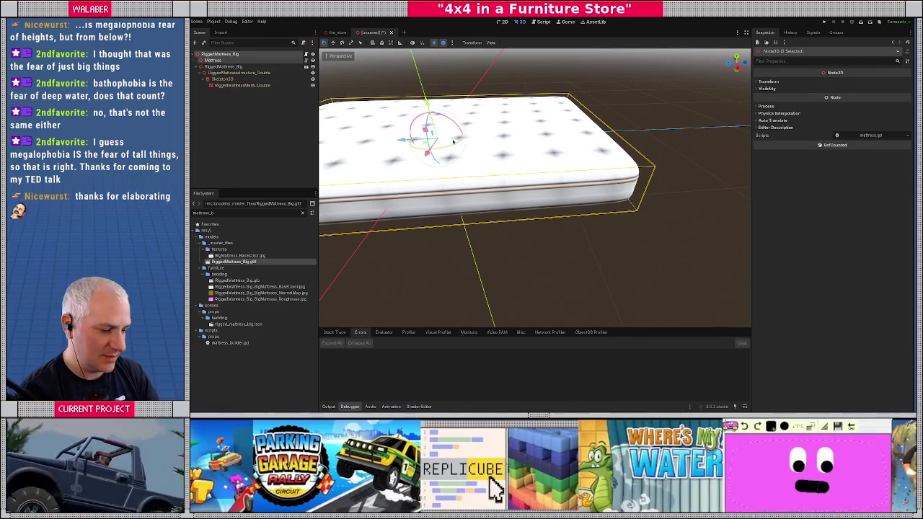
pyautogui.write('mat')
pyautogui.press('Return')
pyautogui.scroll(-5, 472, 160)
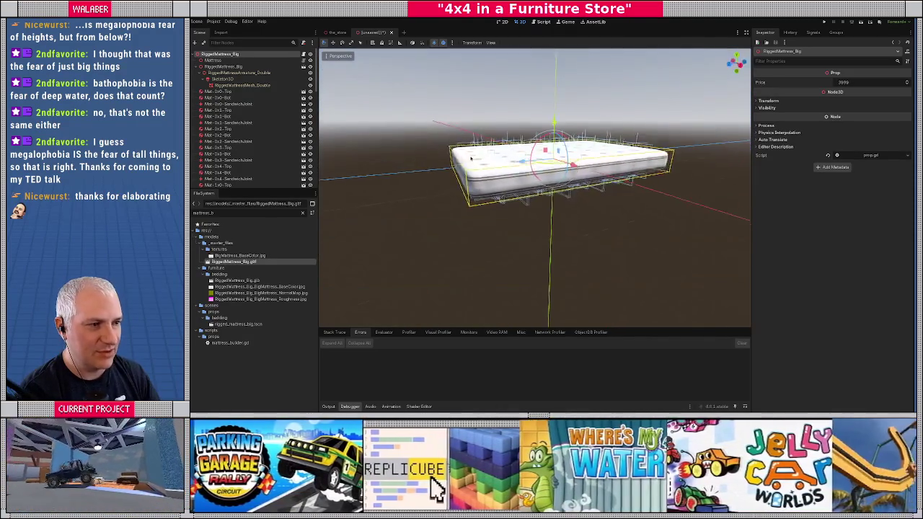
pyautogui.scroll(3, 473, 160)
pyautogui.click(197, 67)
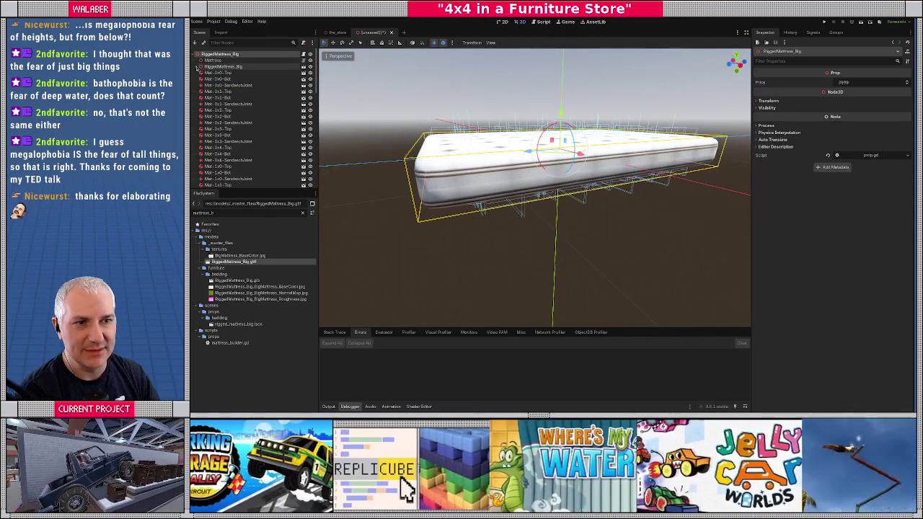
# Start saving the scene under a new name in the scenes/props/props_manual folder.
pyautogui.click(213, 60)
pyautogui.hotkey('ctrl', 's')
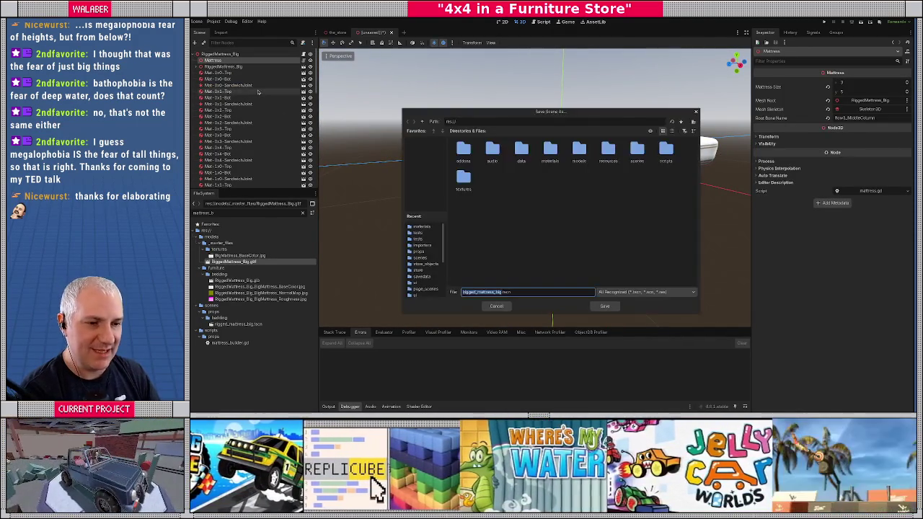
pyautogui.doubleClick(634, 155)
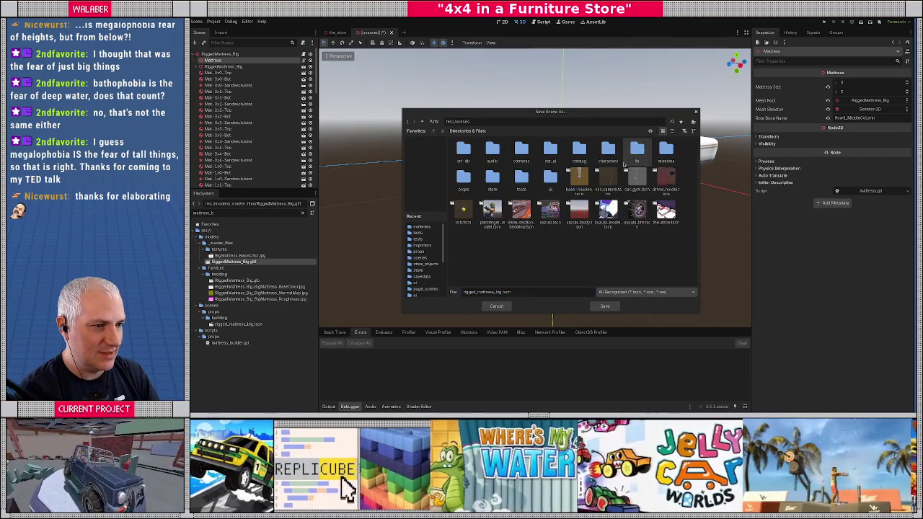
pyautogui.doubleClick(467, 184)
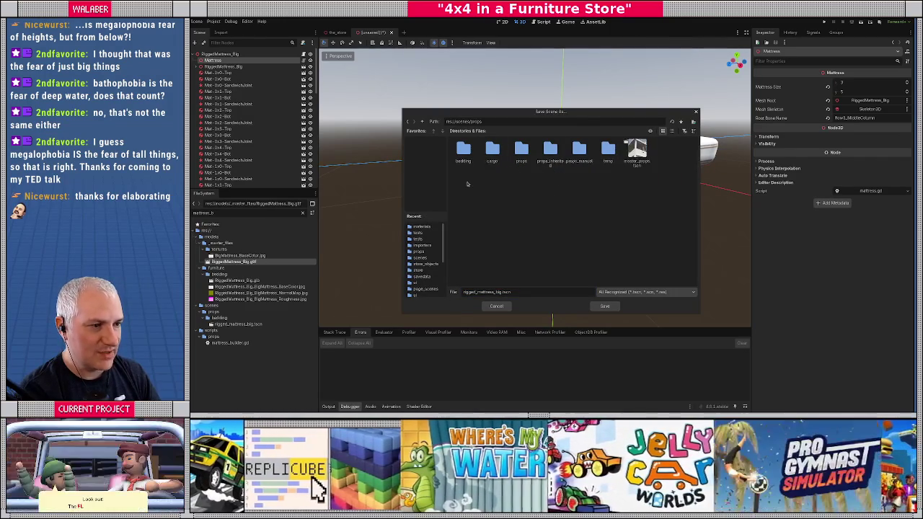
pyautogui.doubleClick(580, 152)
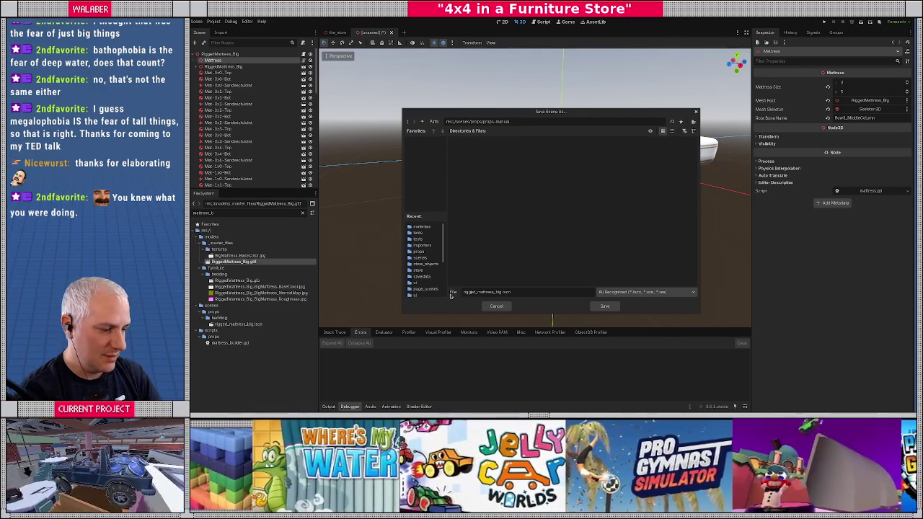
# Capitalize the file name to RiggedMattress_Big.tscn and save the scene.
pyautogui.press('BackSpace')
pyautogui.write('R')
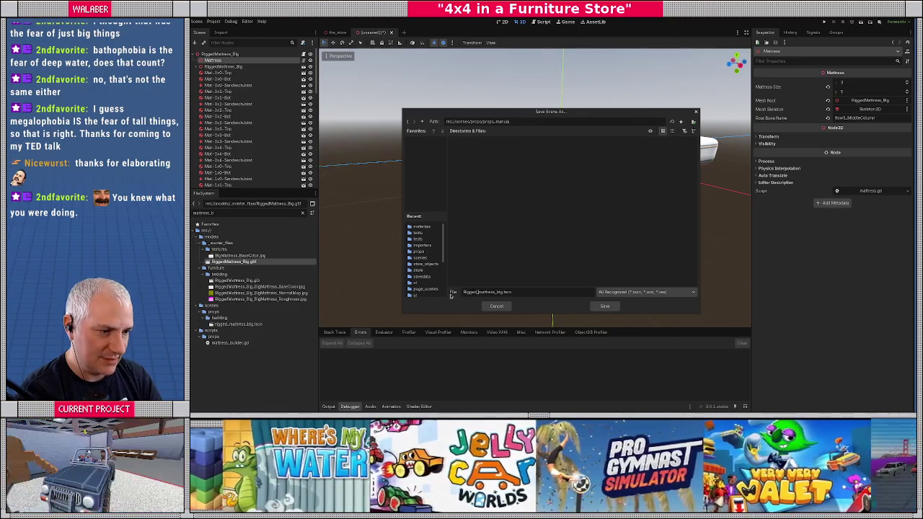
pyautogui.press('BackSpace')
pyautogui.press('BackSpace')
pyautogui.write('M')
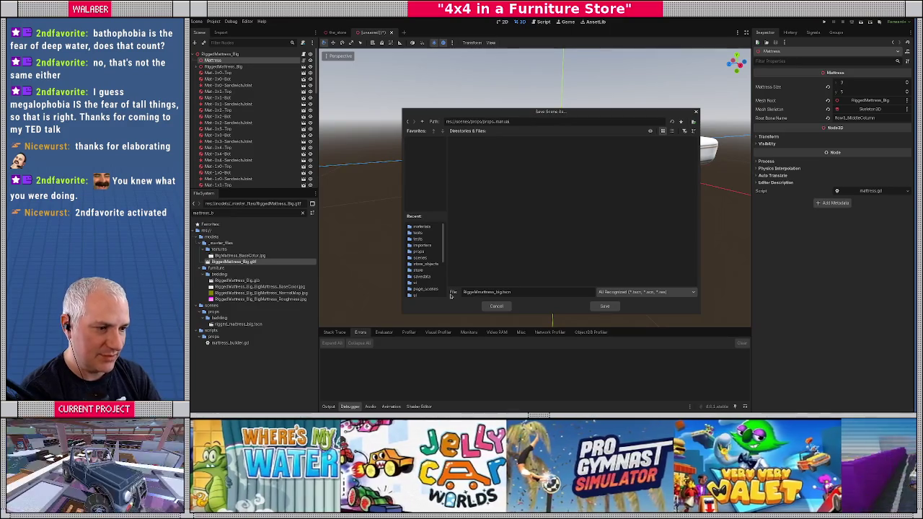
pyautogui.press('BackSpace')
pyautogui.write('B')
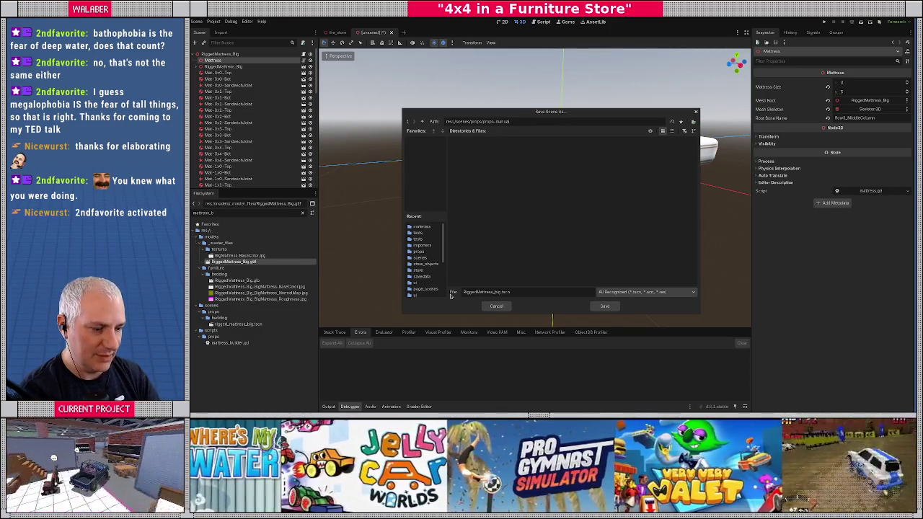
pyautogui.press('BackSpace')
pyautogui.write('B')
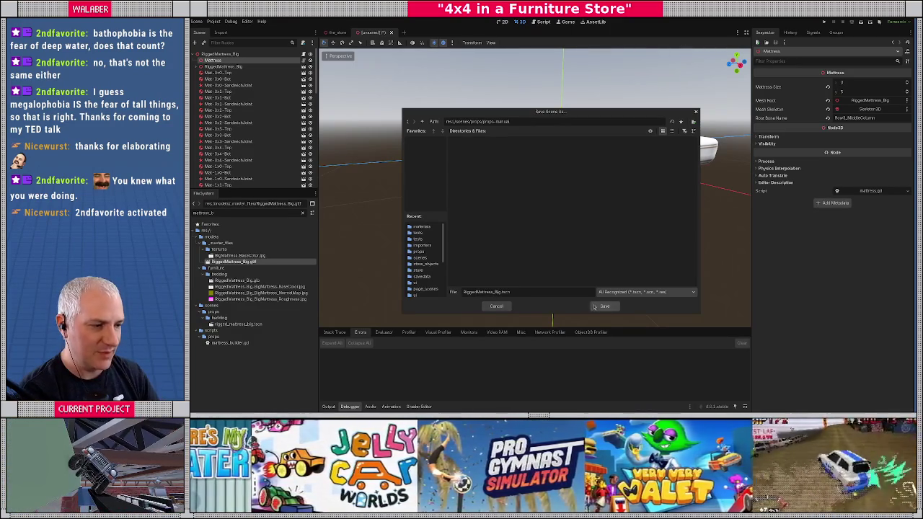
pyautogui.click(595, 306)
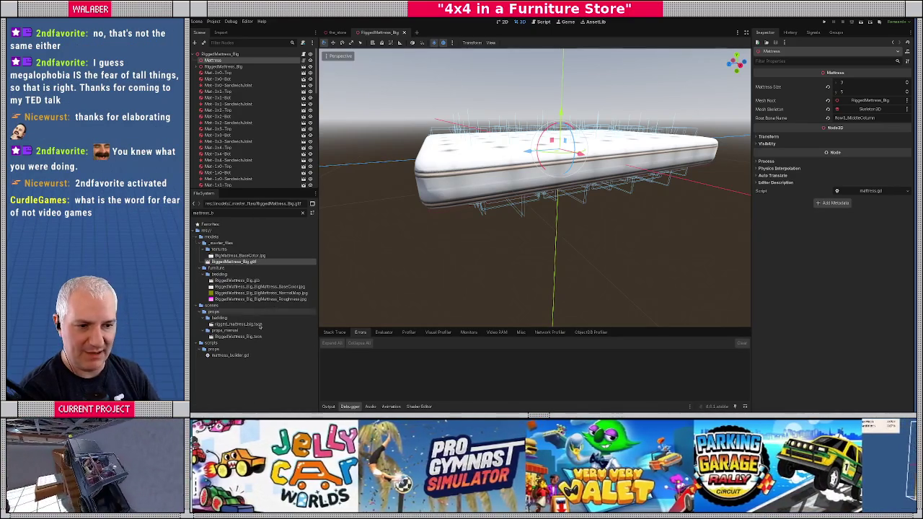
# Open both RiggedMattress_Big.tscn and the older rigged_mattress_big.tscn to compare them.
pyautogui.click(236, 337)
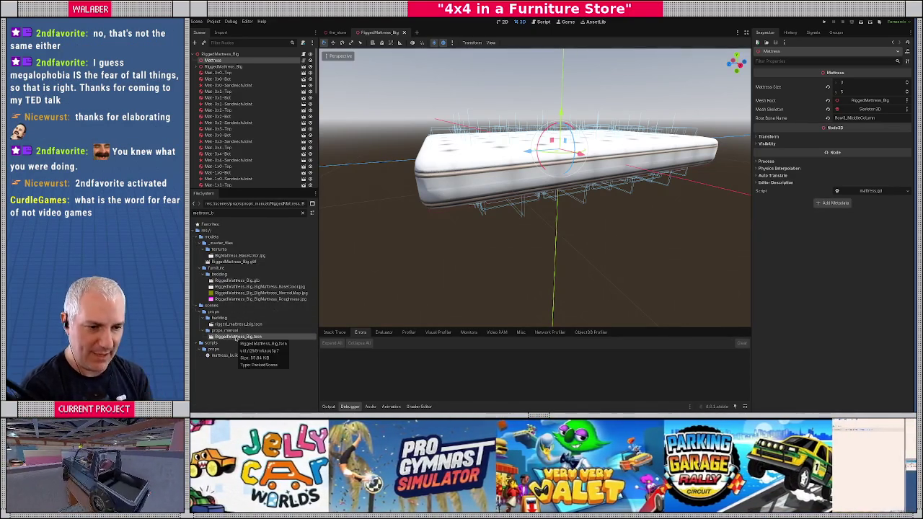
pyautogui.doubleClick(238, 325)
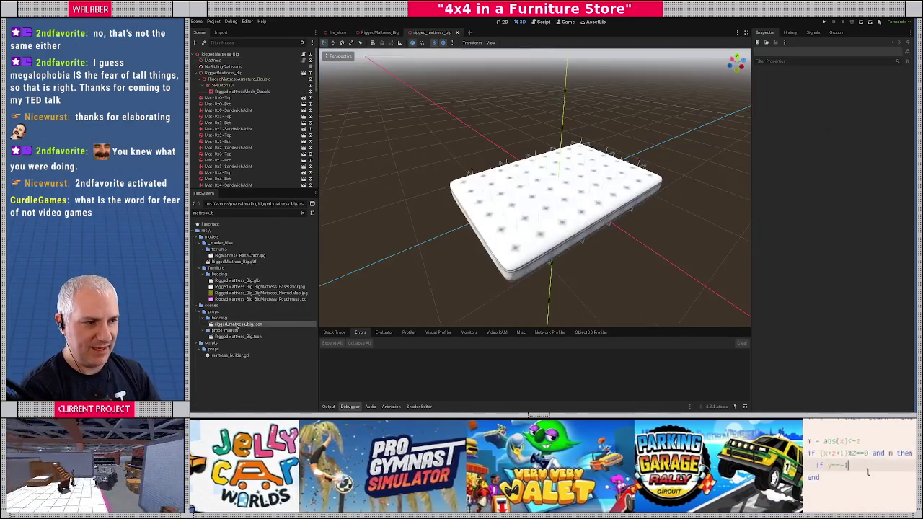
pyautogui.doubleClick(253, 338)
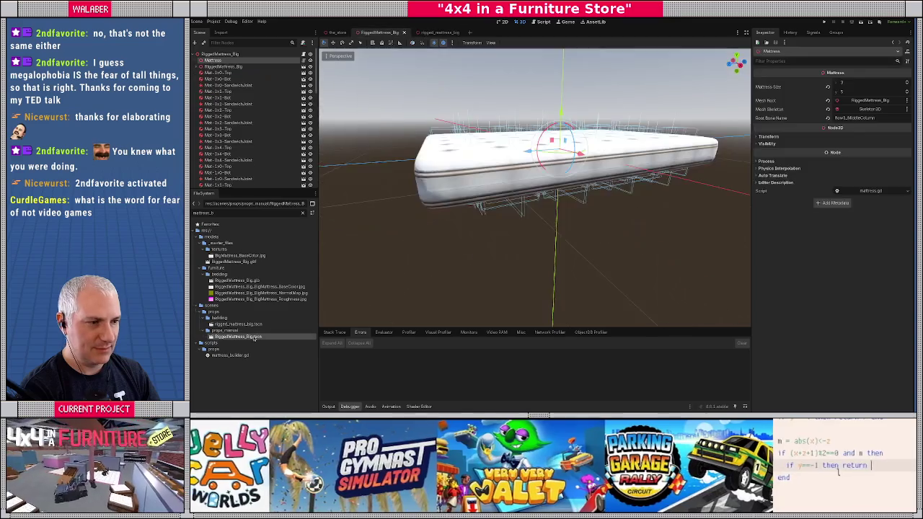
pyautogui.click(216, 324)
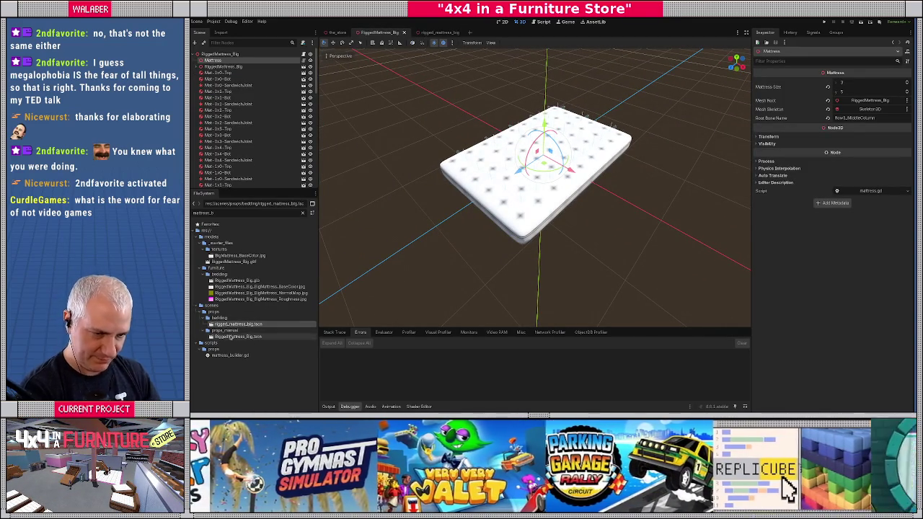
# Close both mattress scene tabs.
pyautogui.middleClick(393, 33)
pyautogui.click(393, 33)
pyautogui.middleClick(389, 34)
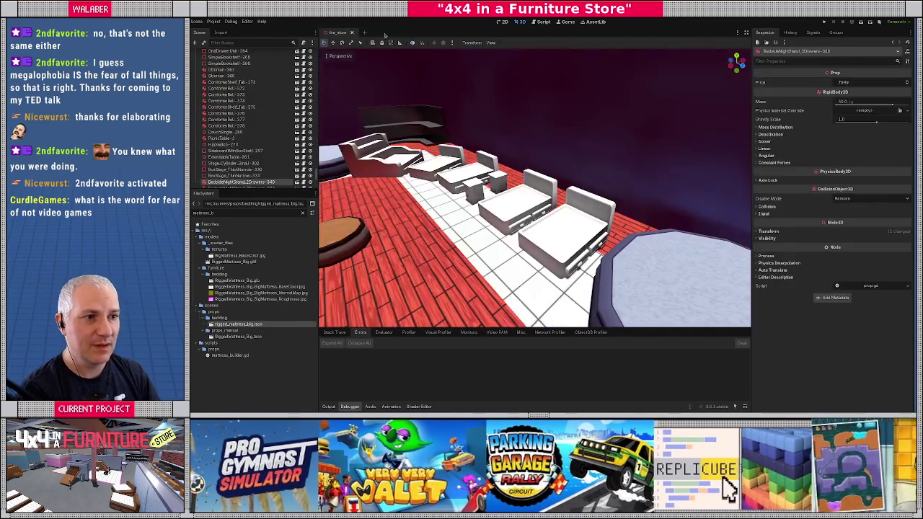
# Select the Props node in the_store and open its prop_layout_manager.gd script.
pyautogui.scroll(15, 263, 102)
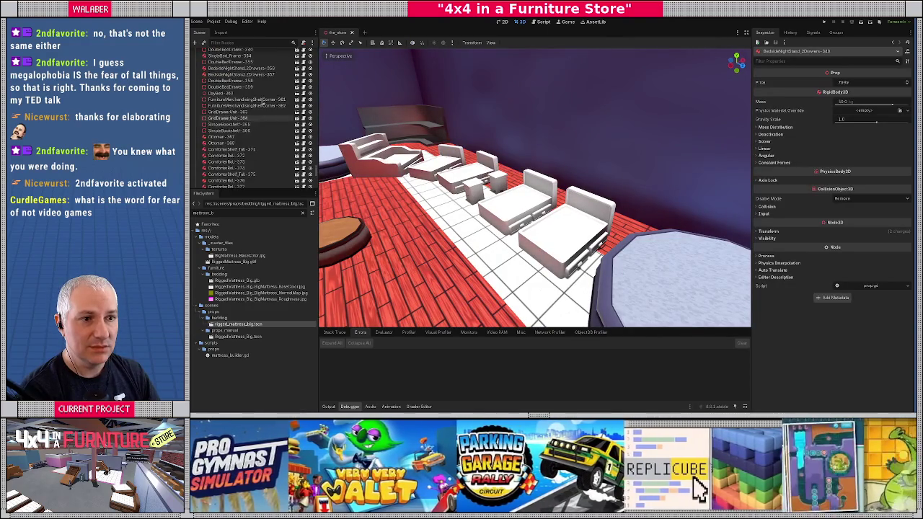
pyautogui.scroll(15, 262, 102)
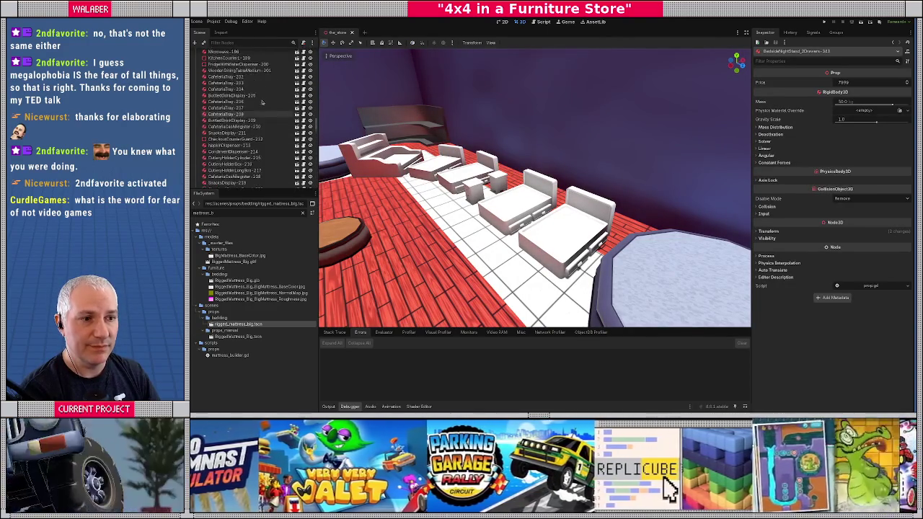
pyautogui.click(210, 73)
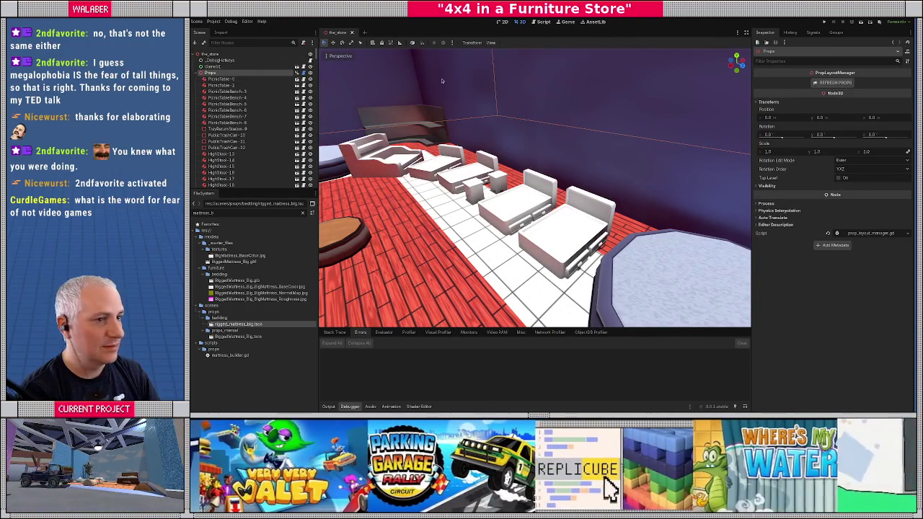
pyautogui.click(303, 73)
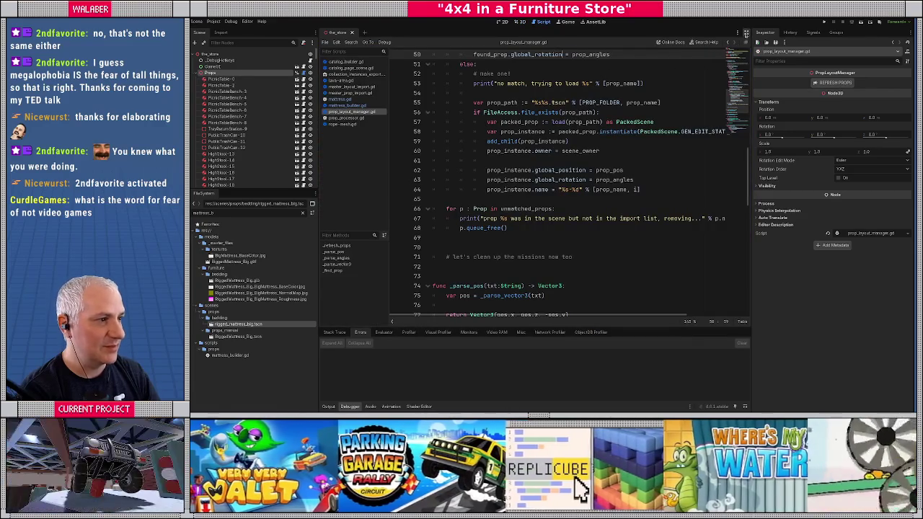
# Widen the script editor and review the prop path and file check lines.
pyautogui.click(747, 33)
pyautogui.click(435, 122)
pyautogui.scroll(-10, 450, 141)
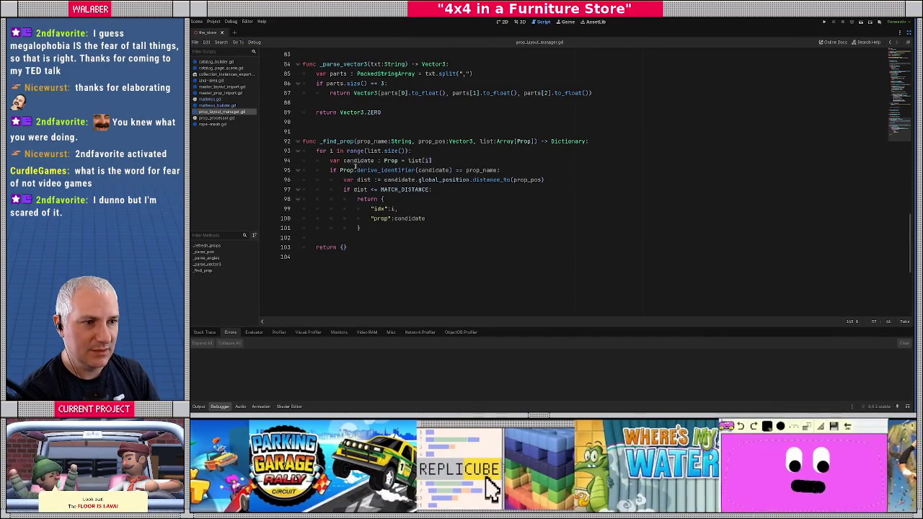
pyautogui.scroll(13, 355, 164)
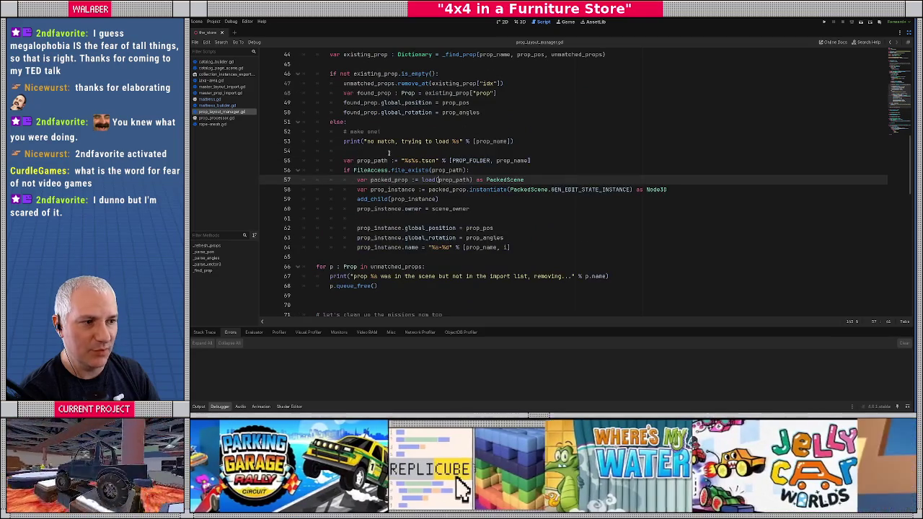
pyautogui.click(386, 151)
pyautogui.moveTo(340, 160); pyautogui.dragTo(507, 160)
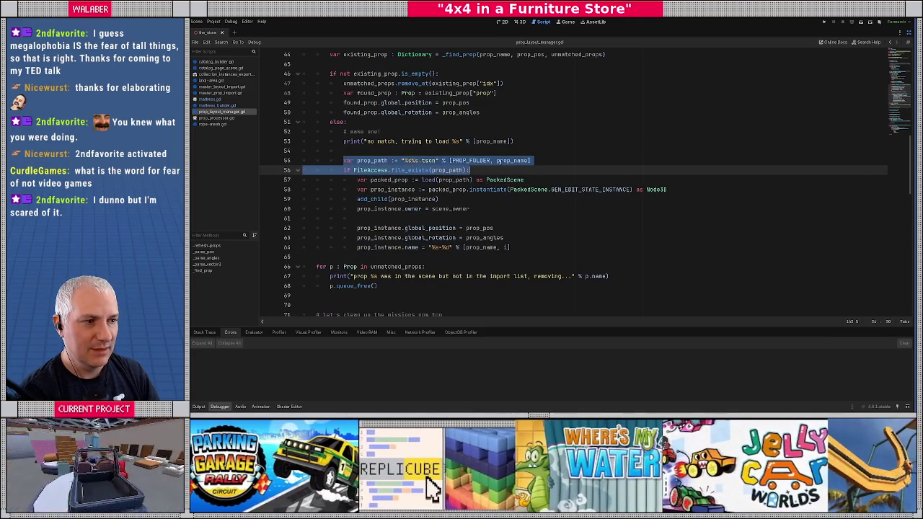
pyautogui.press('Up')
pyautogui.scroll(14, 507, 160)
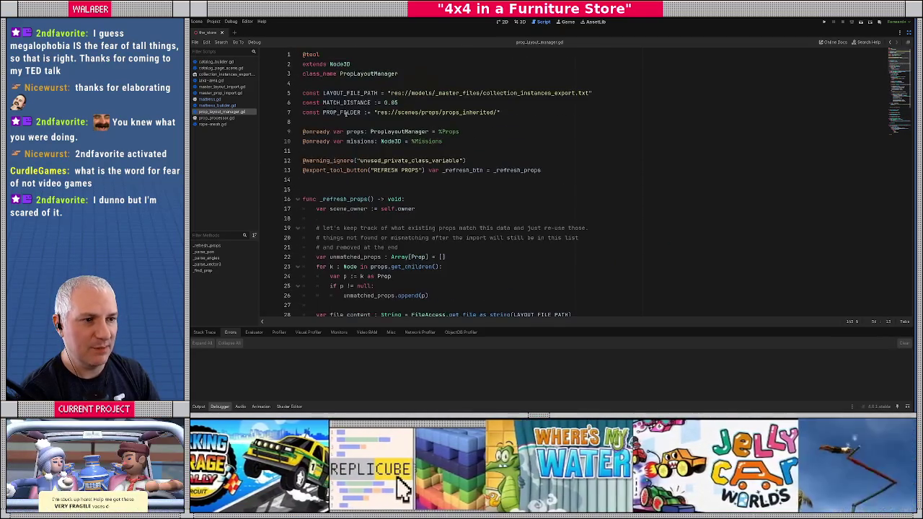
# Add PROP_CUSTOM_FOLDER := "res://scenes/props/props_custom" and rename PROP_FOLDER to PROP_AUTO_FOLDER.
pyautogui.click(337, 121)
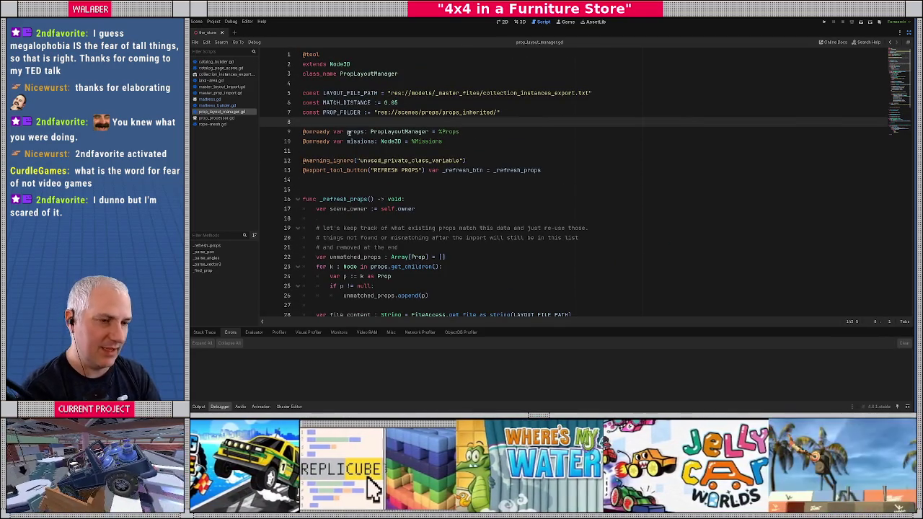
pyautogui.write('const PROP')
pyautogui.write('_CUSTOM_FOL')
pyautogui.write('DER := "')
pyautogui.write('res://s')
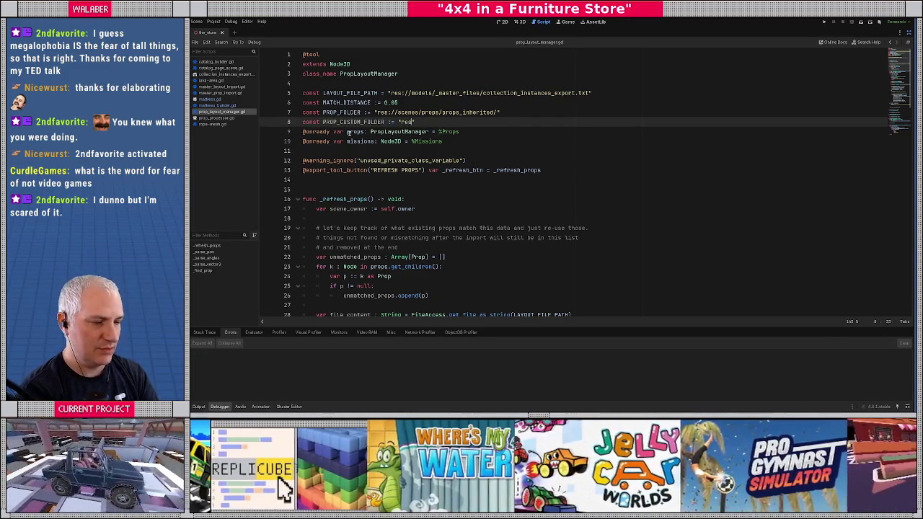
pyautogui.write('cenes/props/props')
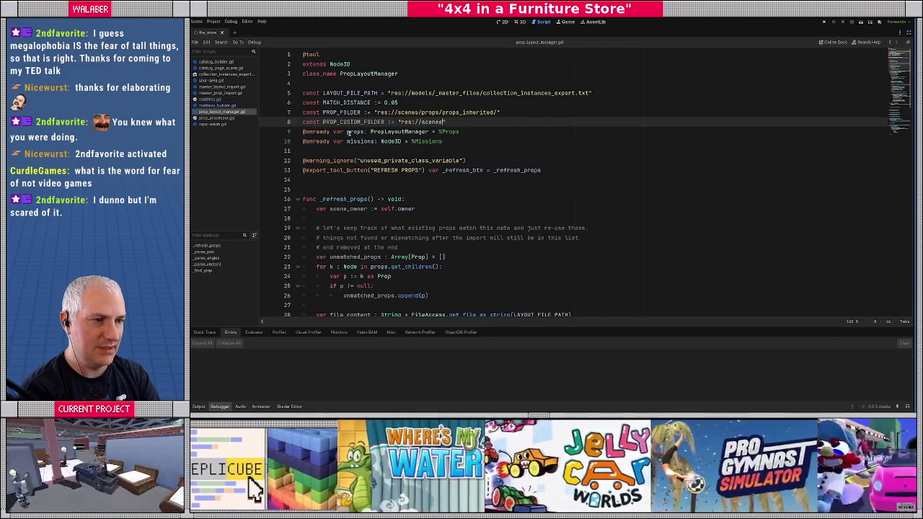
pyautogui.write('_custom')
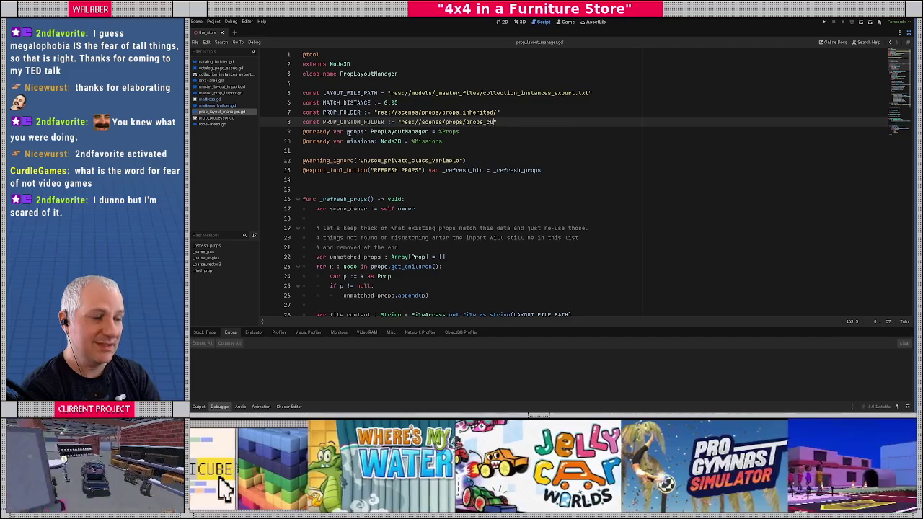
pyautogui.press('Return')
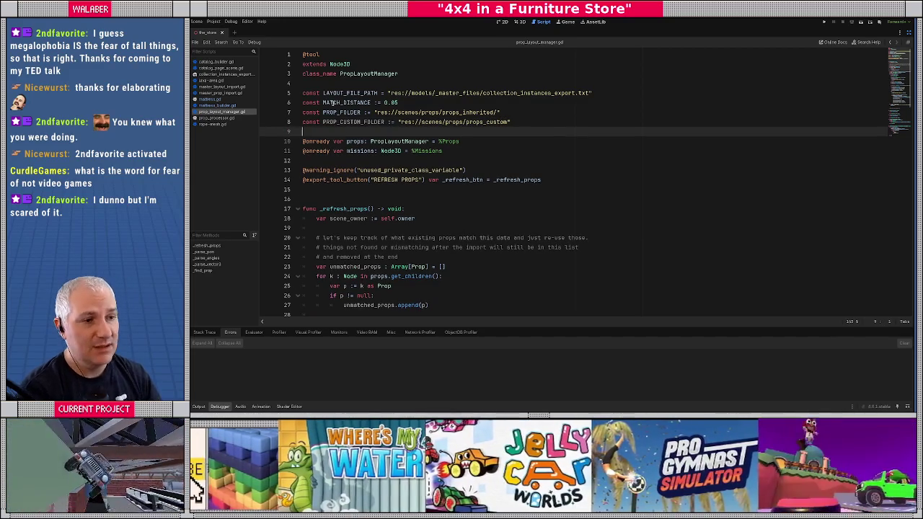
pyautogui.click(339, 113)
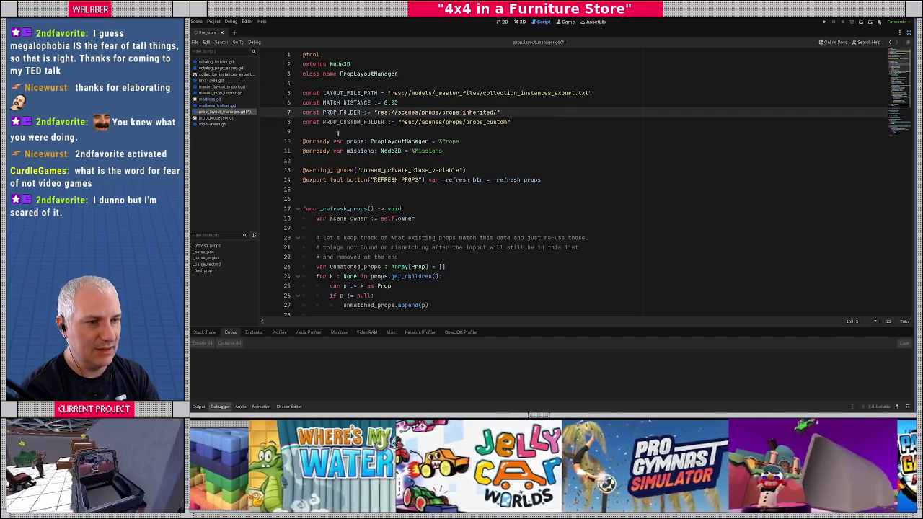
pyautogui.write('_AUTO')
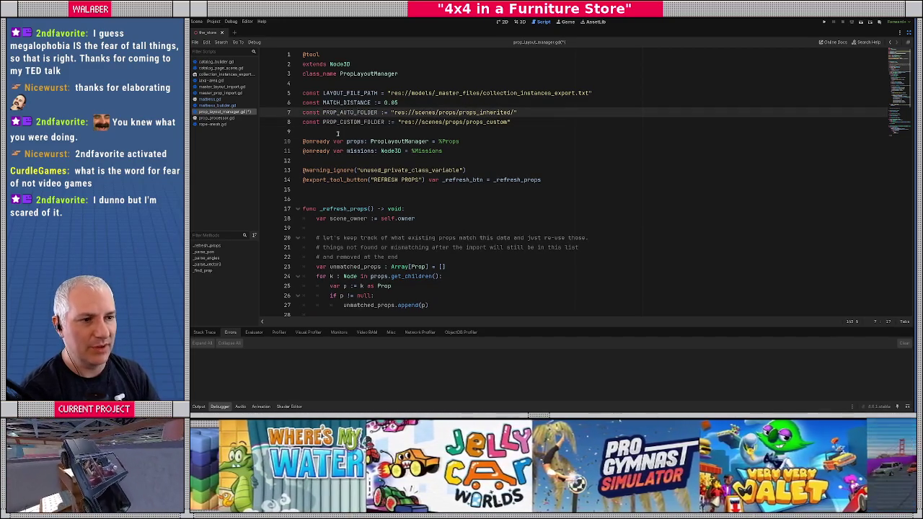
pyautogui.click(337, 134)
# Insert 'for folder : String in [PROP_AUTO_FOLDER, PROP_CUSTOM_FOLDER' above the prop path code.
pyautogui.scroll(-6, 409, 132)
pyautogui.scroll(-8, 410, 132)
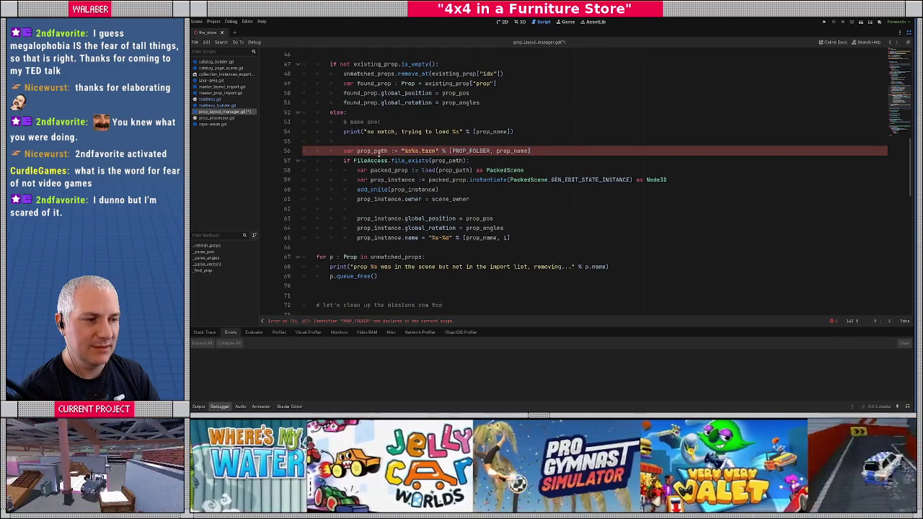
pyautogui.click(391, 141)
pyautogui.press('Return')
pyautogui.write('va')
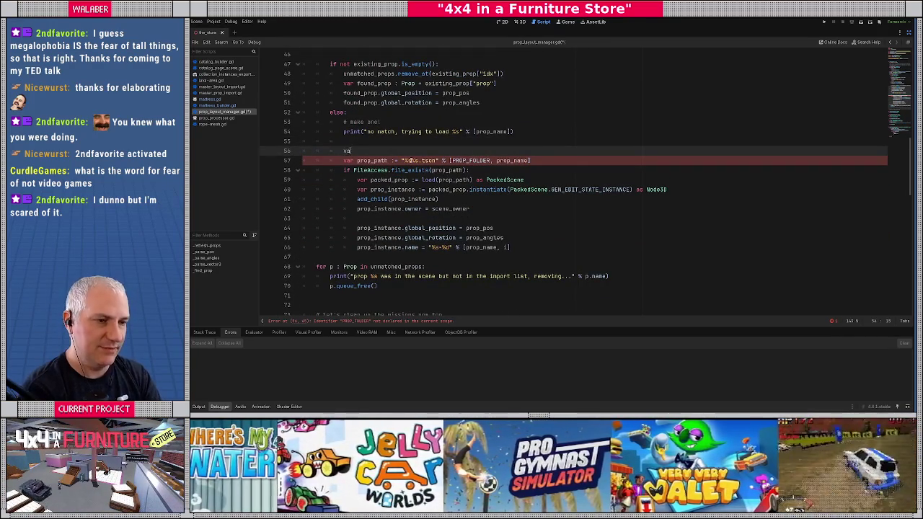
pyautogui.press('BackSpace')
pyautogui.press('BackSpace')
pyautogui.write('for ')
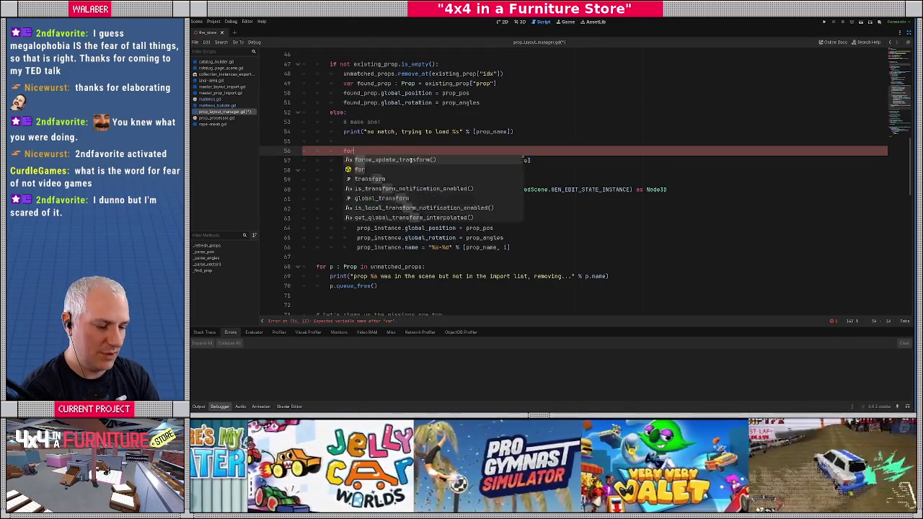
pyautogui.write('folder ')
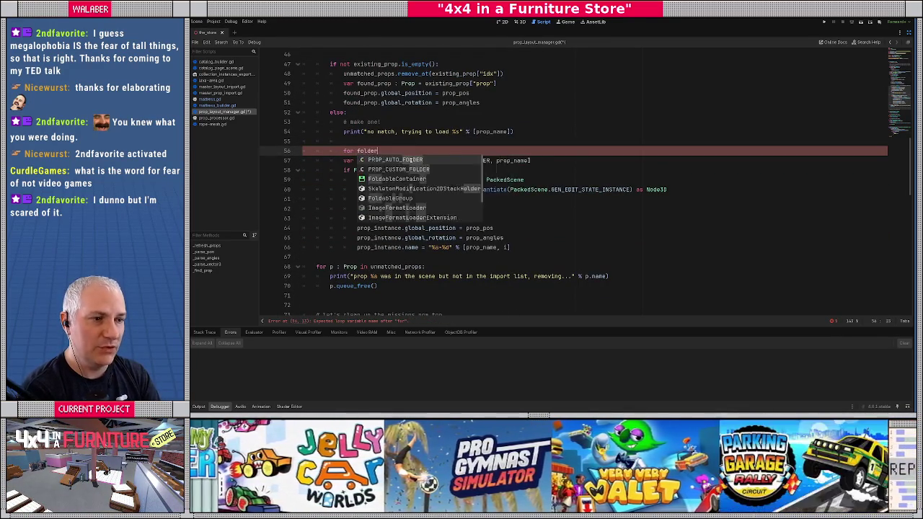
pyautogui.write(': ')
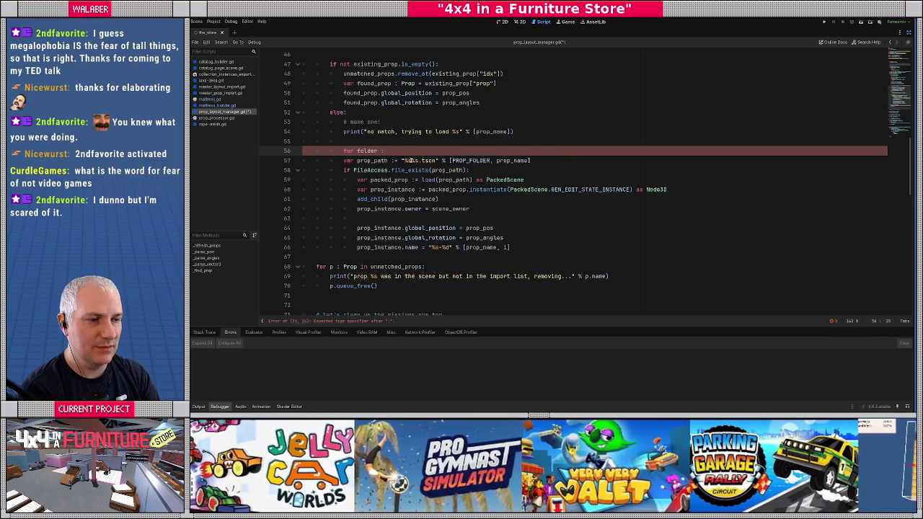
pyautogui.write('String in [PROP_A')
pyautogui.press('Return')
pyautogui.write(', PROP_C')
pyautogui.press('Return')
pyautogui.press('Down')
pyautogui.press('Home')
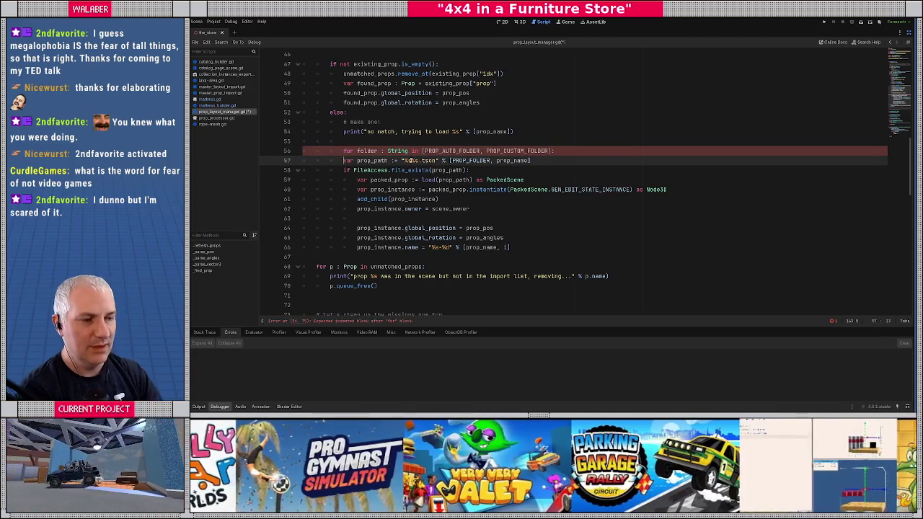
# Indent the prop-loading block (lines 57–66) under the folder loop and replace PROP_FOLDER with folder.
pyautogui.keyDown('shift'); pyautogui.click(510, 247); pyautogui.keyUp('shift')
pyautogui.press('Tab')
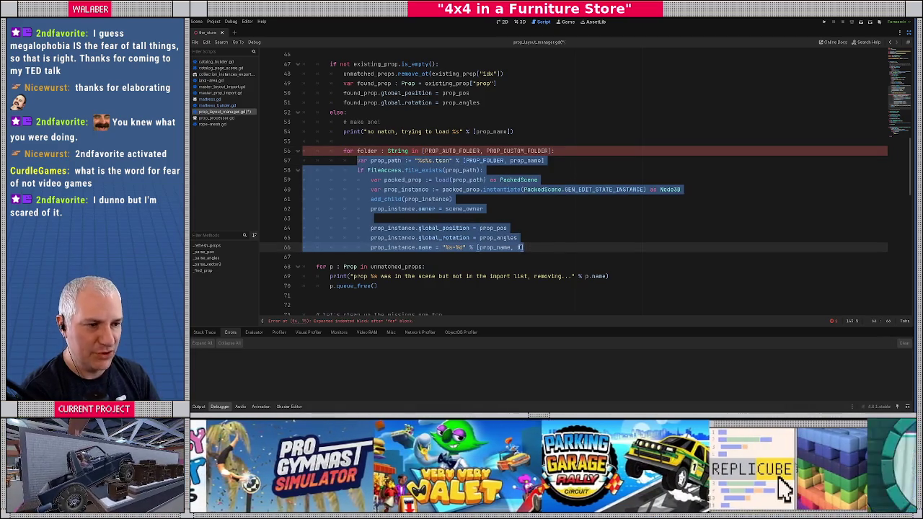
pyautogui.click(425, 179)
pyautogui.doubleClick(484, 160)
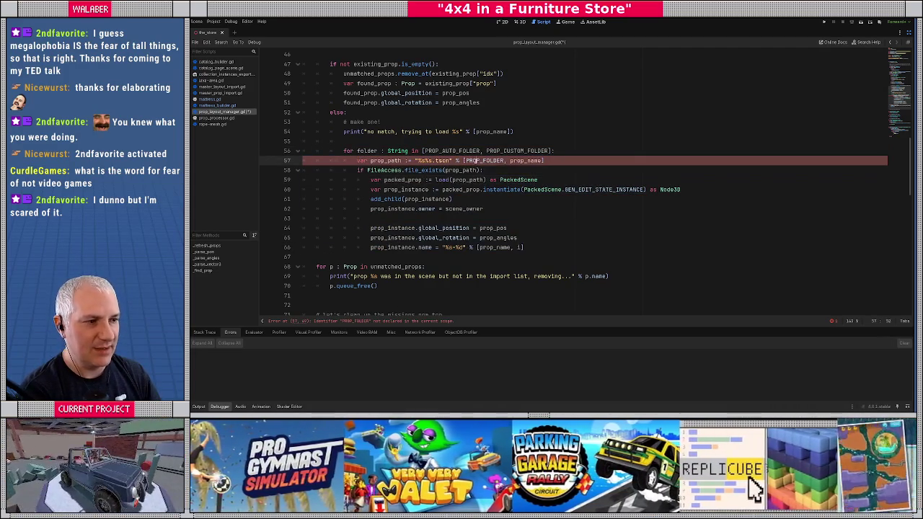
pyautogui.write('folder')
pyautogui.press('Escape')
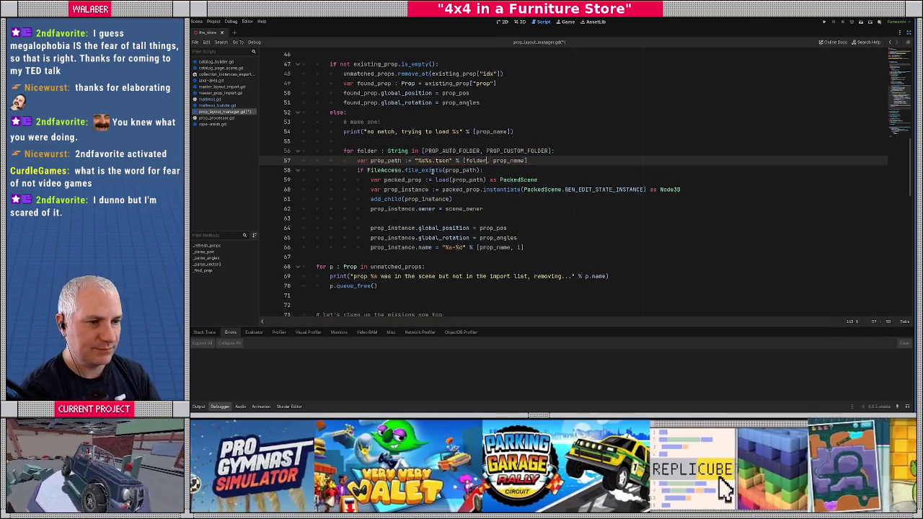
# Add a break after the prop naming line, check the loop's PROP_CUSTOM_FOLDER header, and save the script.
pyautogui.click(542, 250)
pyautogui.press('Return')
pyautogui.write('break')
pyautogui.doubleClick(375, 256)
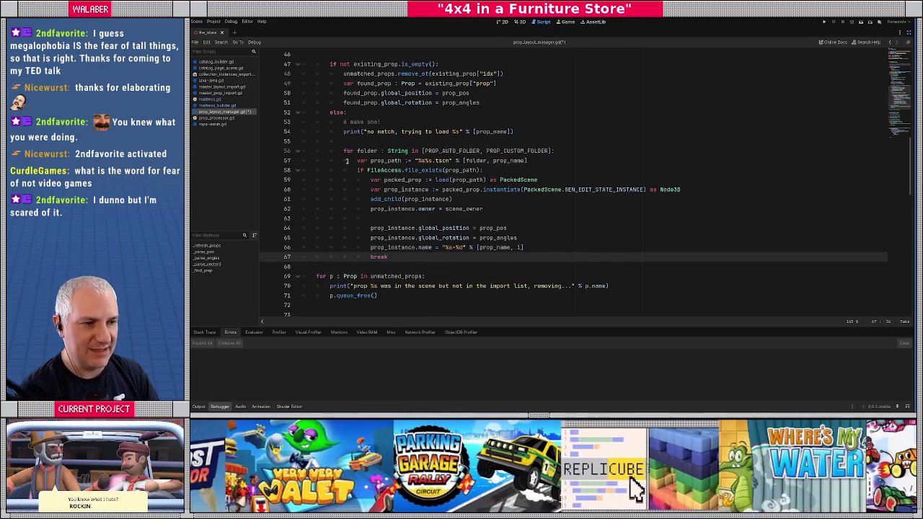
pyautogui.moveTo(340, 149); pyautogui.dragTo(588, 156)
pyautogui.doubleClick(526, 150)
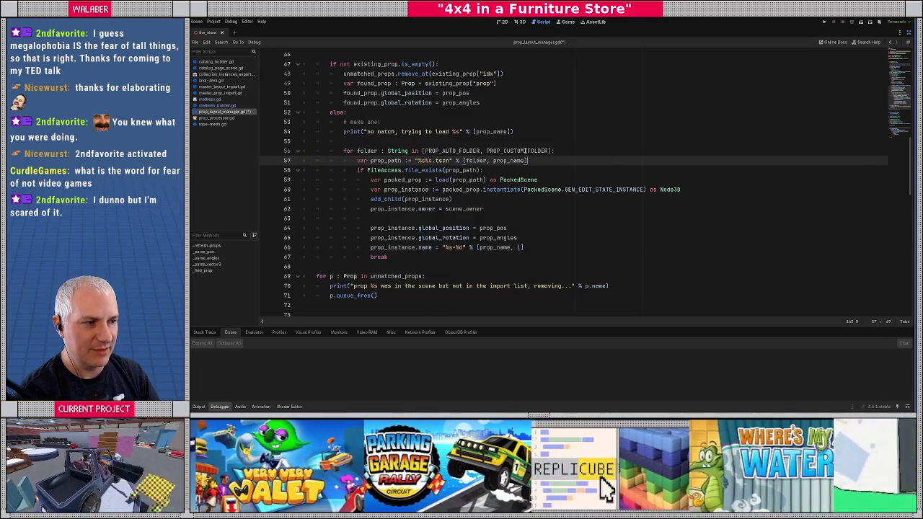
pyautogui.click(363, 171)
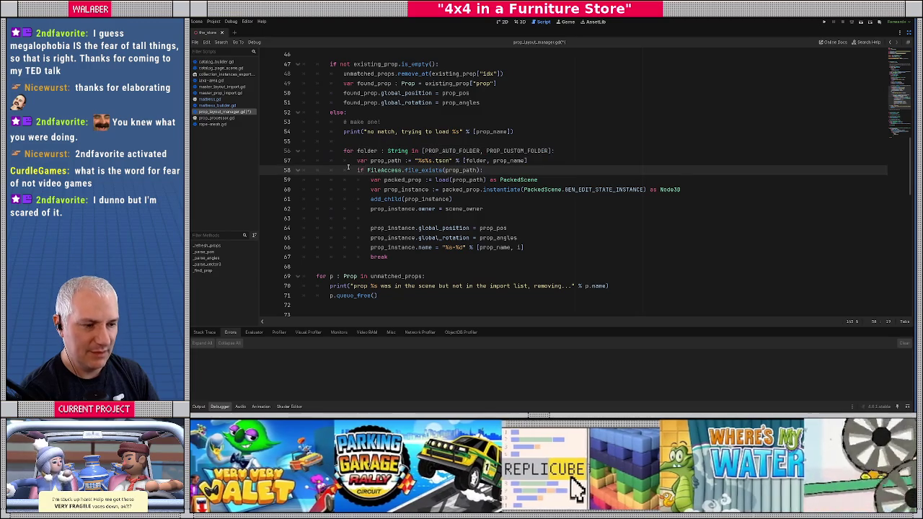
pyautogui.hotkey('ctrl', 's')
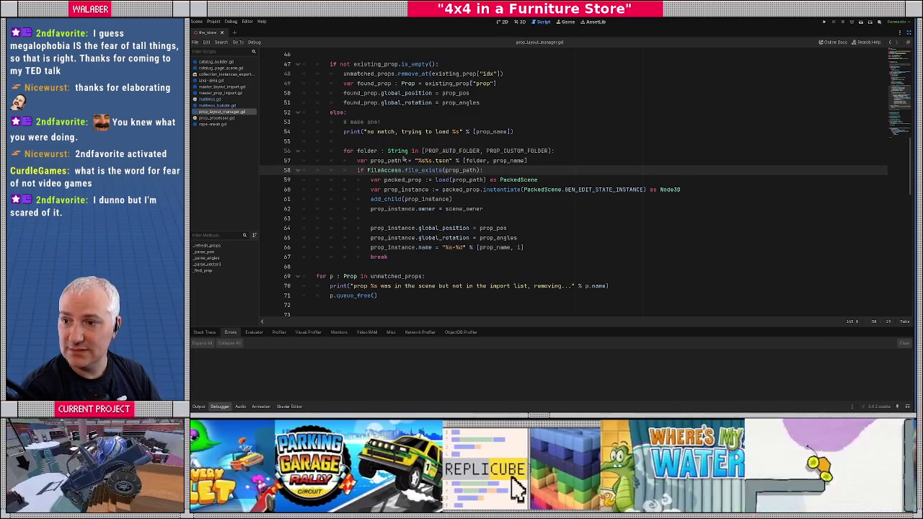
pyautogui.hotkey('alt', 'Tab')
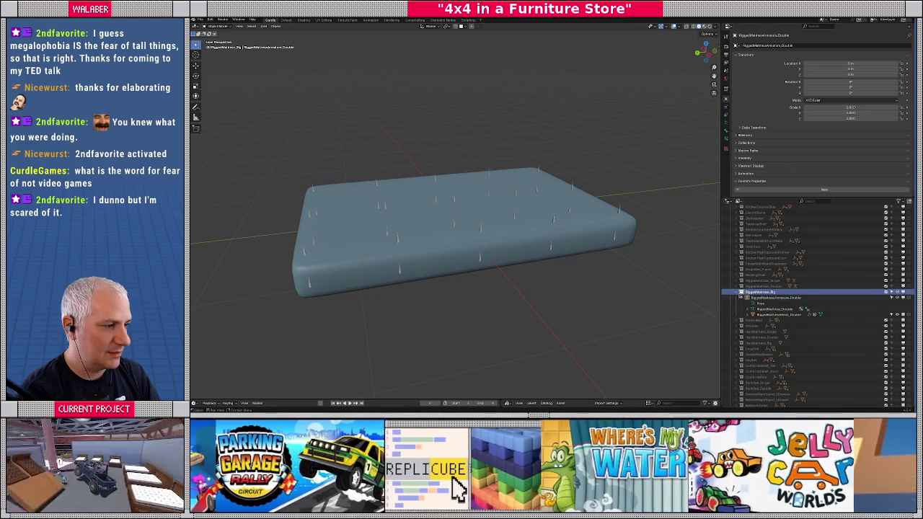
# Leave the rigged mattress entry and select the top Scene Collection in the Outliner.
pyautogui.rightClick(758, 293)
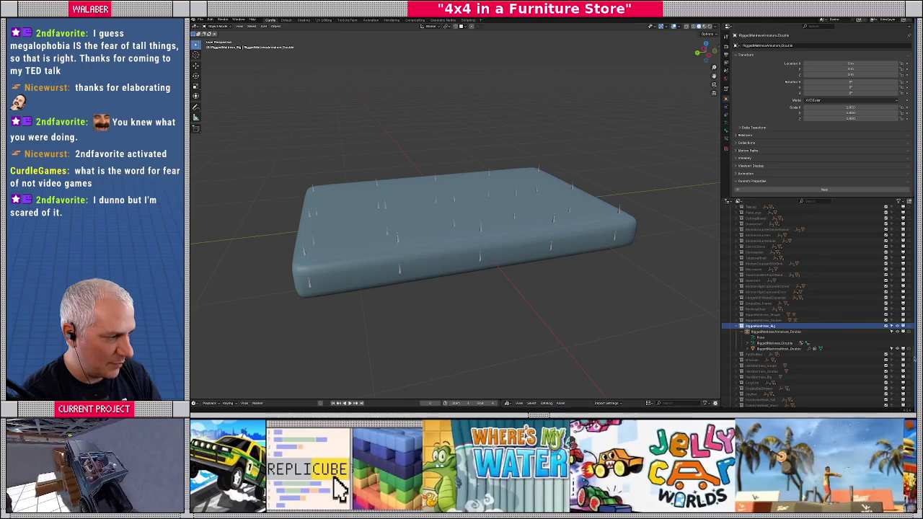
pyautogui.scroll(-5, 902, 353)
pyautogui.scroll(5, 902, 216)
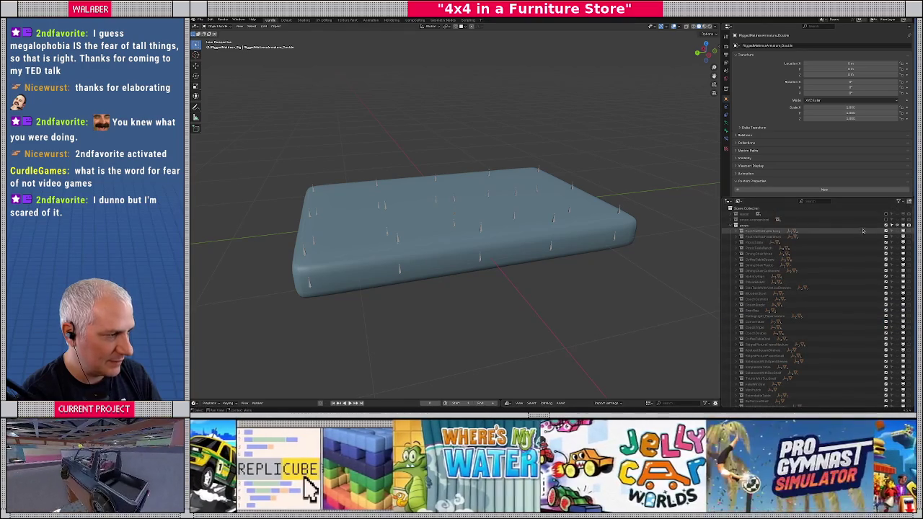
pyautogui.click(887, 215)
pyautogui.click(901, 215)
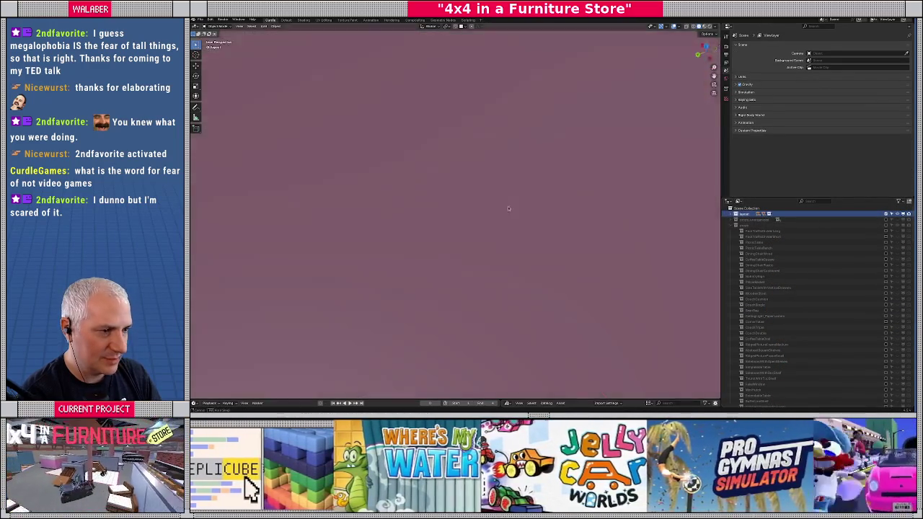
# Zoom out over the furniture store, then expand the outliner and frame the collection_instances collection.
pyautogui.scroll(-8, 496, 195)
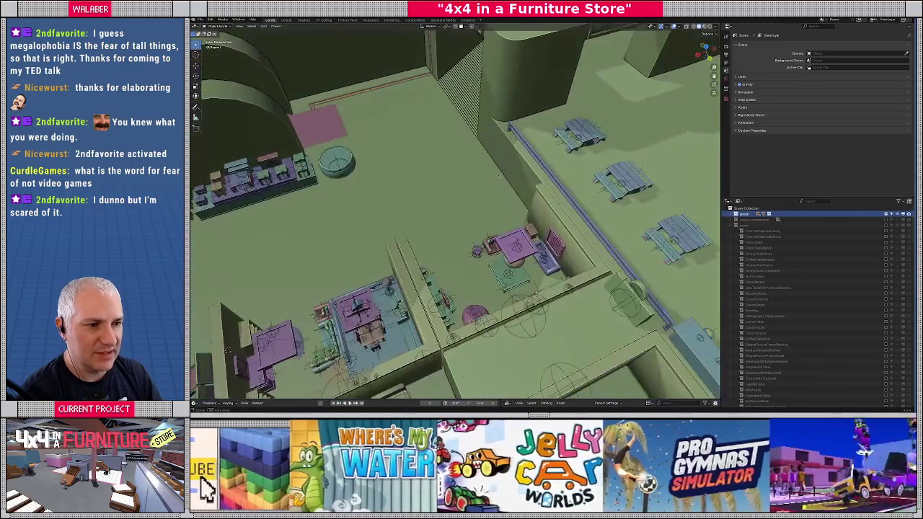
pyautogui.moveTo(499, 176)
pyautogui.mouseDown()
pyautogui.moveTo(425, 249)
pyautogui.moveTo(459, 125)
pyautogui.mouseUp()
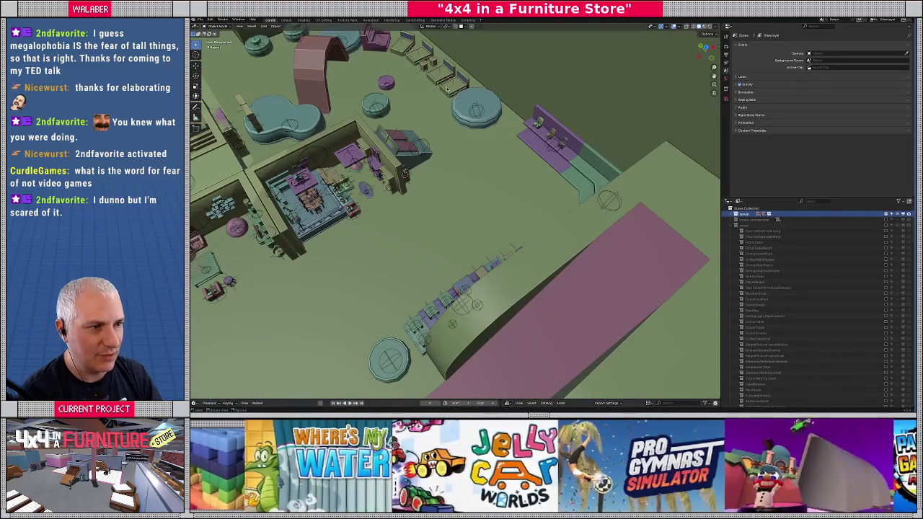
pyautogui.click(448, 89)
pyautogui.hotkey('shift', 's')
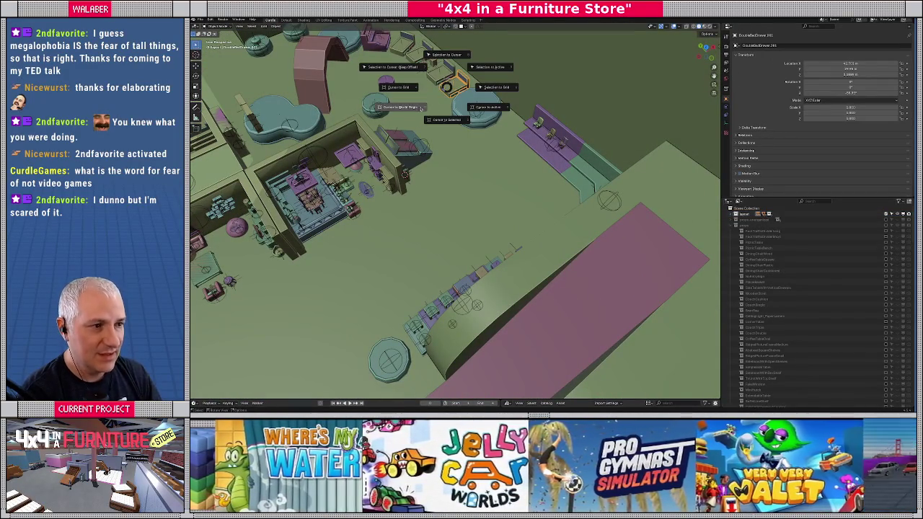
pyautogui.press('Escape')
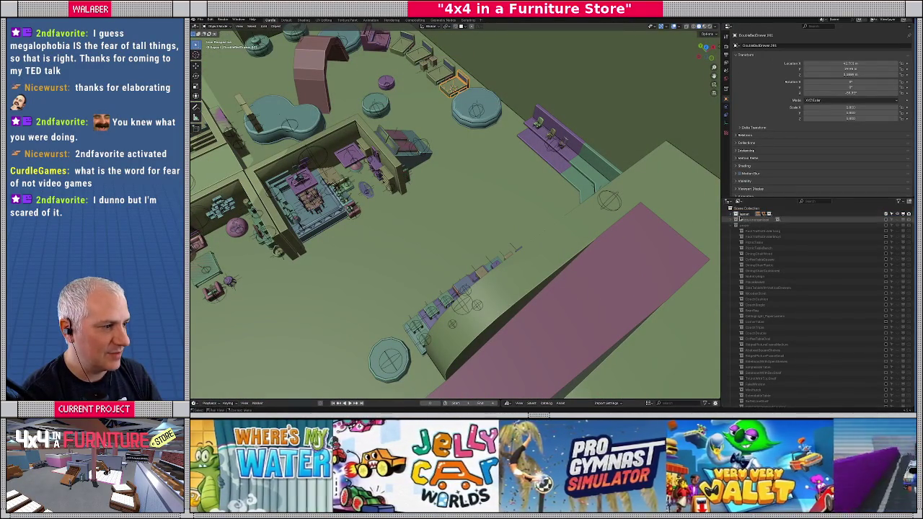
pyautogui.click(750, 222)
pyautogui.click(754, 220)
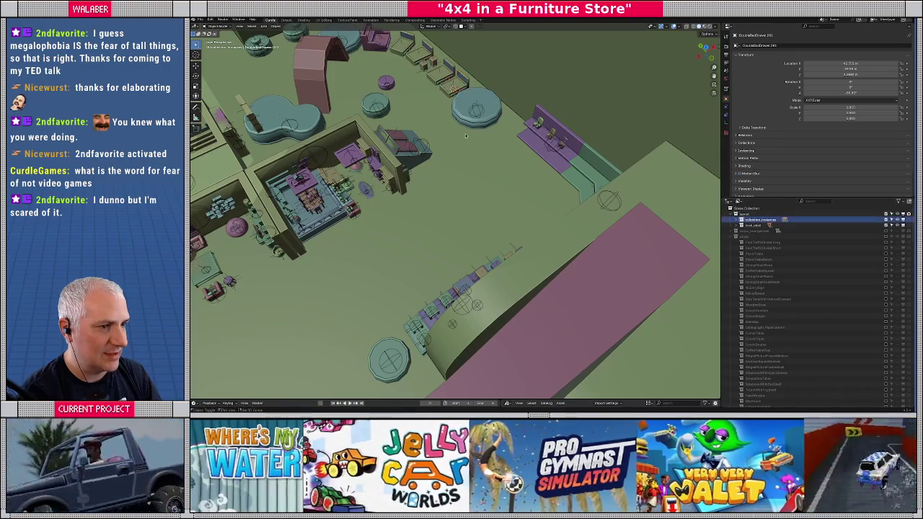
pyautogui.press('KP_Decimal')
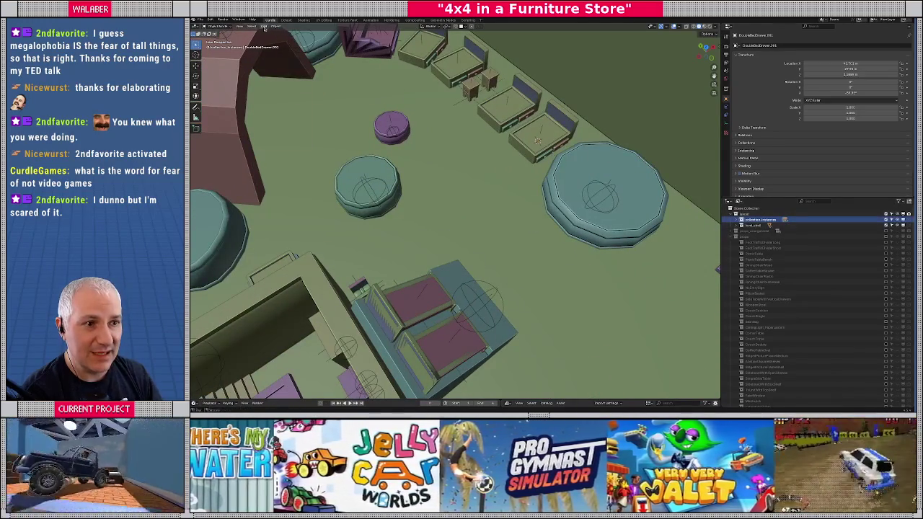
# Add a RiggedMattress_Big collection instance, found by searching 'mattress'.
pyautogui.click(264, 26)
pyautogui.click(283, 144)
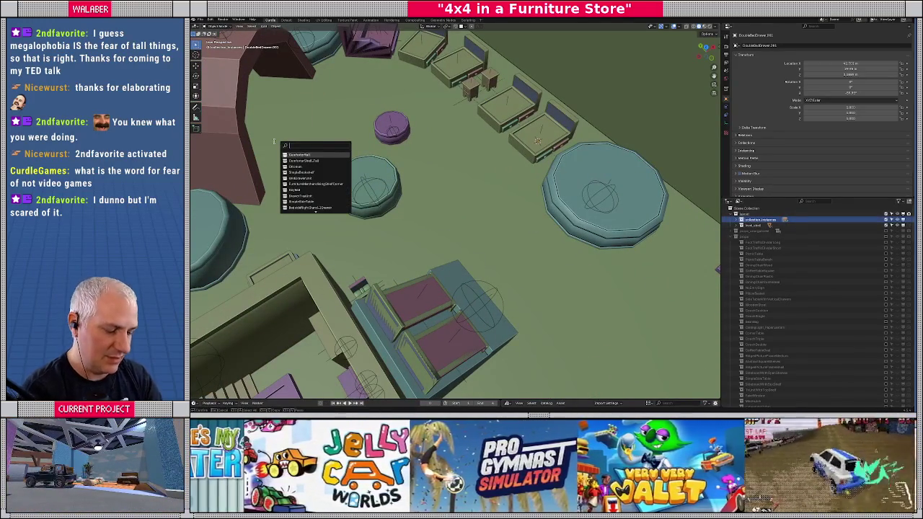
pyautogui.write('mattress')
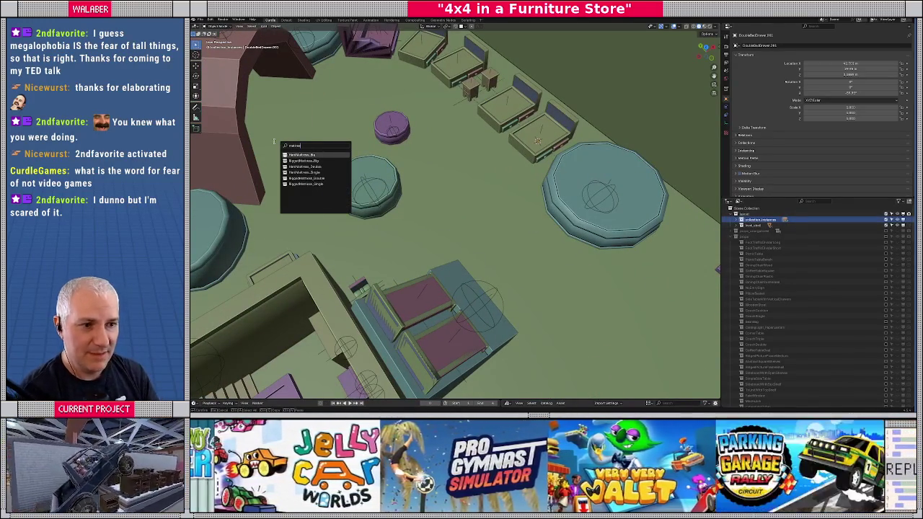
pyautogui.press('Down')
pyautogui.press('Return')
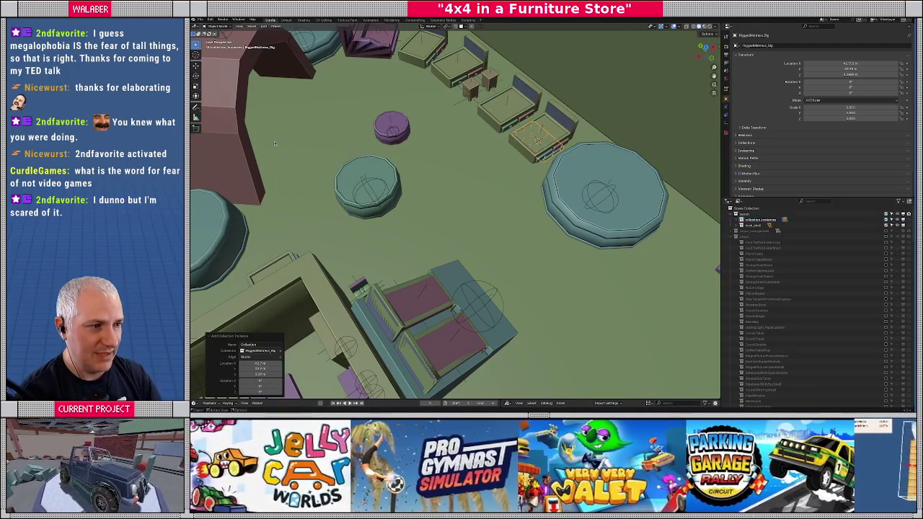
# Rotate the new mattress to line up with the bed frame and lift it onto the frame along Z.
pyautogui.press('KP_7')
pyautogui.scroll(5, 445, 166)
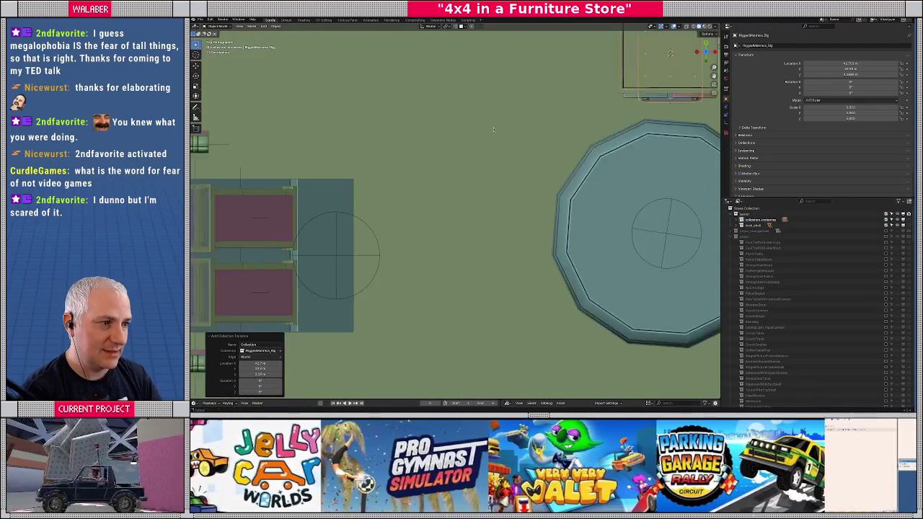
pyautogui.press('r')
pyautogui.press('Return')
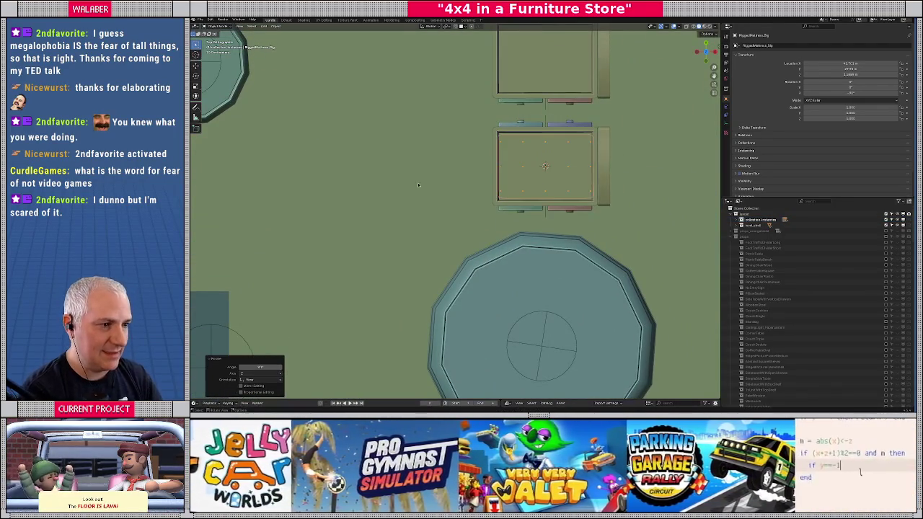
pyautogui.press('KP_Decimal')
pyautogui.press('r')
pyautogui.press('z')
pyautogui.press('Escape')
pyautogui.press('g')
pyautogui.press('z')
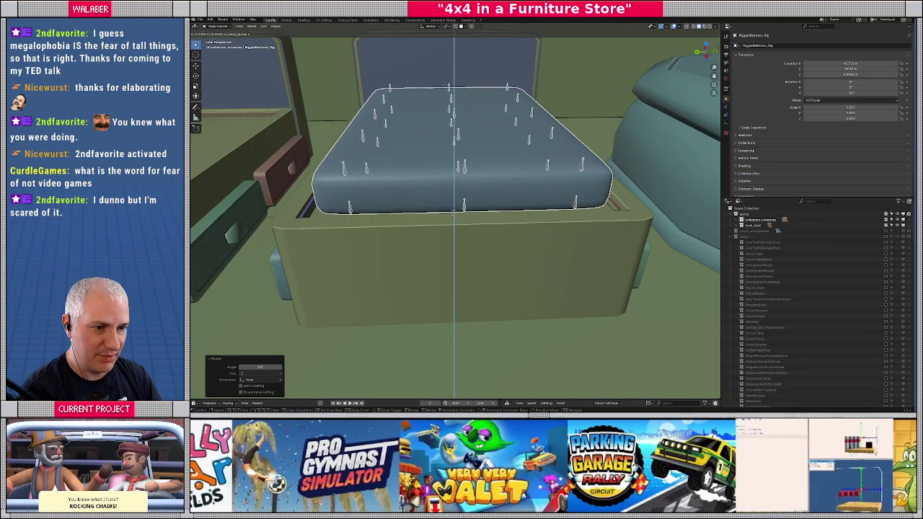
pyautogui.click(491, 124)
# Run the collection instance export script from the Scripting workspace.
pyautogui.scroll(-10, 491, 123)
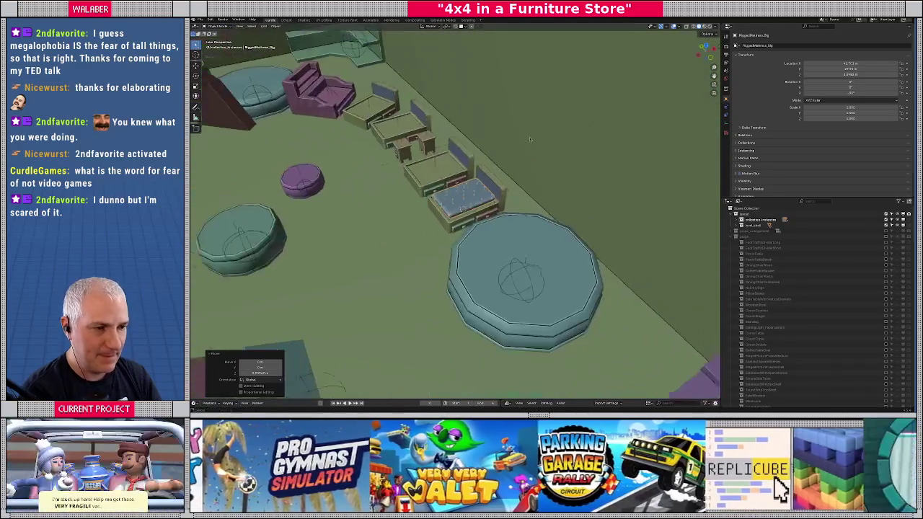
pyautogui.scroll(-5, 489, 151)
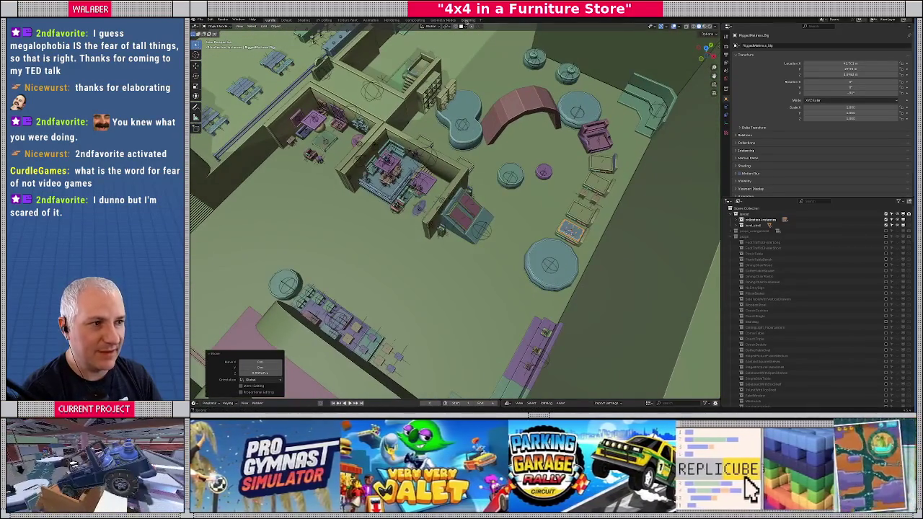
pyautogui.click(469, 20)
pyautogui.click(568, 27)
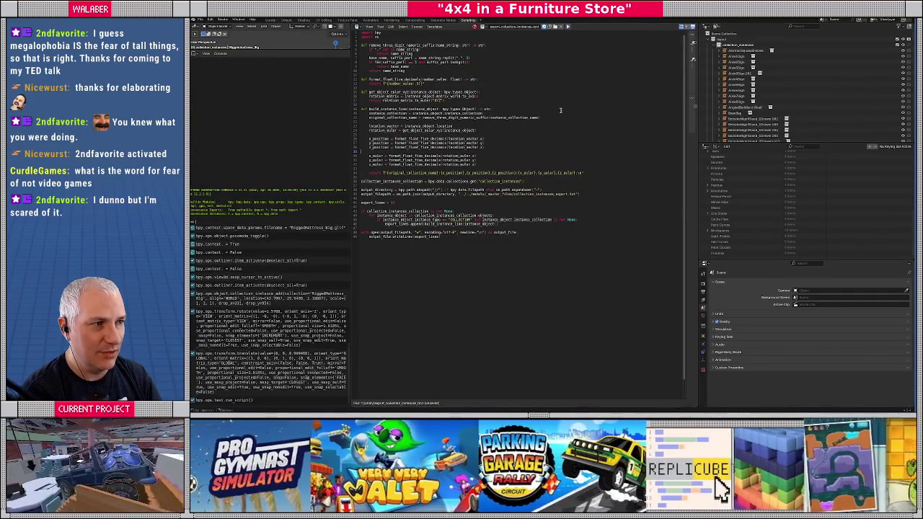
# Show the store scene in 3D with the docks restored, centred on the DoubleBedDrawer-335 prop.
pyautogui.hotkey('alt', 'Tab')
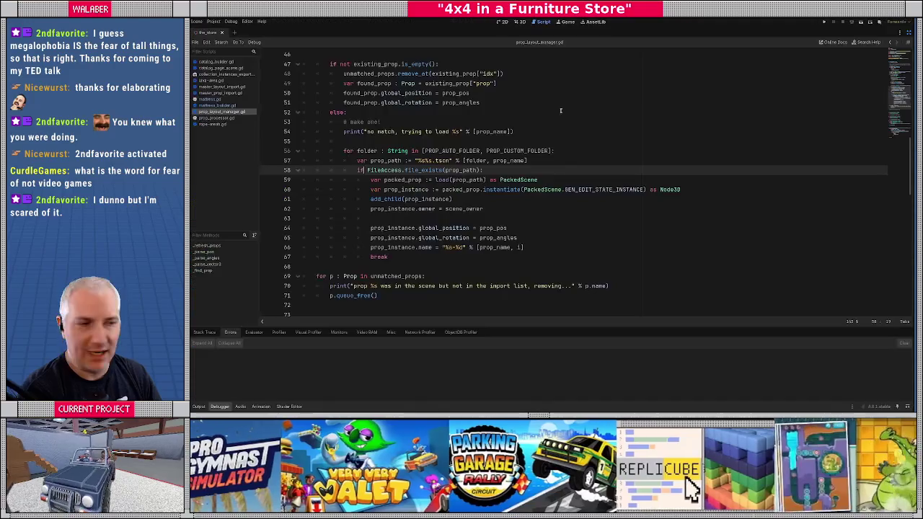
pyautogui.click(519, 22)
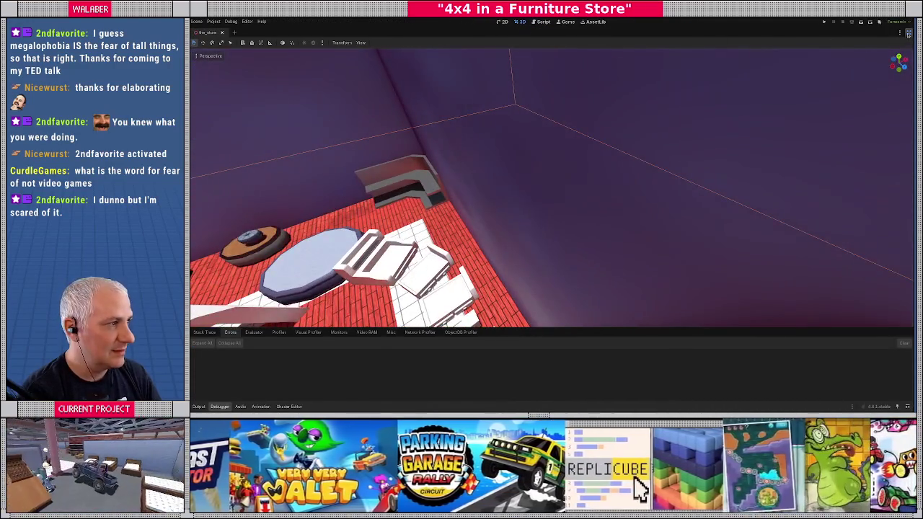
pyautogui.click(907, 33)
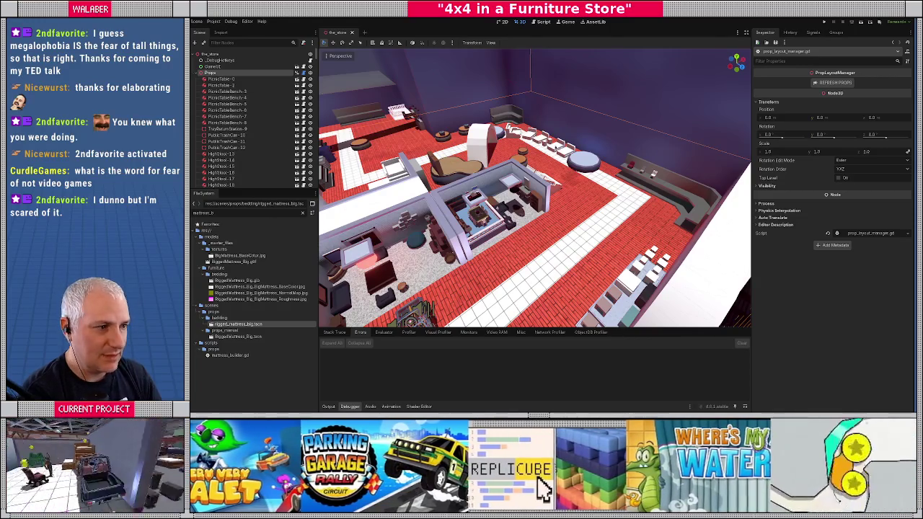
pyautogui.click(559, 153)
pyautogui.press('f')
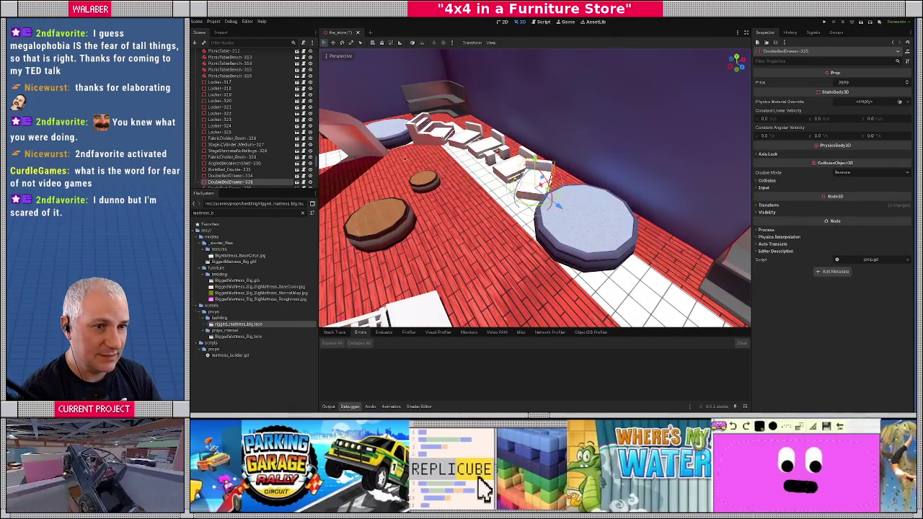
pyautogui.scroll(20, 247, 99)
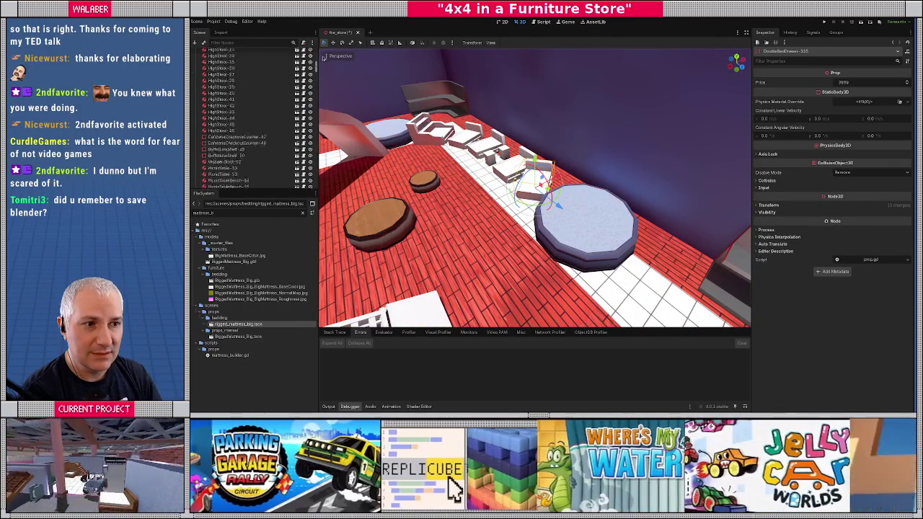
# Refresh the Props node from the exported layout and enlarge the Output log.
pyautogui.click(226, 74)
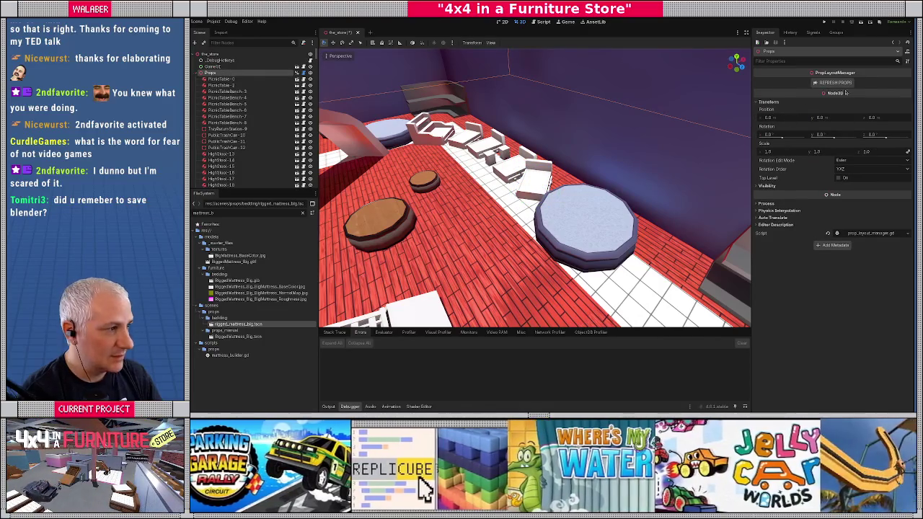
pyautogui.click(840, 83)
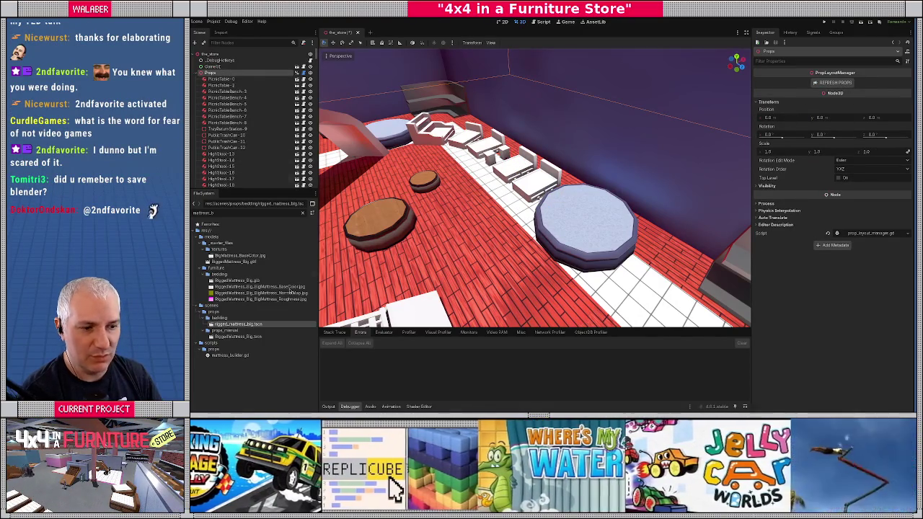
pyautogui.click(334, 407)
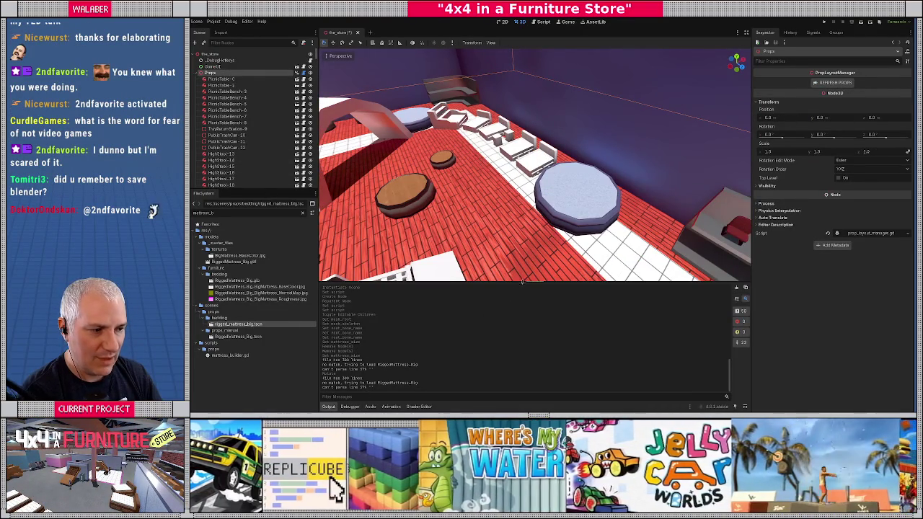
pyautogui.moveTo(523, 283); pyautogui.dragTo(526, 247)
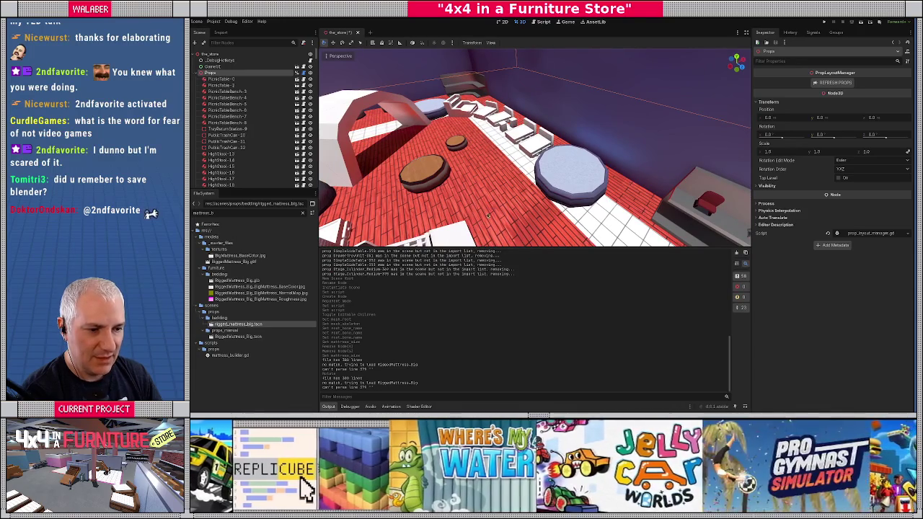
# Mark the no-match message in the log, filter files for 'RiggedMa', and save the scene.
pyautogui.moveTo(329, 365); pyautogui.dragTo(373, 365)
pyautogui.hotkey('alt', 'Tab')
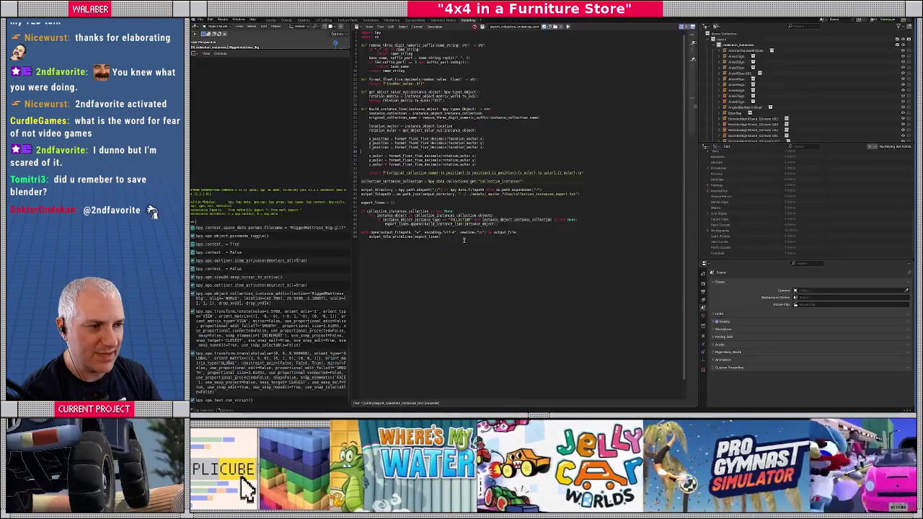
pyautogui.hotkey('alt', 'Tab')
pyautogui.click(540, 22)
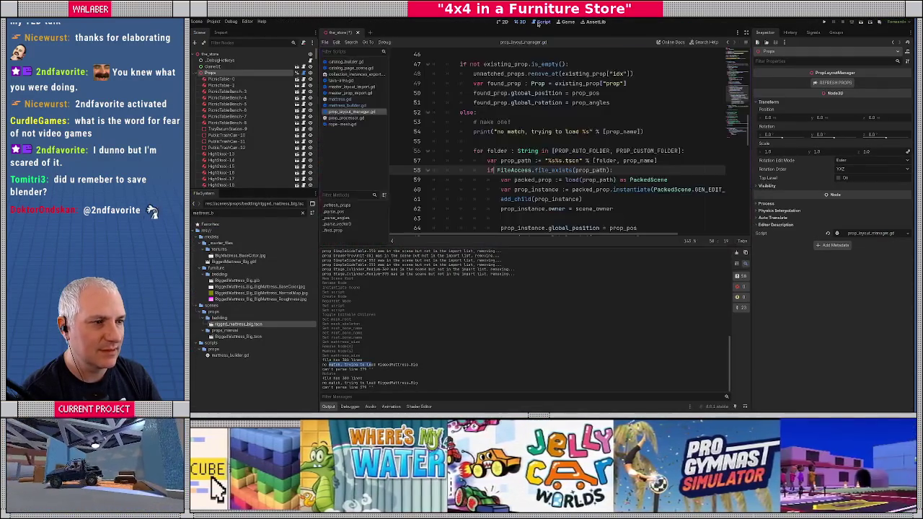
pyautogui.click(498, 141)
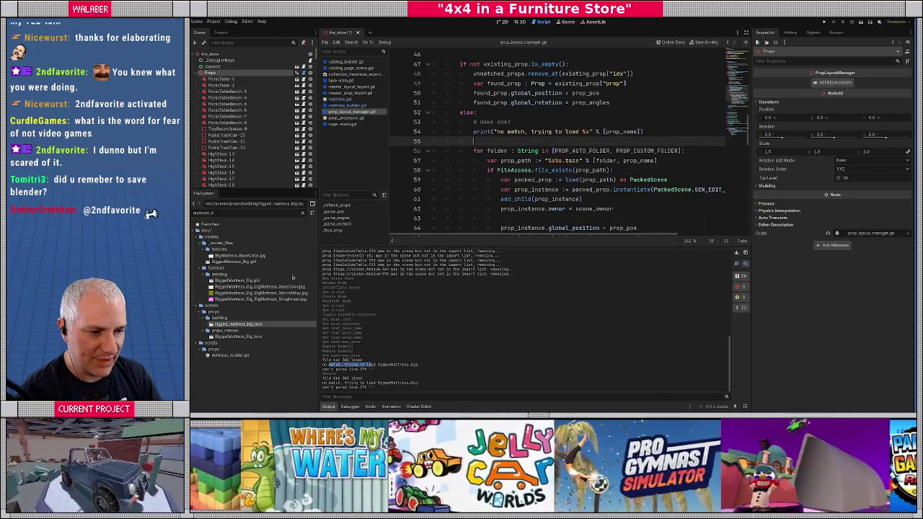
pyautogui.hotkey('ctrl', 'a')
pyautogui.write('RiggedMa')
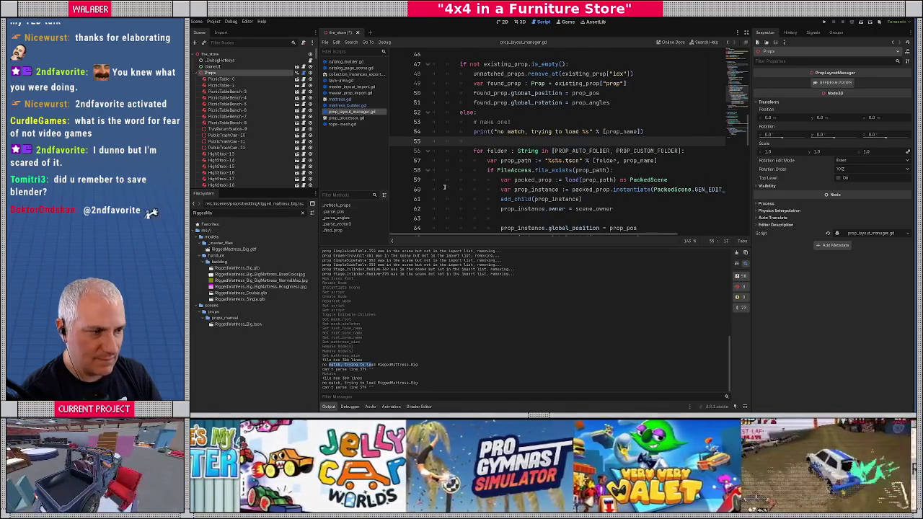
pyautogui.hotkey('ctrl', 's')
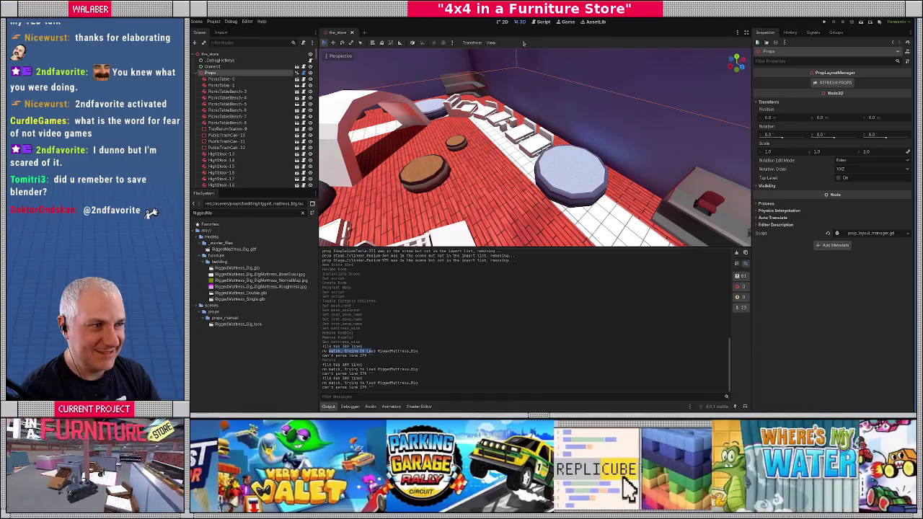
# Append a trailing '/' to the props_manual path in PROP_CUSTOM_FOLDER on line 8.
pyautogui.click(546, 22)
pyautogui.click(528, 142)
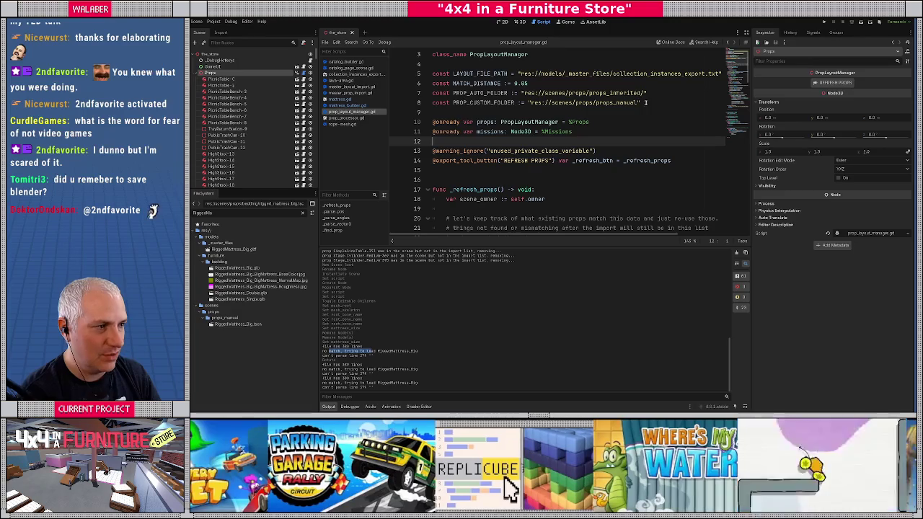
pyautogui.click(639, 103)
pyautogui.write('/')
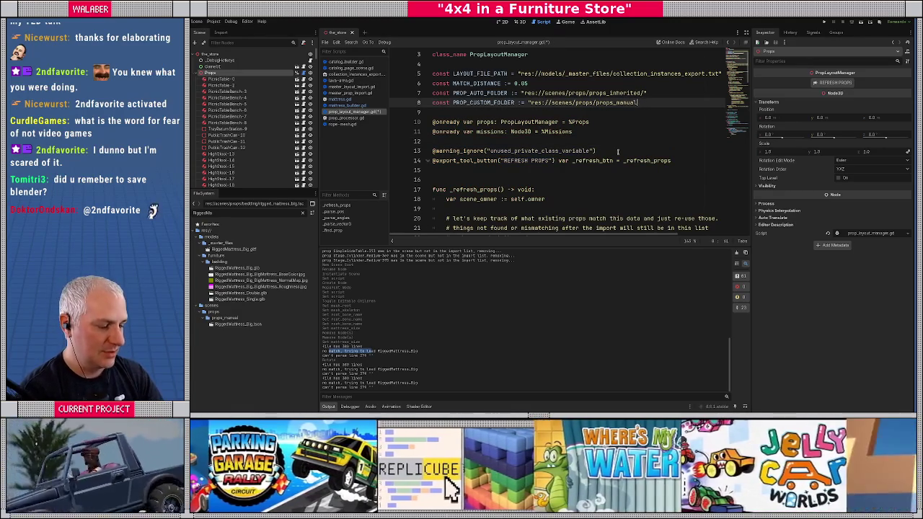
pyautogui.press('Up')
# Change line 57's path format to '%s/%s.tscn' so a slash separates folder and prop name.
pyautogui.scroll(-10, 618, 151)
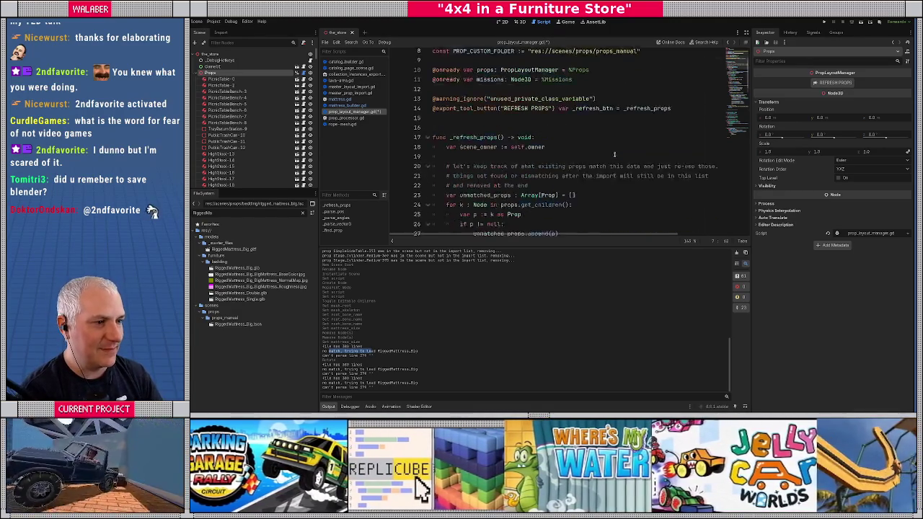
pyautogui.scroll(-5, 569, 151)
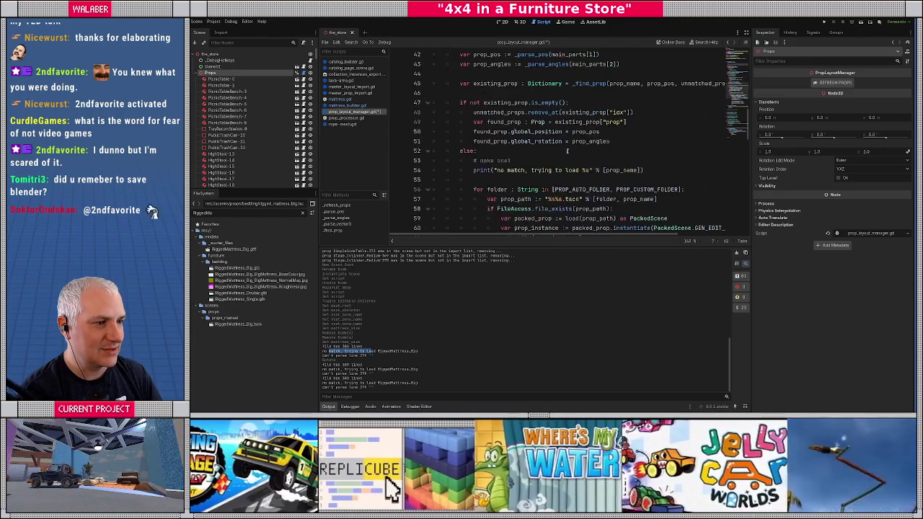
pyautogui.click(554, 142)
pyautogui.write('/')
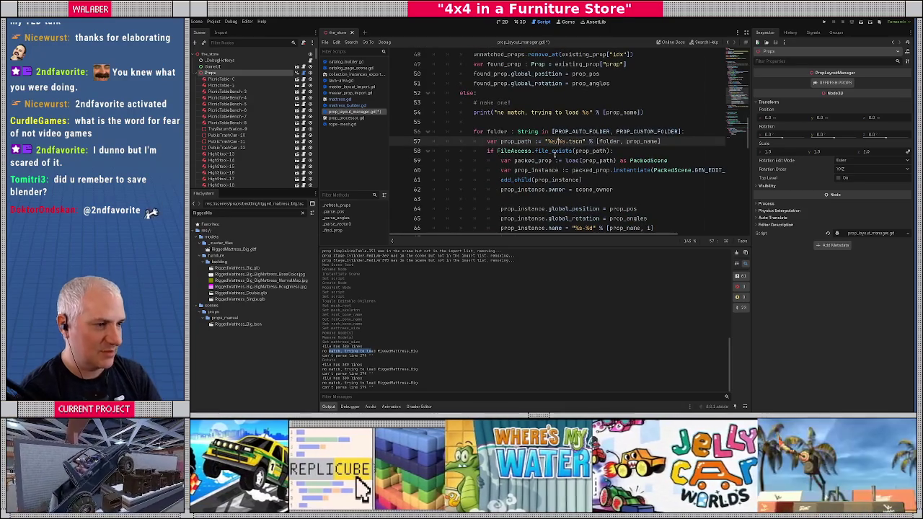
pyautogui.scroll(-4, 555, 155)
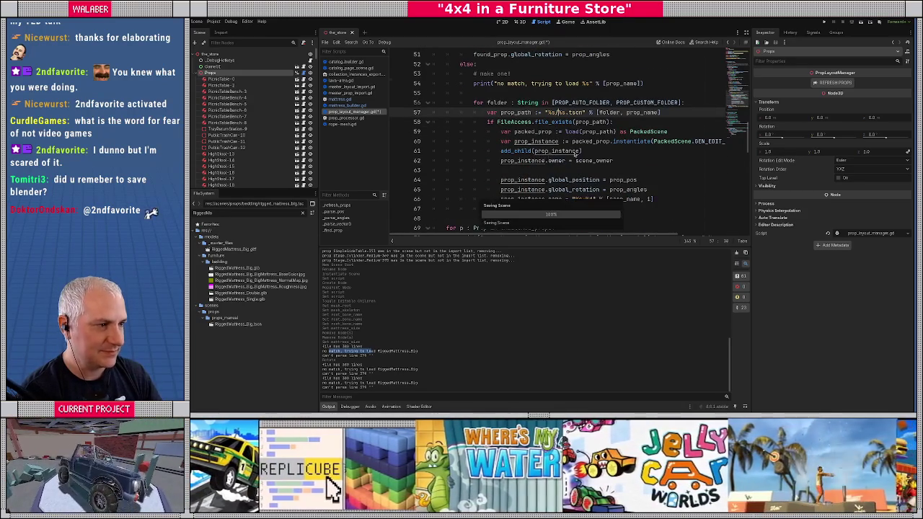
pyautogui.click(747, 32)
pyautogui.scroll(8, 508, 172)
pyautogui.scroll(7, 508, 171)
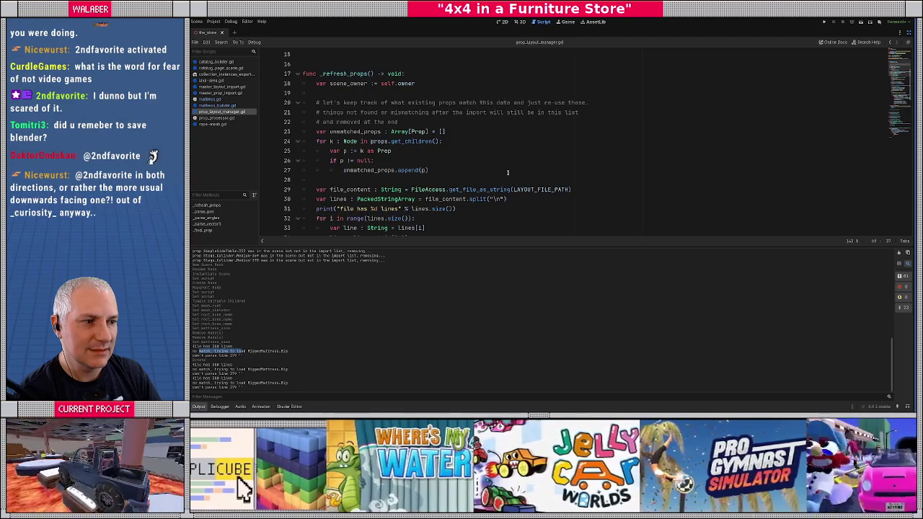
pyautogui.scroll(-7, 508, 172)
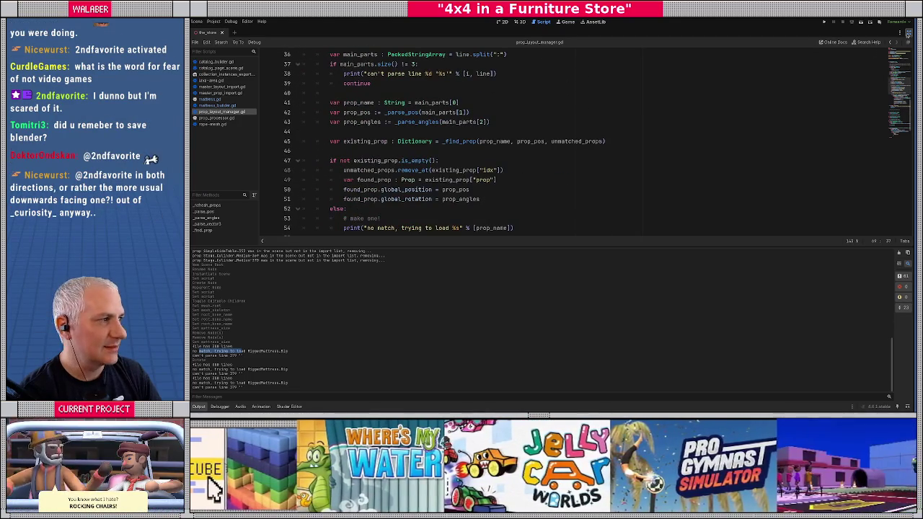
pyautogui.click(909, 33)
pyautogui.click(517, 21)
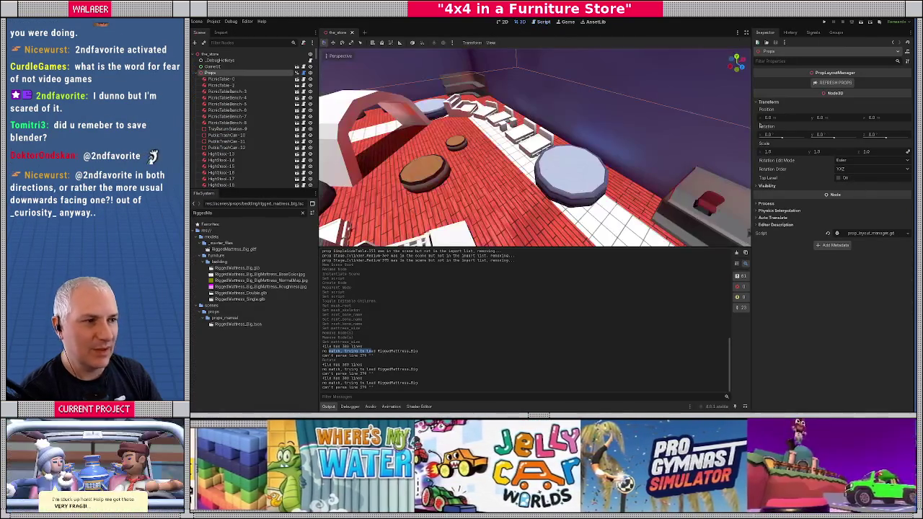
# Refresh Props to load RiggedMattress_Big onto its bed frame, frame it, and run the game.
pyautogui.click(831, 83)
pyautogui.click(540, 147)
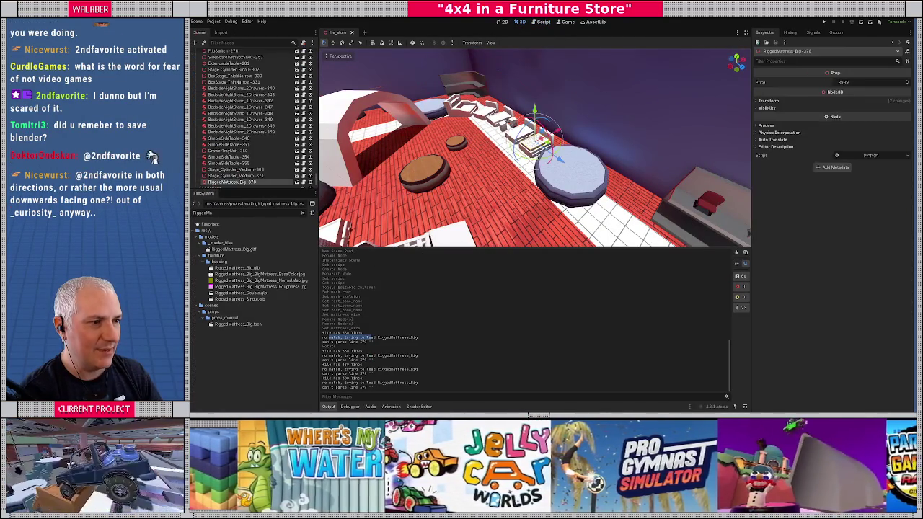
pyautogui.press('f')
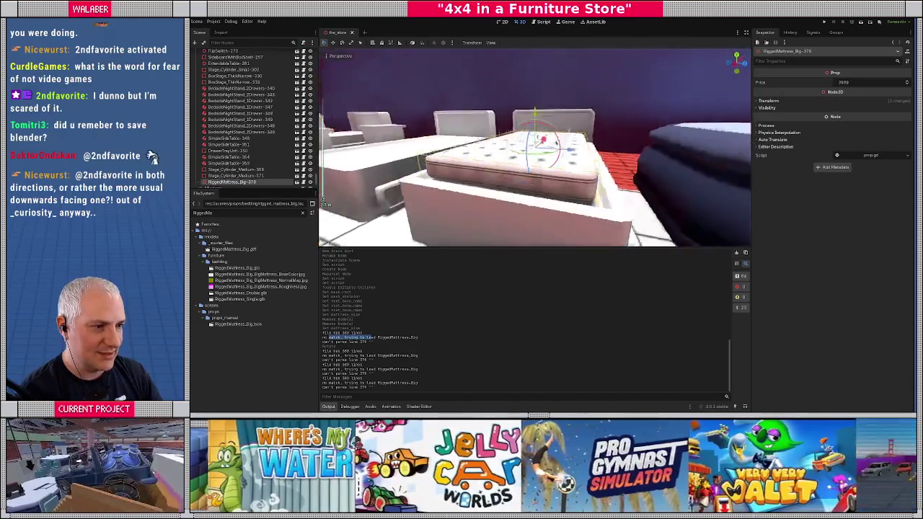
pyautogui.press('F5')
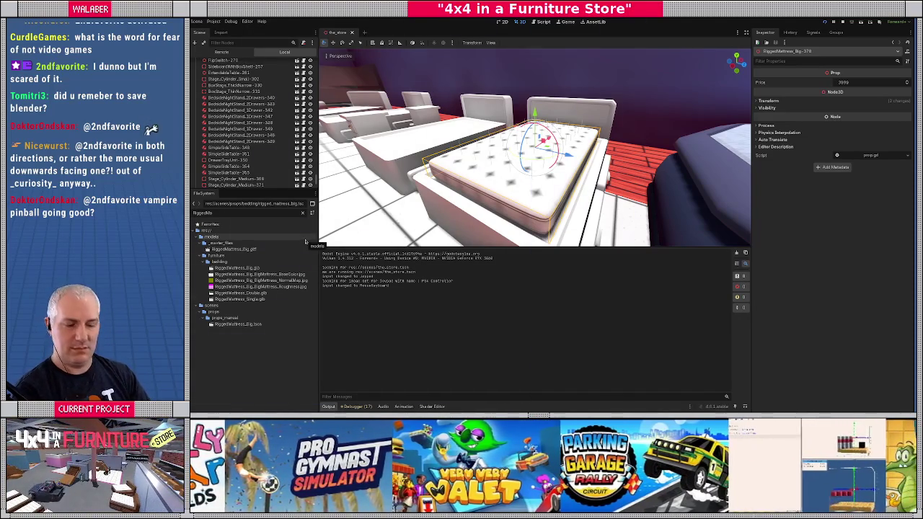
# Close General Settings, drive the jeep along the white-tiled and red-brick paths, then stop with F8.
pyautogui.hotkey('alt', 'Tab')
pyautogui.press('Escape')
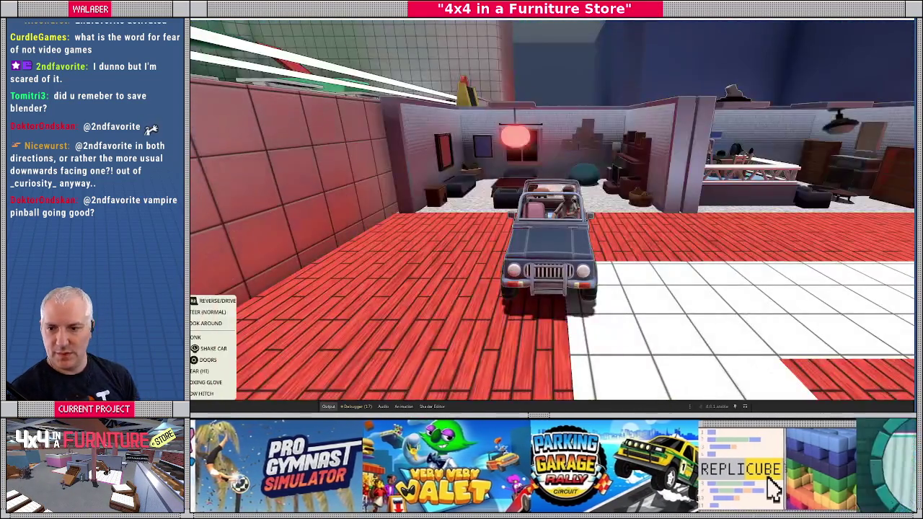
pyautogui.press('w')
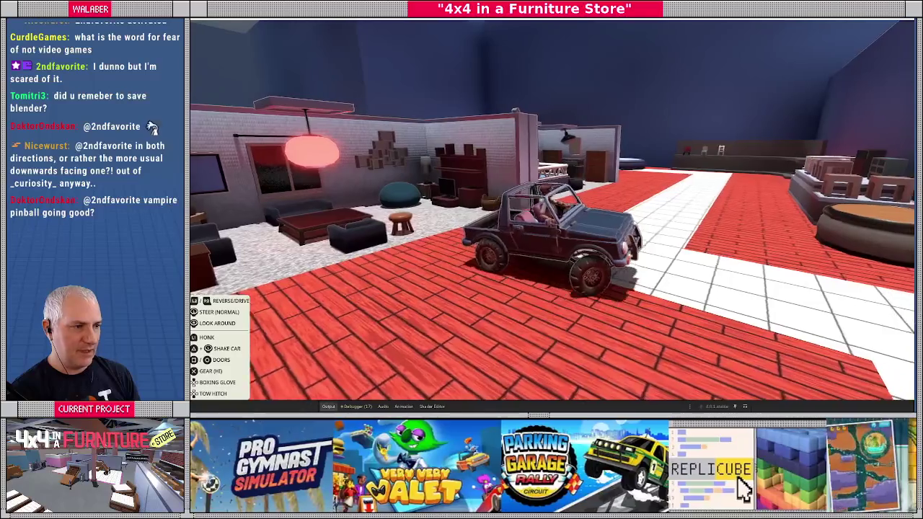
pyautogui.press('a')
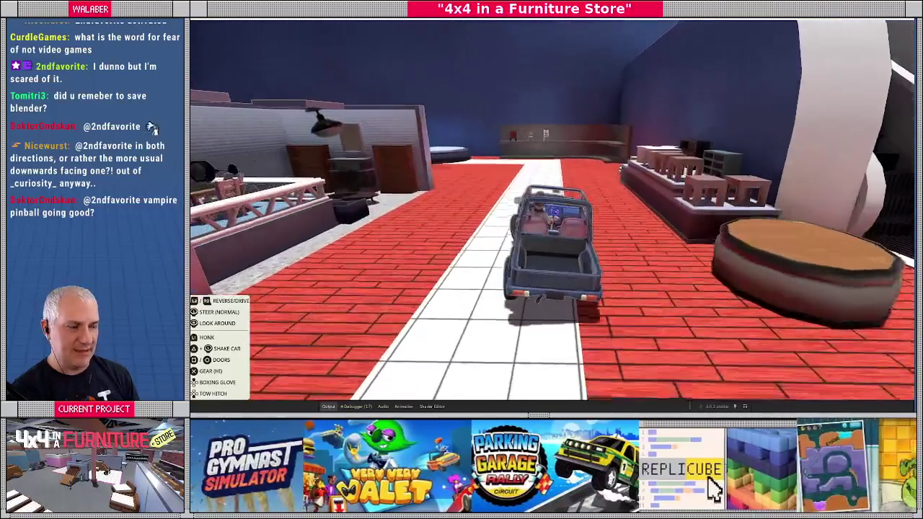
pyautogui.press('d')
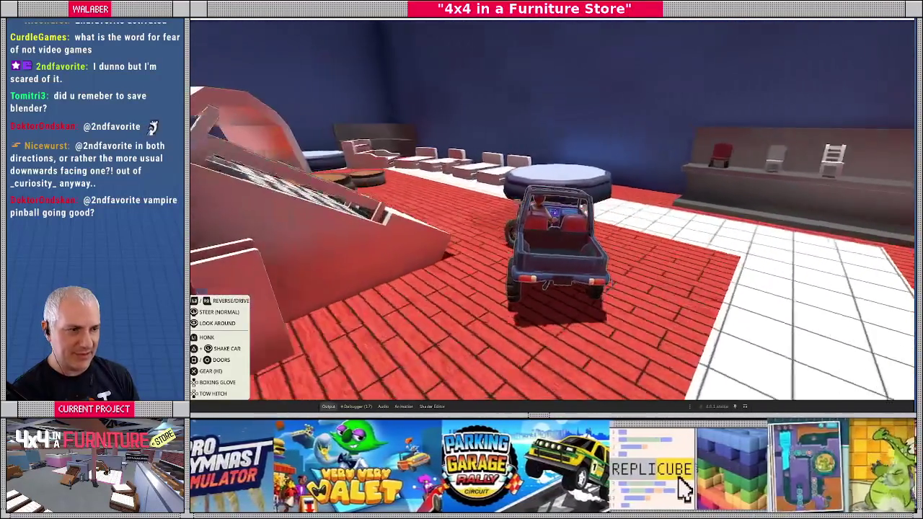
pyautogui.press('d')
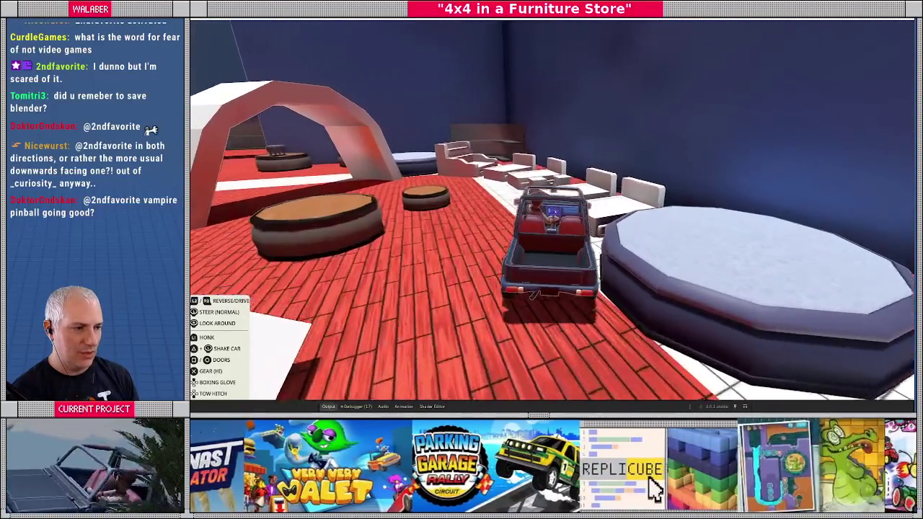
pyautogui.press('w')
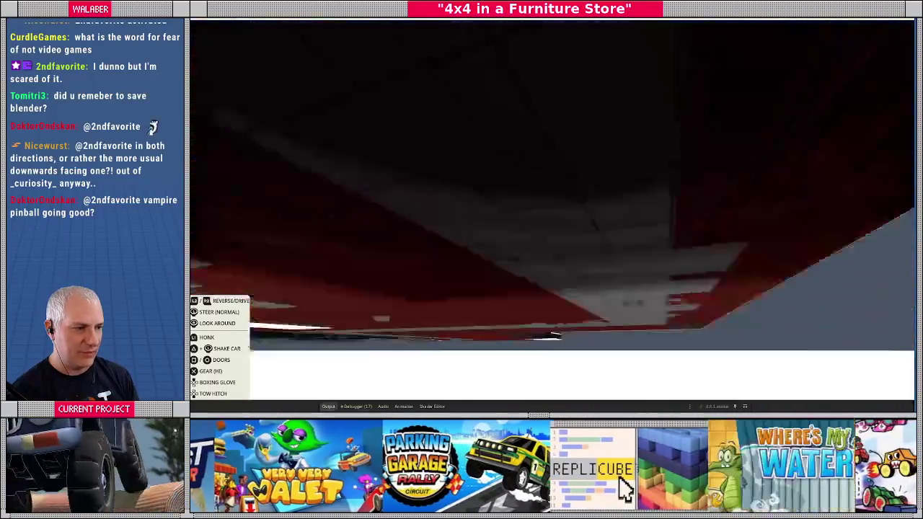
pyautogui.press('w')
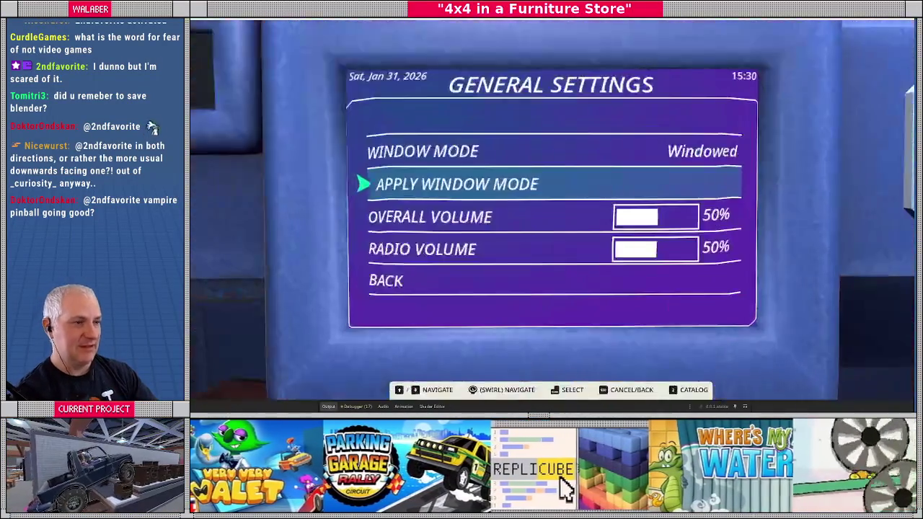
pyautogui.press('F8')
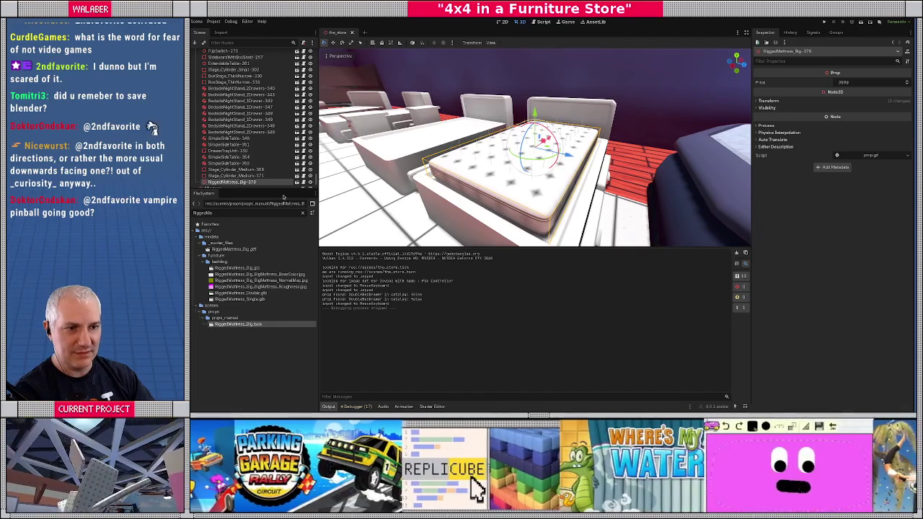
# Open RiggedMattress_Big.tscn and check its collision layer and mask names.
pyautogui.click(297, 183)
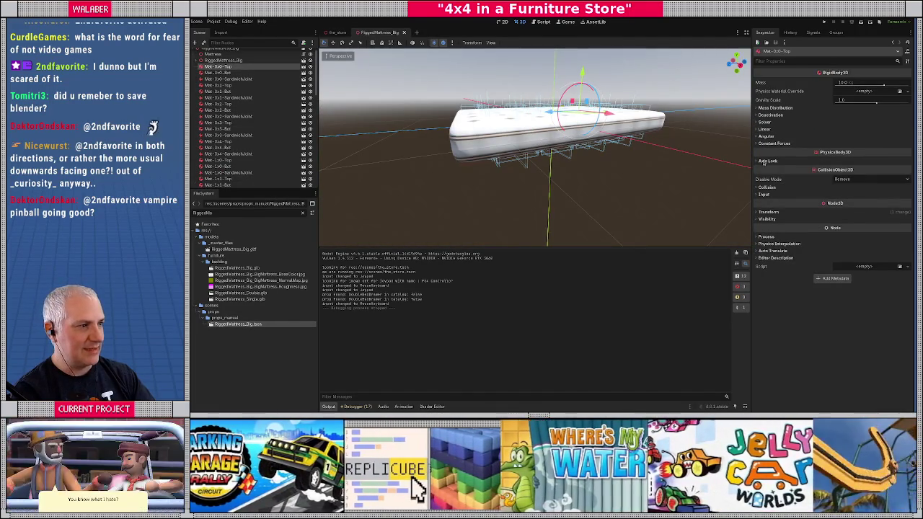
pyautogui.click(767, 187)
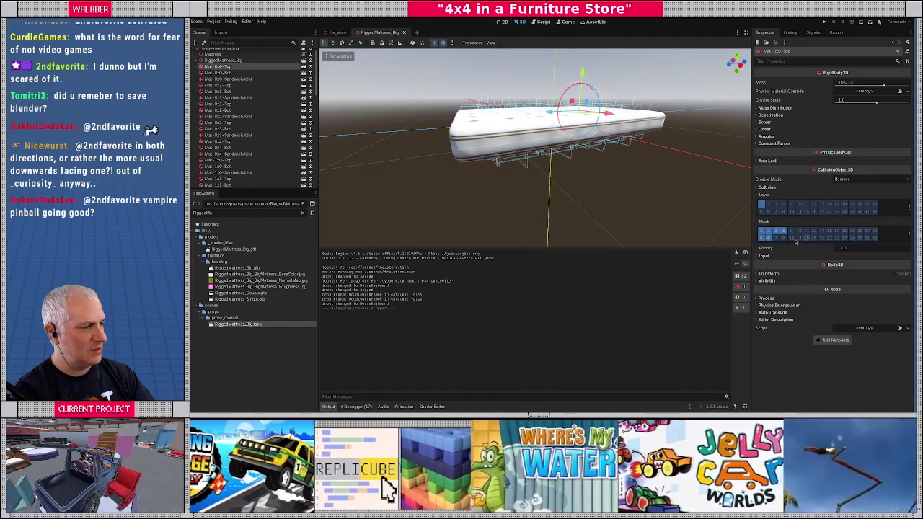
pyautogui.click(909, 235)
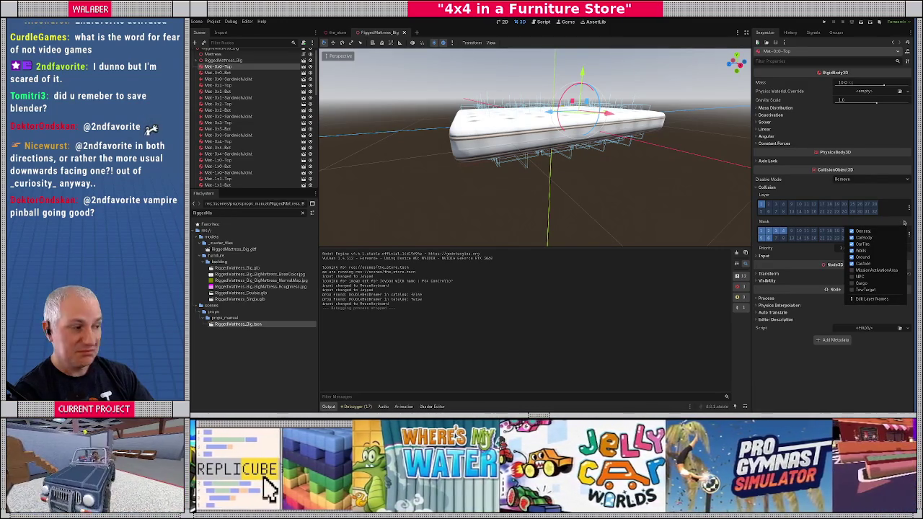
pyautogui.click(871, 217)
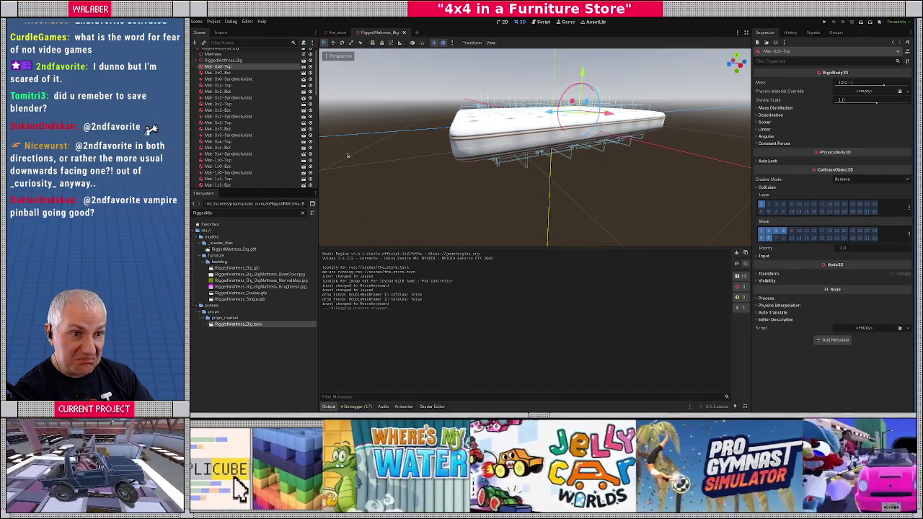
# Orbit around the mattress's underside and sides, then open the mattress_part scene.
pyautogui.moveTo(347, 155)
pyautogui.mouseDown()
pyautogui.moveTo(356, 109)
pyautogui.moveTo(492, 173)
pyautogui.mouseUp()
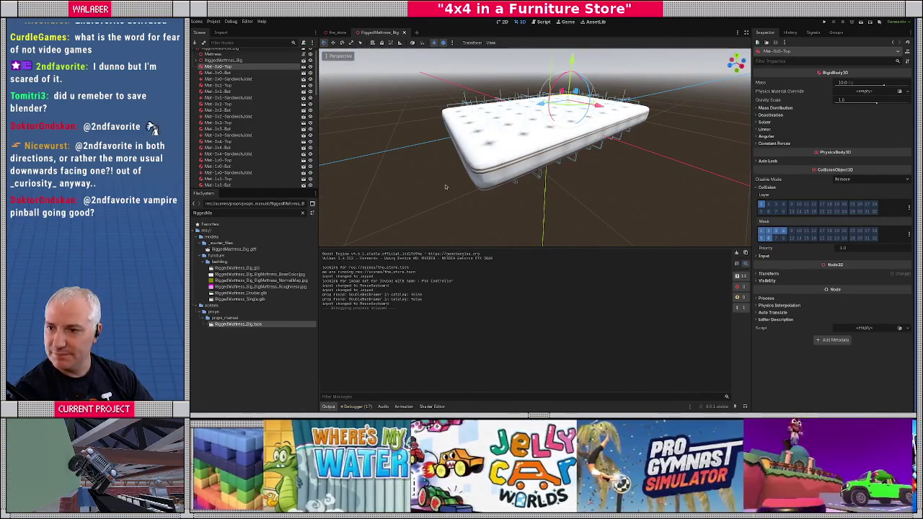
pyautogui.hotkey('alt', 'Tab')
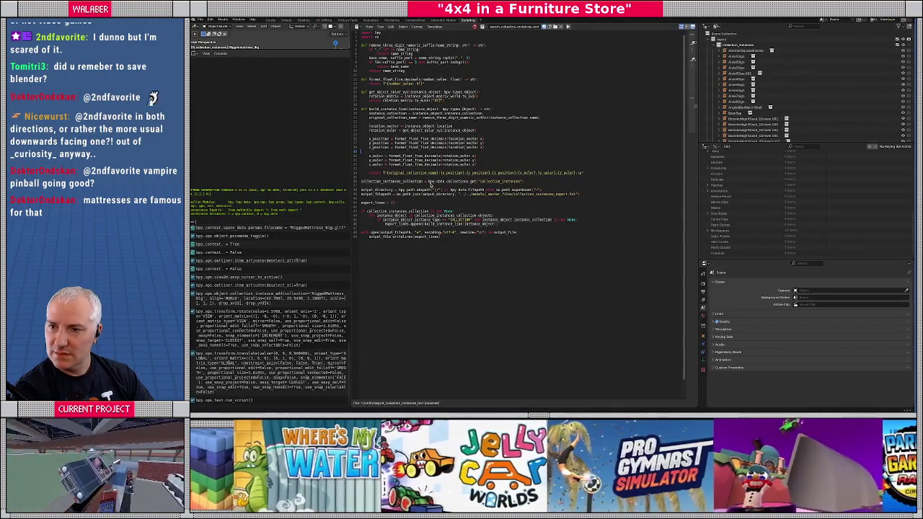
pyautogui.hotkey('alt', 'Tab')
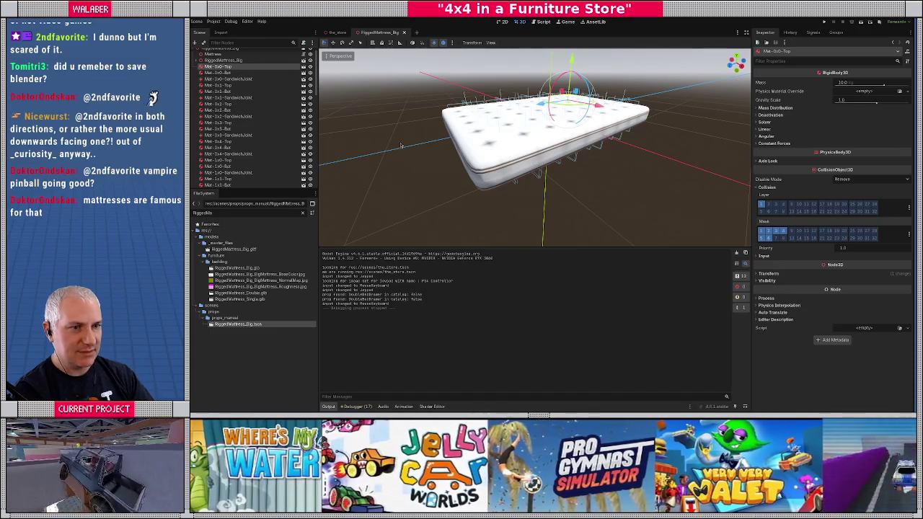
pyautogui.moveTo(416, 150)
pyautogui.mouseDown()
pyautogui.moveTo(505, 147)
pyautogui.moveTo(504, 176)
pyautogui.mouseUp()
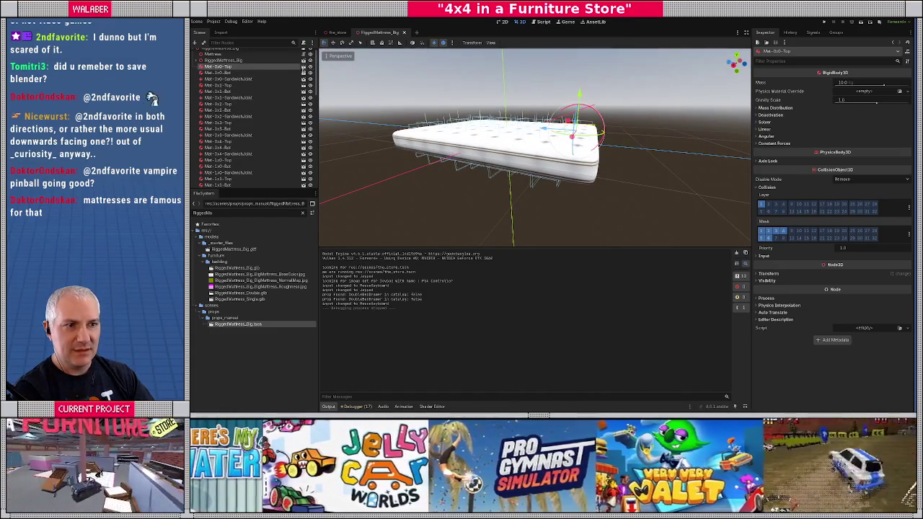
pyautogui.click(303, 66)
pyautogui.moveTo(449, 167)
pyautogui.mouseDown()
pyautogui.moveTo(414, 137)
pyautogui.moveTo(413, 106)
pyautogui.mouseUp()
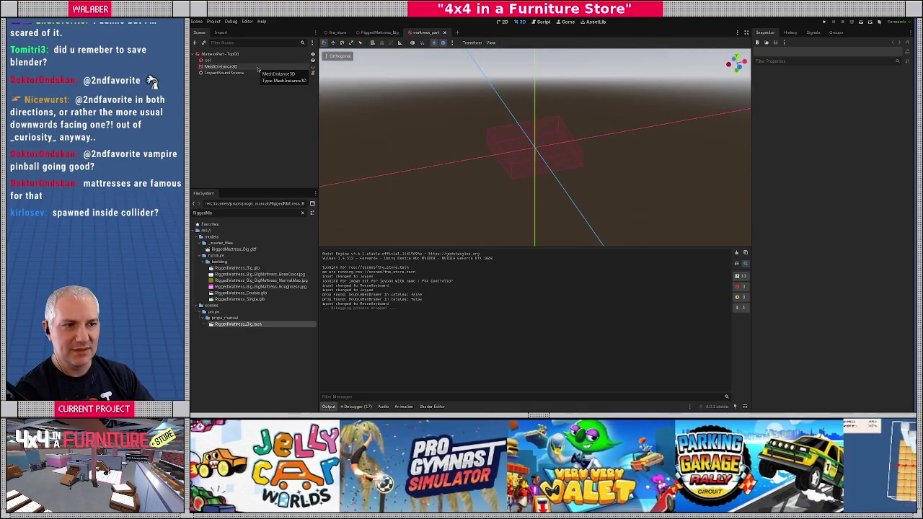
# Frame the RiggedMattress_Big scene and read through the Mattress node's mattress.gd script.
pyautogui.click(378, 32)
pyautogui.press('f')
pyautogui.scroll(1, 252, 62)
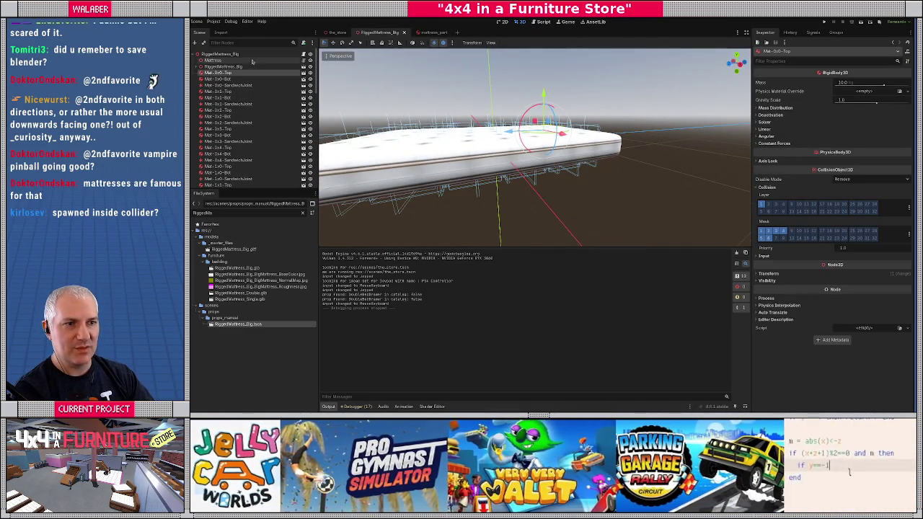
pyautogui.click(253, 60)
pyautogui.click(304, 61)
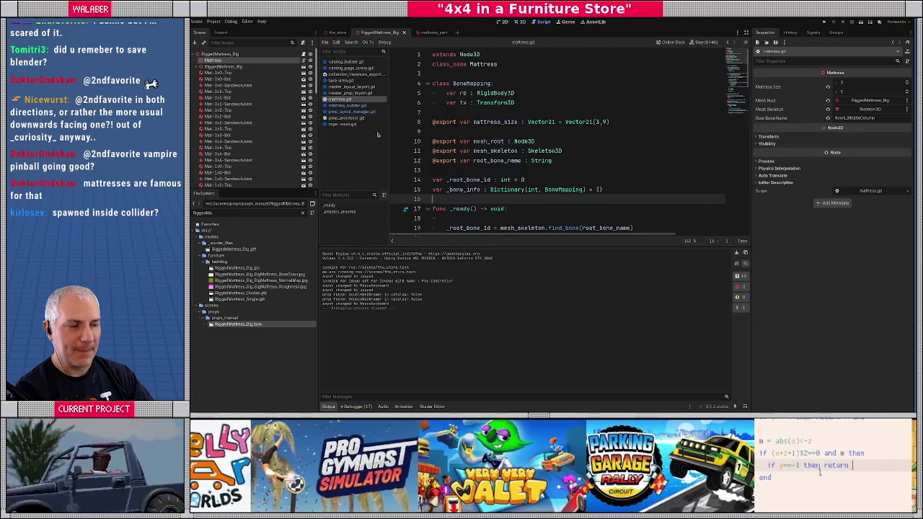
pyautogui.scroll(-3, 513, 180)
pyautogui.scroll(-4, 482, 141)
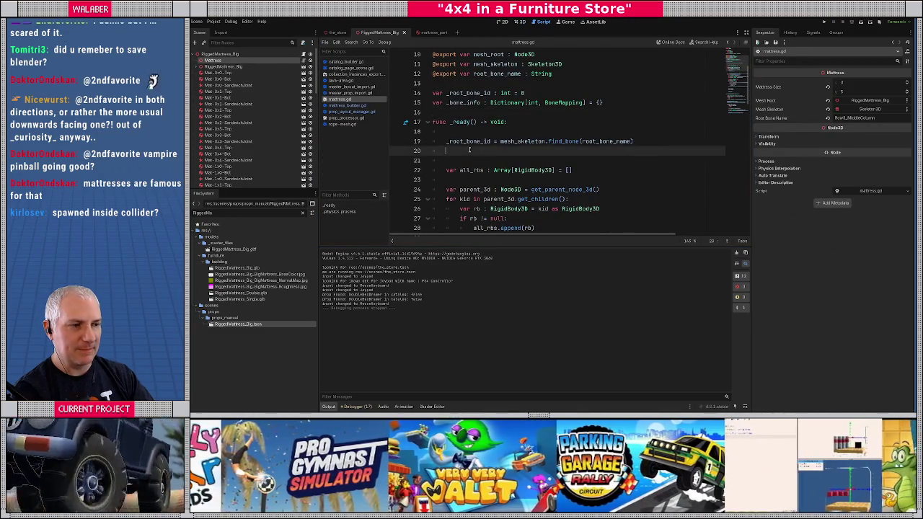
pyautogui.scroll(-9, 469, 150)
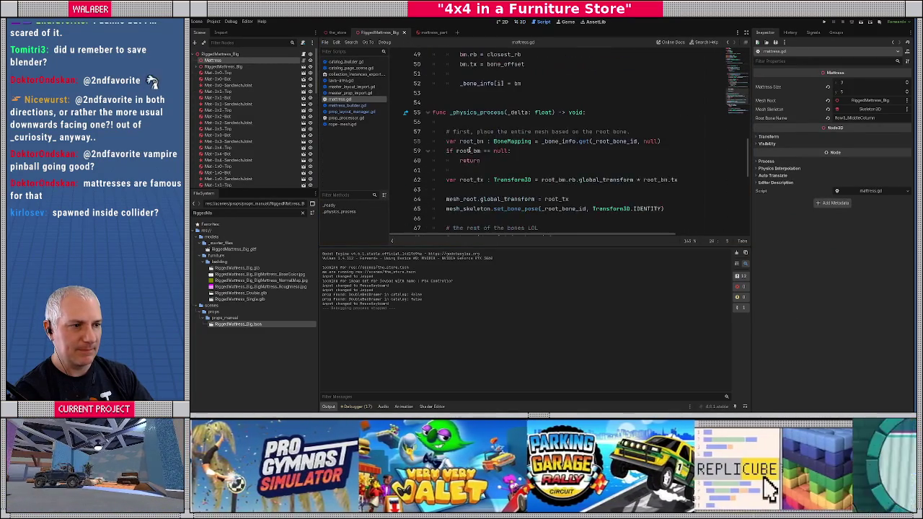
pyautogui.scroll(-6, 470, 150)
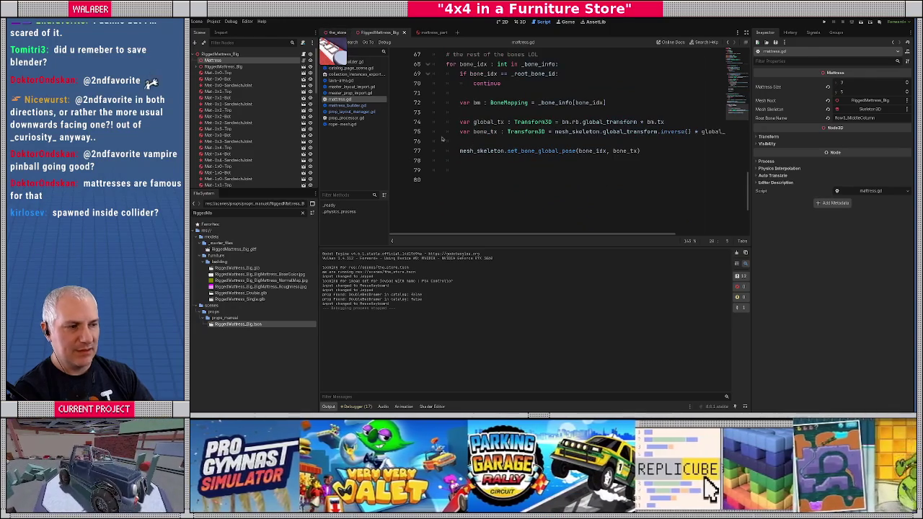
# Return to the_store scene in the 3D view and run the game again.
pyautogui.click(337, 33)
pyautogui.hotkey('ctrl', 'F2')
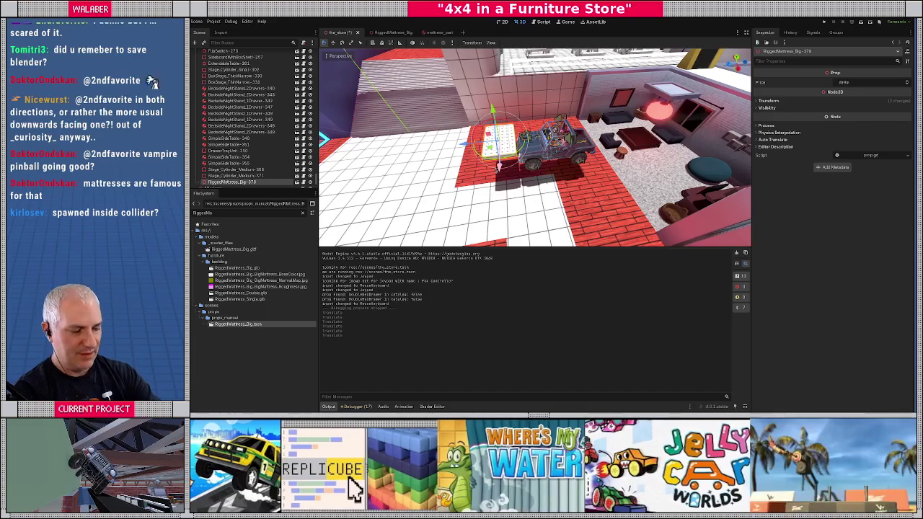
pyautogui.press('F5')
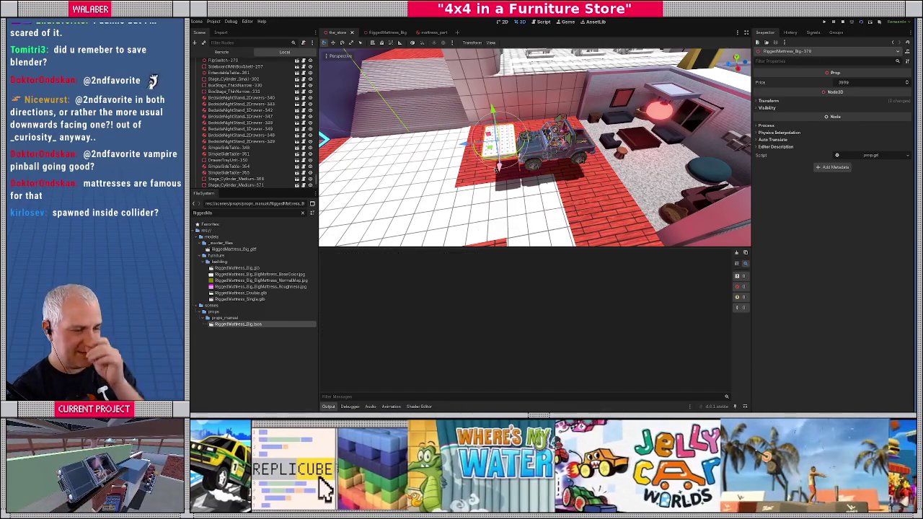
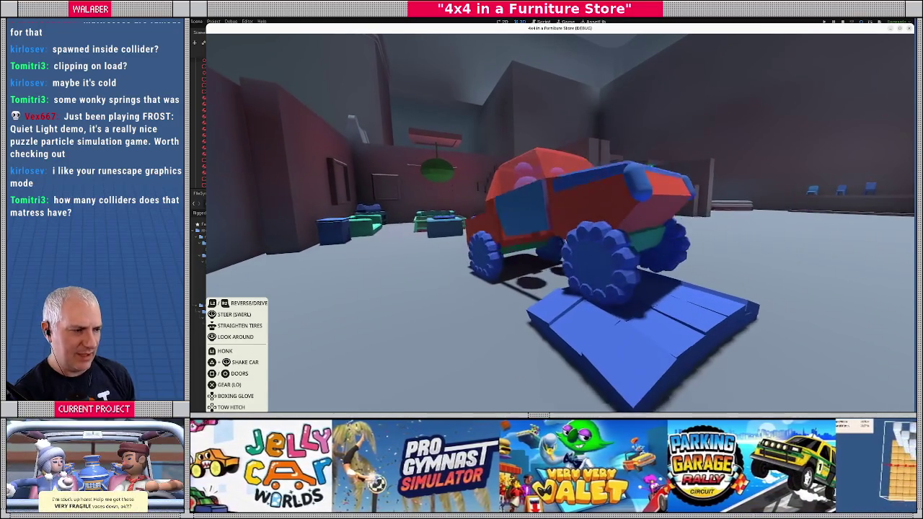
# Reset the car, stop the debug game with F8, and switch to the RiggedMattress_Big scene.
pyautogui.press('r')
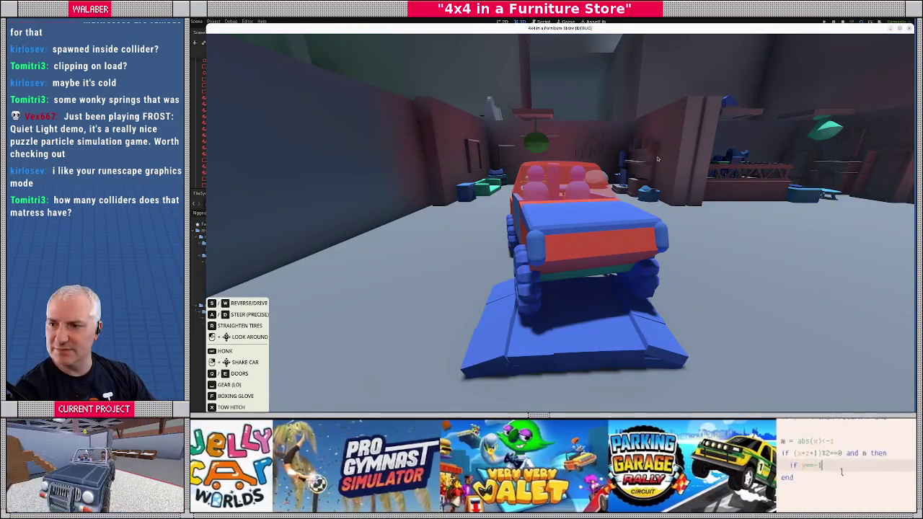
pyautogui.press('F8')
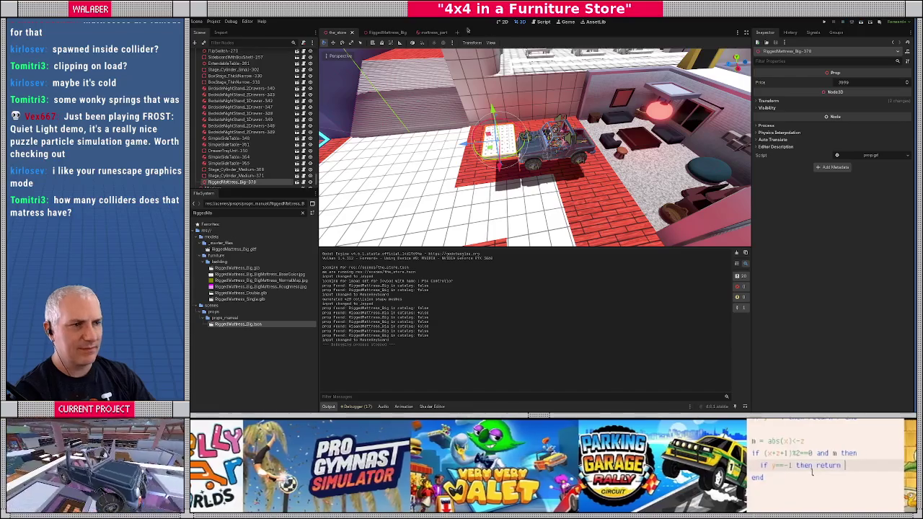
pyautogui.click(383, 33)
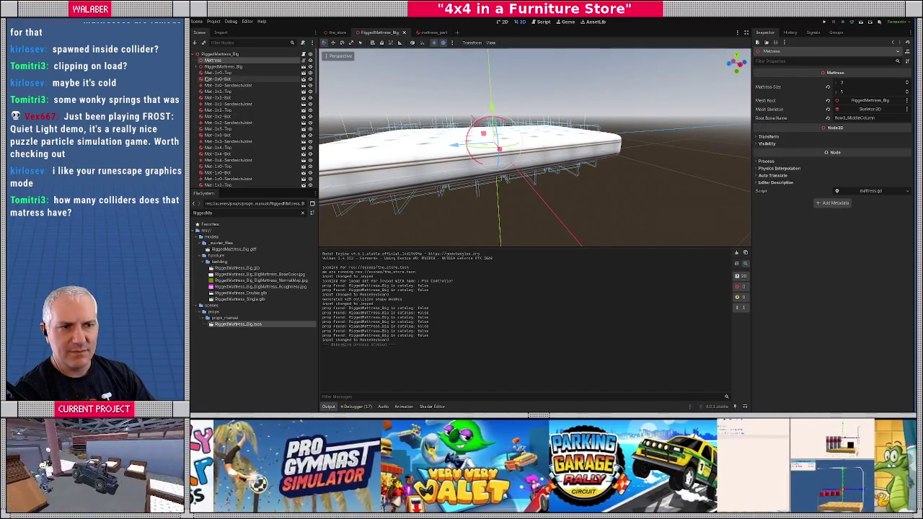
# Inspect the sandwich joints Mat-0x0 through Mat-1x0, orbiting to face the mattress.
pyautogui.click(220, 85)
pyautogui.moveTo(604, 192); pyautogui.dragTo(422, 182)
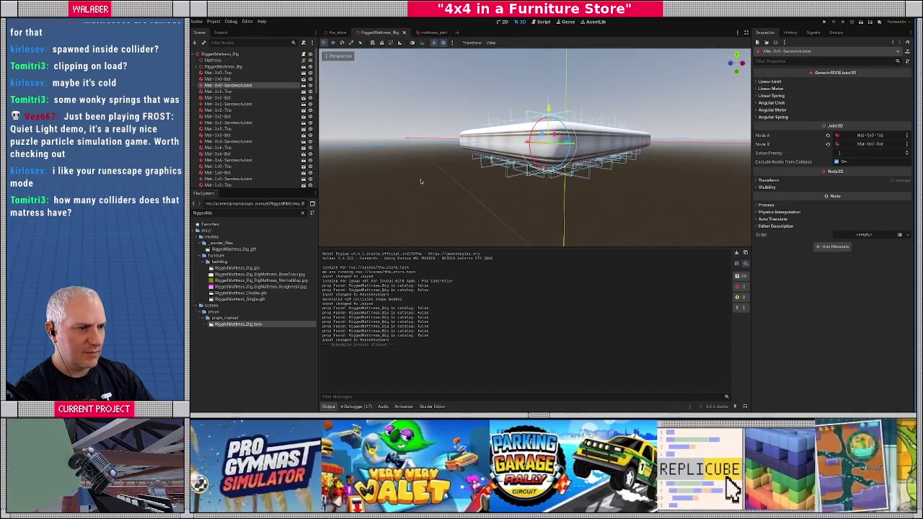
pyautogui.doubleClick(232, 106)
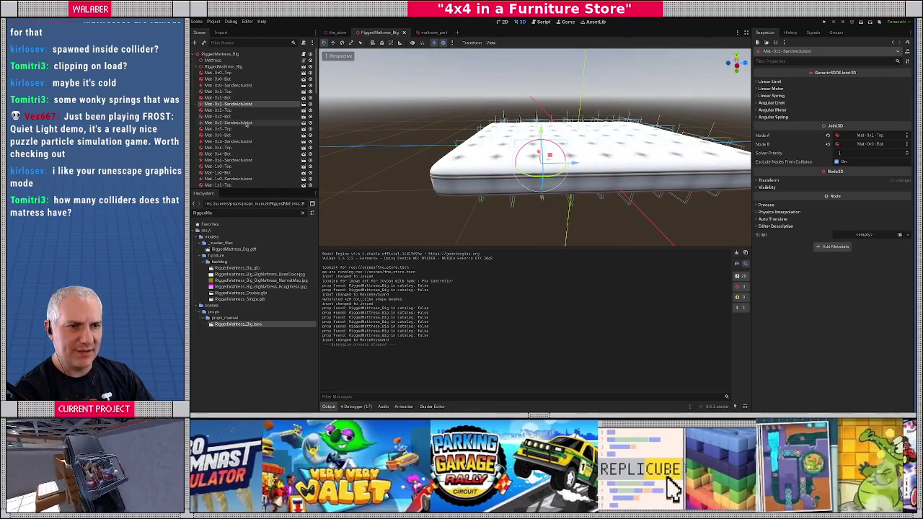
pyautogui.click(247, 123)
pyautogui.scroll(-5, 450, 169)
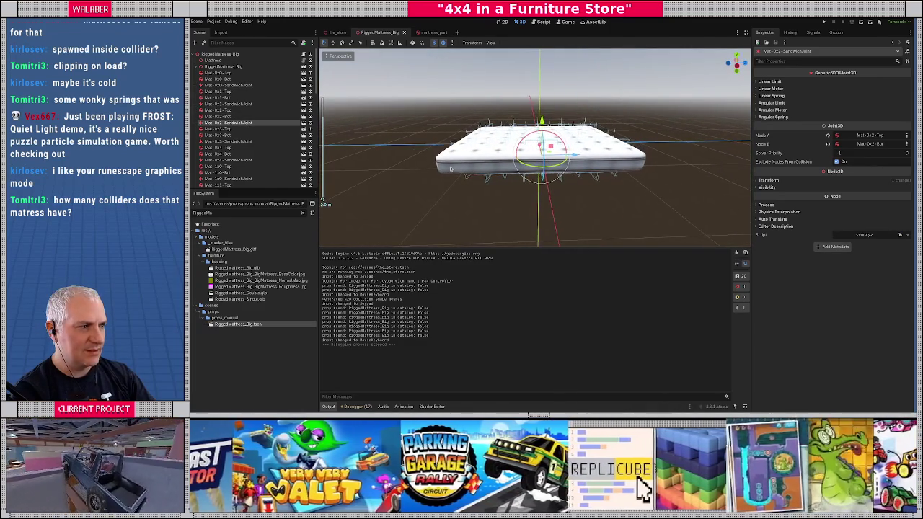
pyautogui.click(238, 142)
pyautogui.click(238, 159)
pyautogui.click(245, 179)
# Step through the Hinge joints from below the mattress, then return to the root node.
pyautogui.scroll(-5, 260, 146)
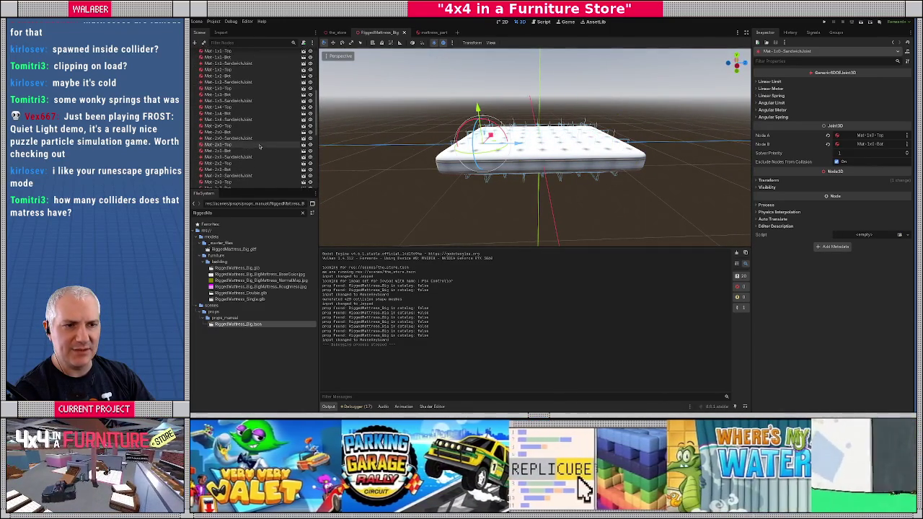
pyautogui.click(244, 136)
pyautogui.moveTo(401, 174)
pyautogui.mouseDown()
pyautogui.moveTo(415, 167)
pyautogui.moveTo(418, 108)
pyautogui.mouseUp()
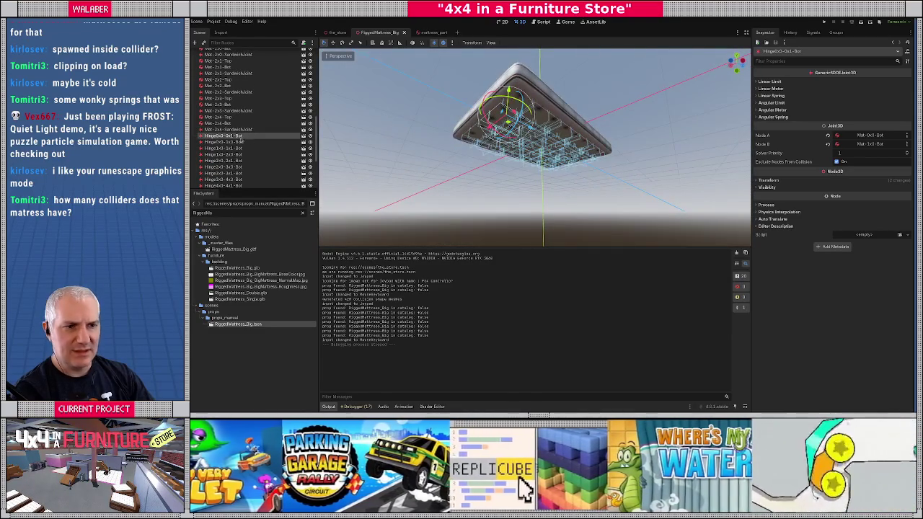
pyautogui.click(240, 142)
pyautogui.press('Down')
pyautogui.press('Down')
pyautogui.press('Down')
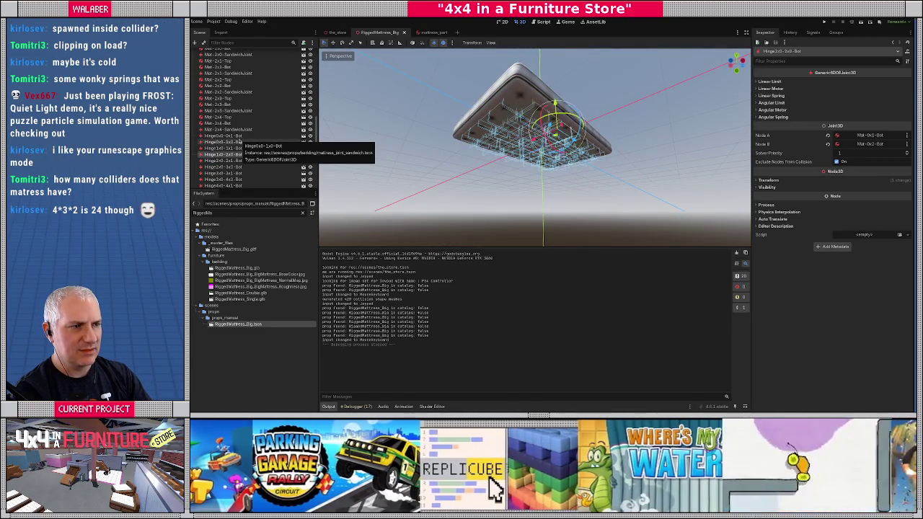
pyautogui.press('Down')
pyautogui.press('Down')
pyautogui.press('Down')
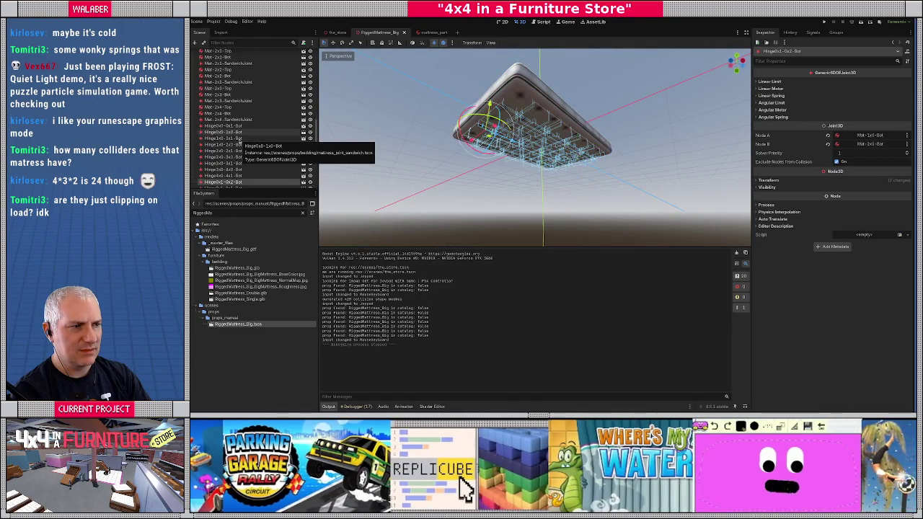
pyautogui.press('Down')
pyautogui.press('Down')
pyautogui.press('Down')
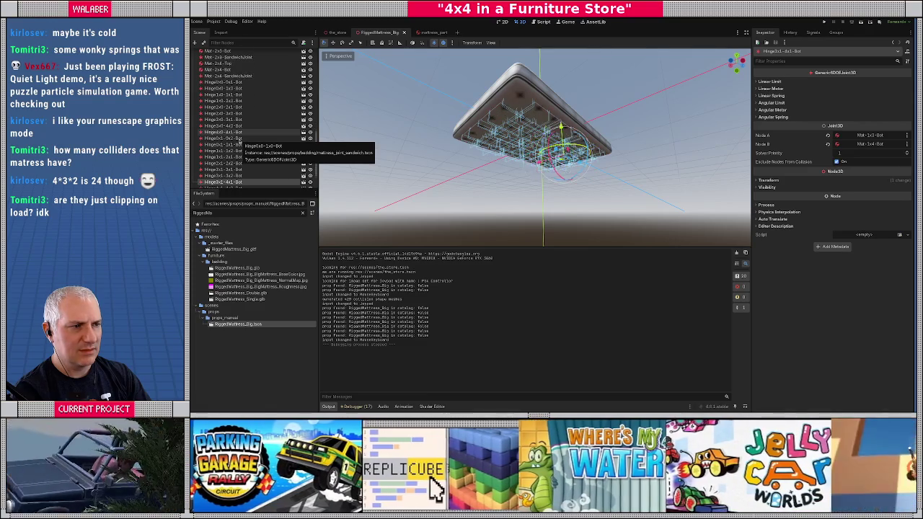
pyautogui.press('Down')
pyautogui.press('Down')
pyautogui.press('Down')
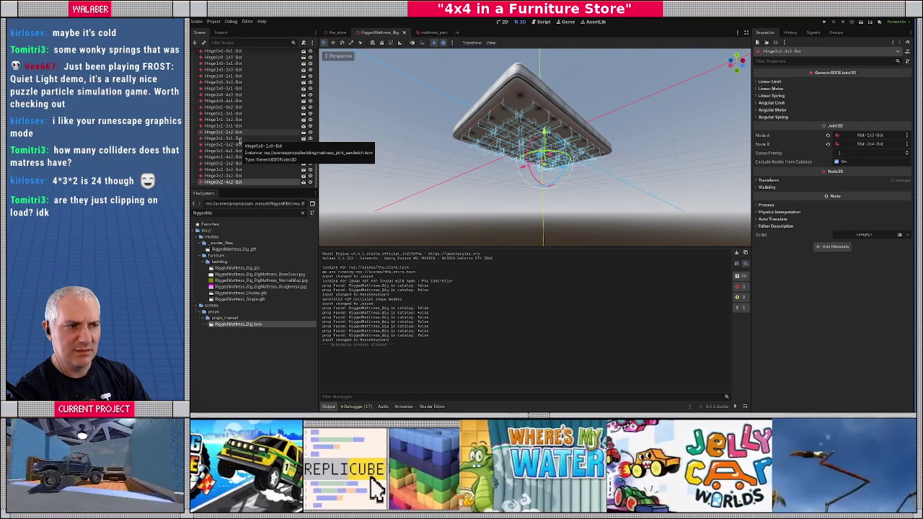
pyautogui.press('Down')
pyautogui.press('Down')
pyautogui.press('Down')
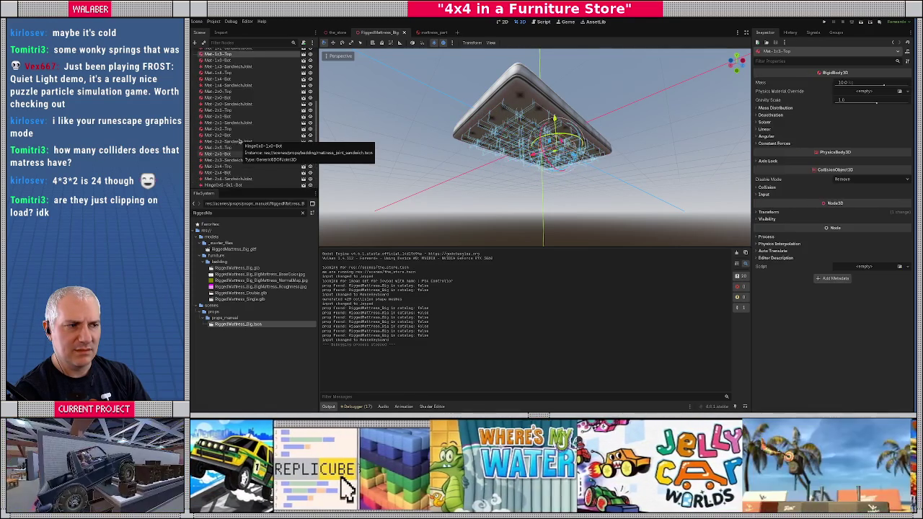
pyautogui.press('Home')
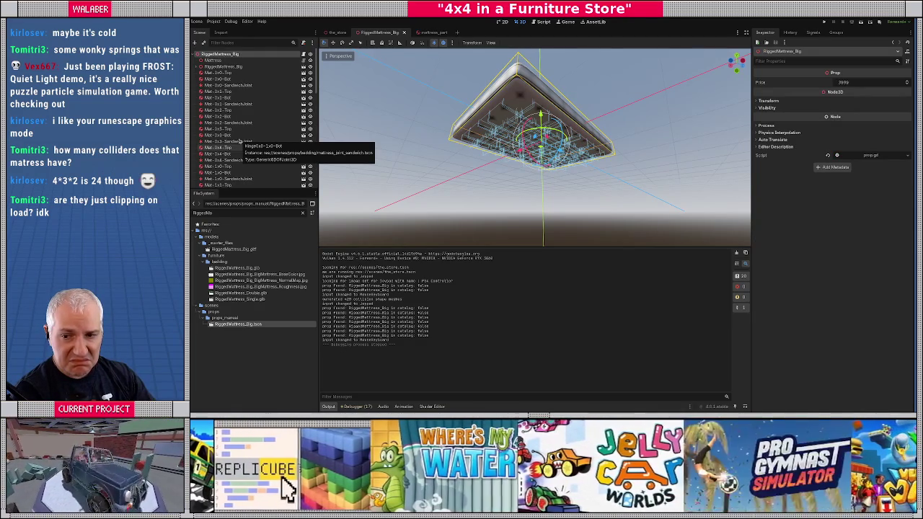
pyautogui.moveTo(504, 115); pyautogui.dragTo(505, 186)
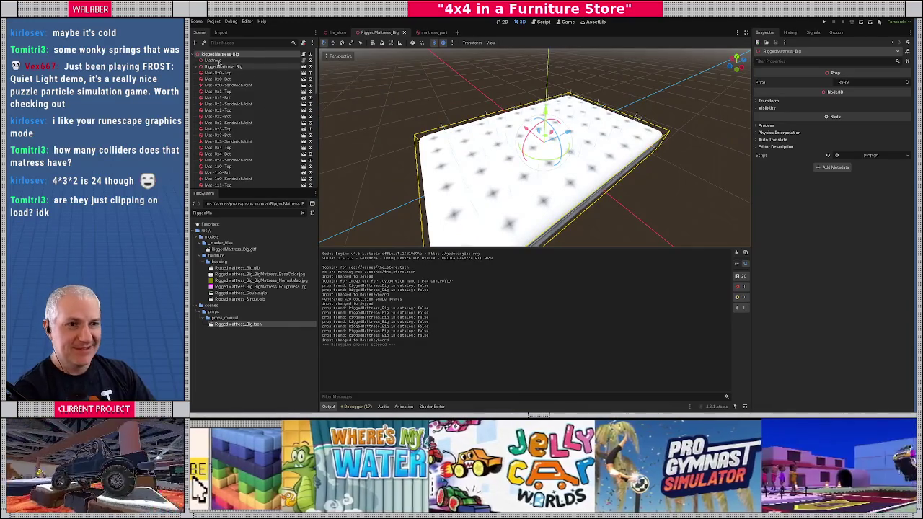
pyautogui.click(213, 61)
pyautogui.moveTo(466, 138); pyautogui.dragTo(512, 135)
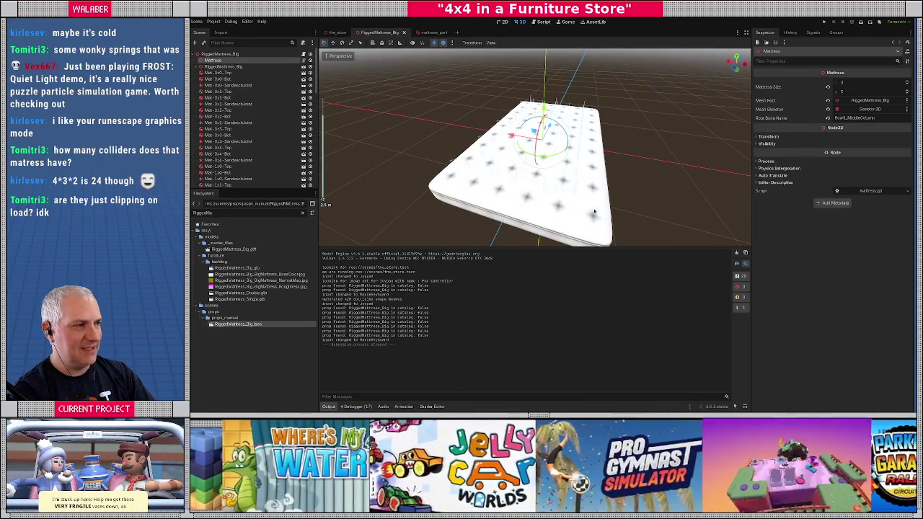
pyautogui.moveTo(541, 184)
pyautogui.mouseDown()
pyautogui.moveTo(588, 116)
pyautogui.moveTo(645, 168)
pyautogui.mouseUp()
pyautogui.moveTo(487, 142)
pyautogui.mouseDown()
pyautogui.moveTo(588, 141)
pyautogui.moveTo(568, 155)
pyautogui.moveTo(523, 148)
pyautogui.mouseUp()
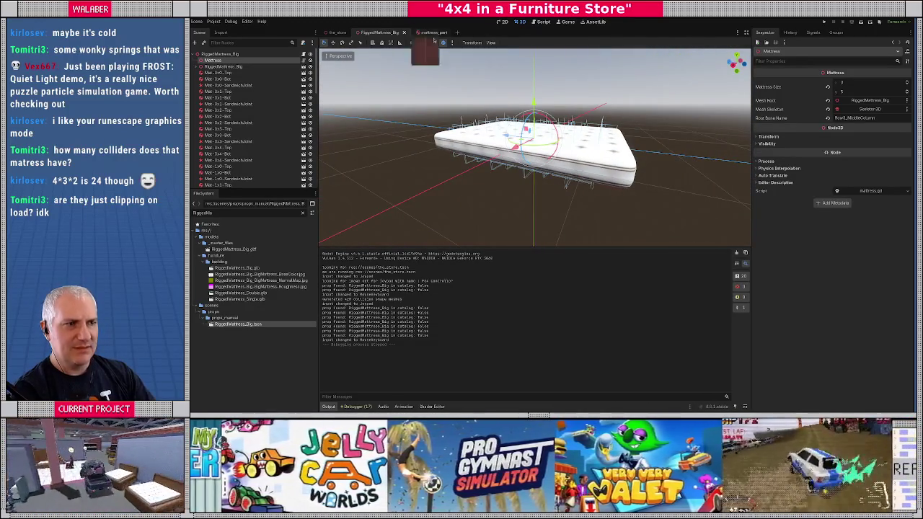
pyautogui.scroll(5, 473, 144)
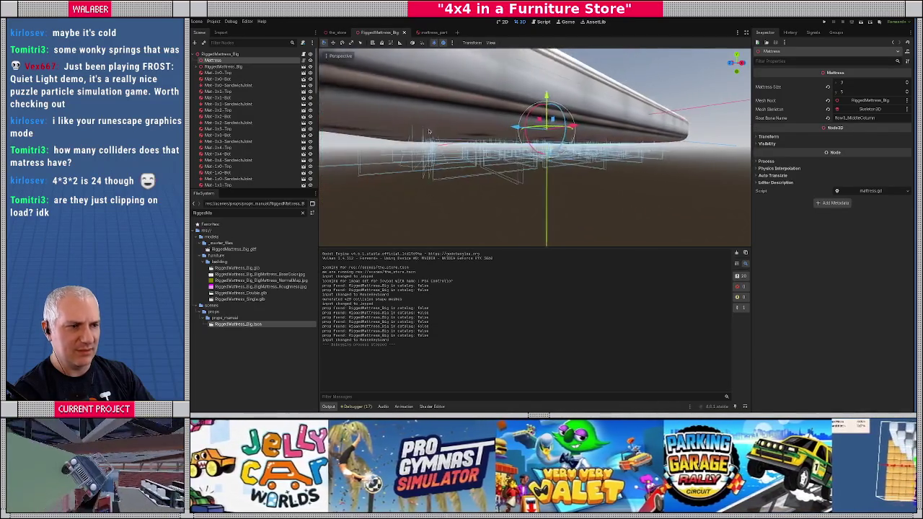
pyautogui.scroll(-5, 422, 137)
pyautogui.moveTo(394, 135)
pyautogui.mouseDown()
pyautogui.moveTo(413, 88)
pyautogui.moveTo(438, 123)
pyautogui.moveTo(403, 147)
pyautogui.moveTo(429, 170)
pyautogui.mouseUp()
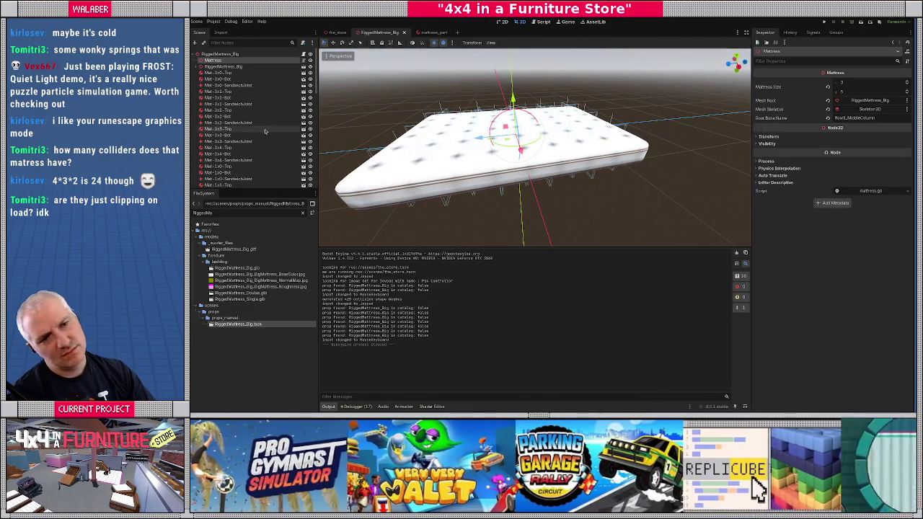
pyautogui.scroll(-10, 261, 127)
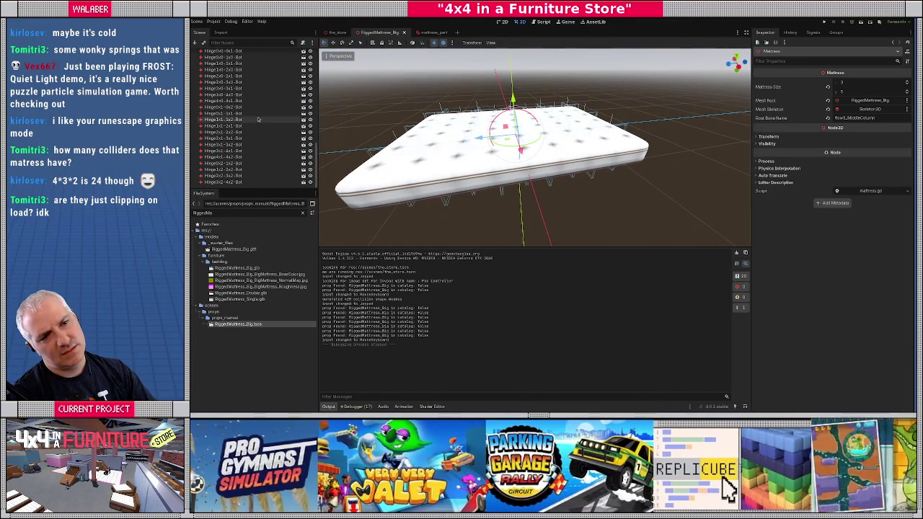
pyautogui.scroll(3, 259, 119)
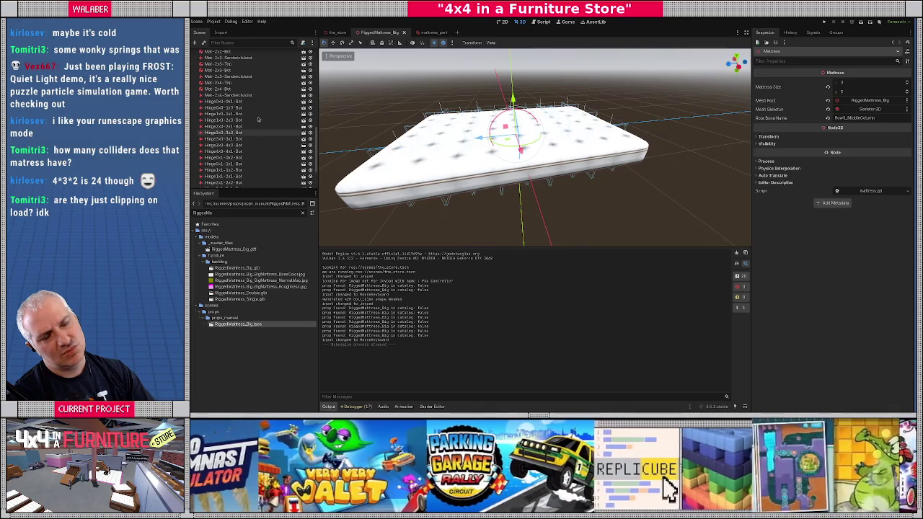
pyautogui.scroll(10, 258, 119)
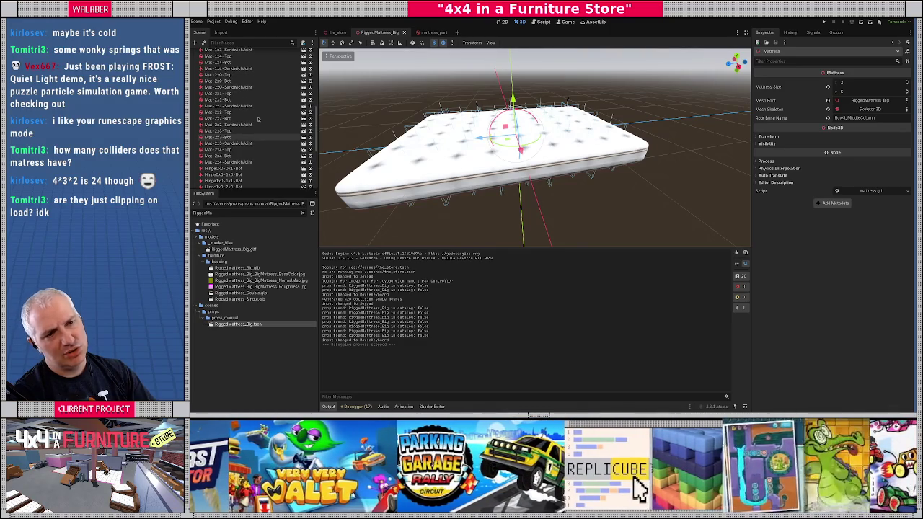
pyautogui.scroll(3, 258, 119)
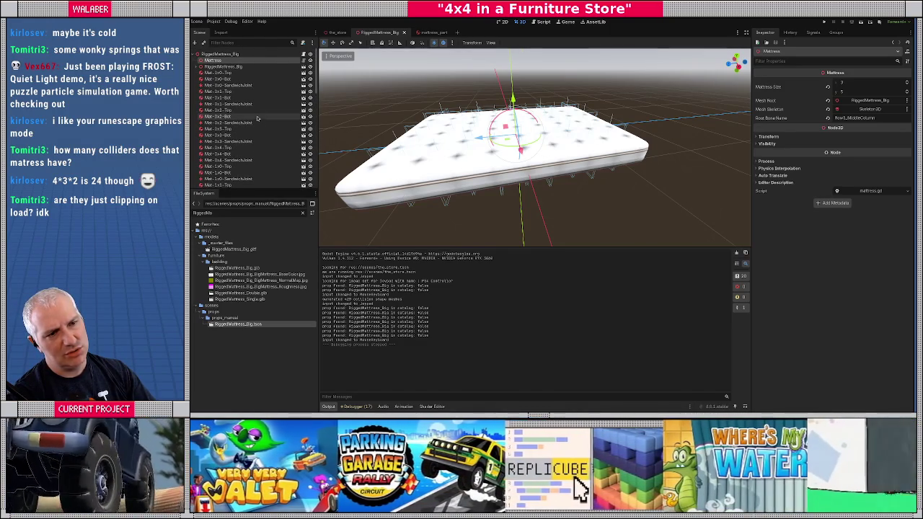
pyautogui.click(253, 86)
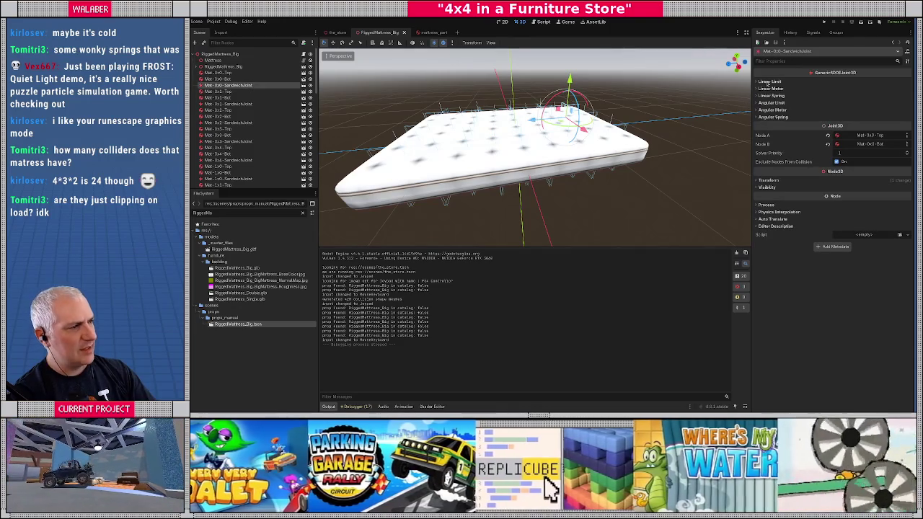
# Review the Mat-0x0-SandwichJoint's X, Y and Z linear spring values, then collapse them.
pyautogui.click(771, 96)
pyautogui.click(763, 103)
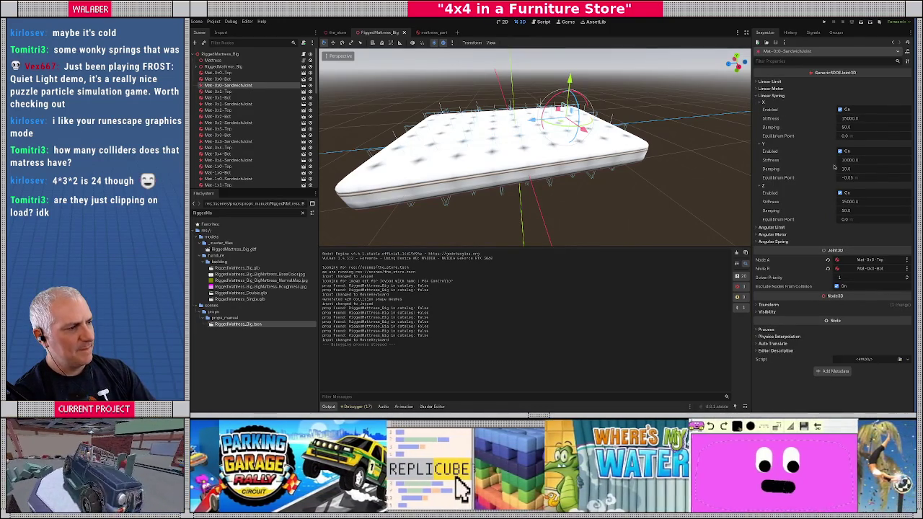
pyautogui.click(771, 96)
# Check the X, Y, Z linear limits: softness 0.7, restitution 0.5, damping 1.0.
pyautogui.click(771, 88)
pyautogui.click(769, 81)
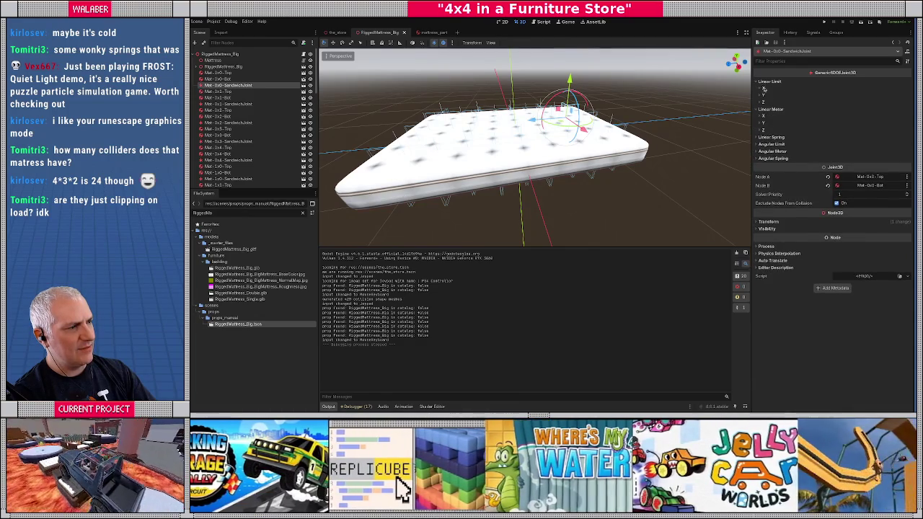
pyautogui.click(763, 88)
pyautogui.click(763, 148)
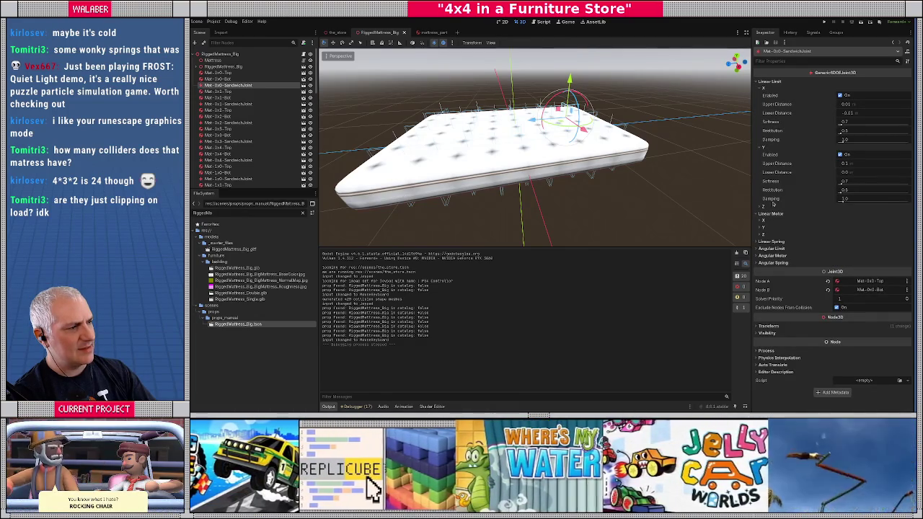
pyautogui.click(763, 207)
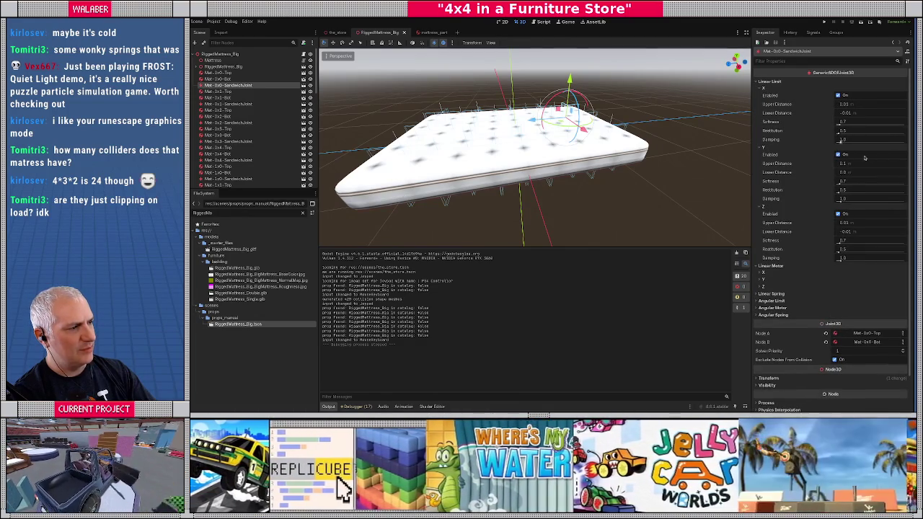
pyautogui.moveTo(678, 144)
pyautogui.mouseDown()
pyautogui.moveTo(638, 141)
pyautogui.moveTo(741, 101)
pyautogui.mouseUp()
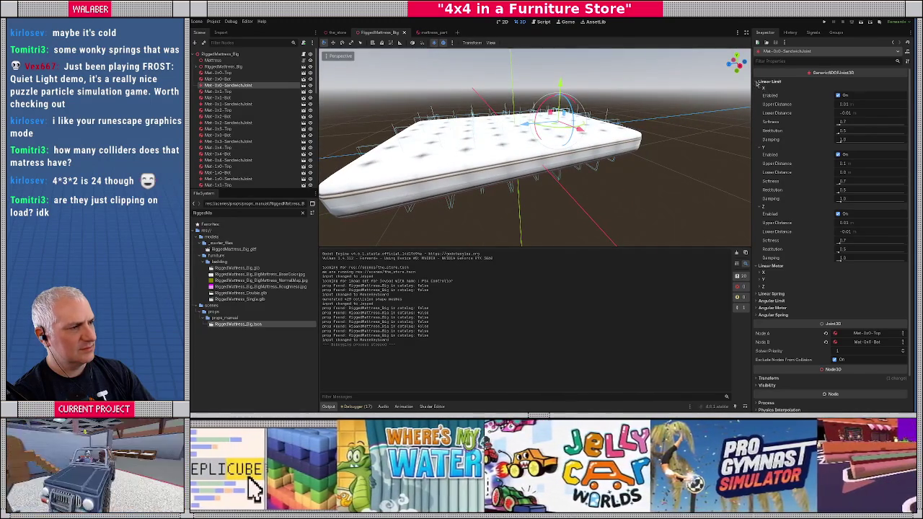
pyautogui.click(758, 82)
pyautogui.moveTo(534, 157)
pyautogui.mouseDown()
pyautogui.moveTo(465, 153)
pyautogui.moveTo(454, 173)
pyautogui.mouseUp()
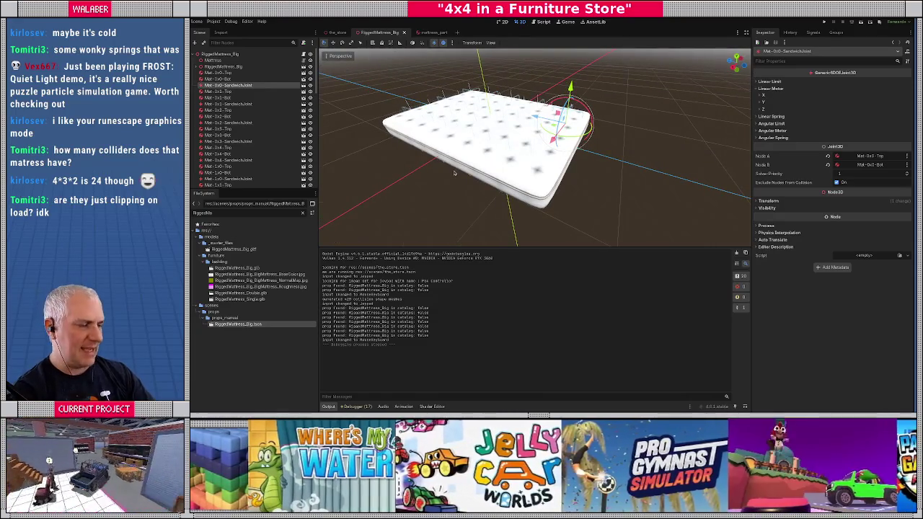
# From top view, hide the mattress mesh to expose its colliders, then switch to mattress_part.
pyautogui.press('KP_7')
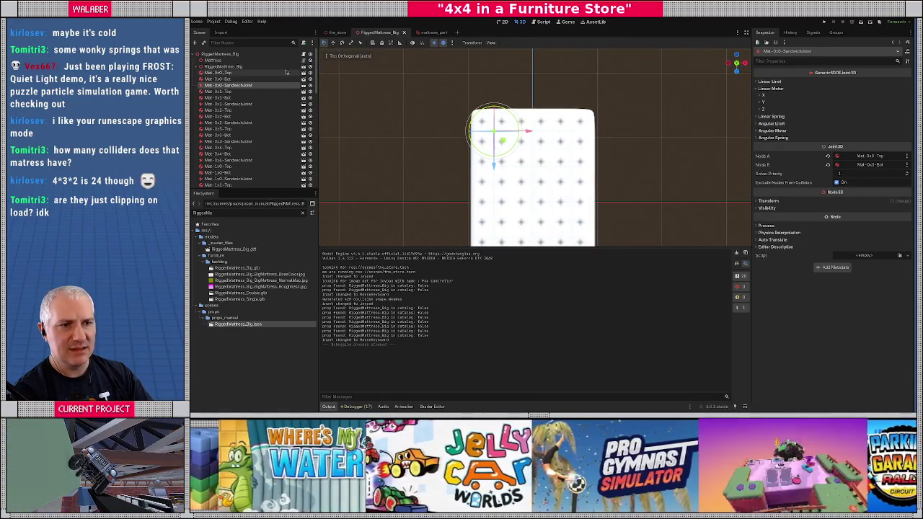
pyautogui.click(310, 60)
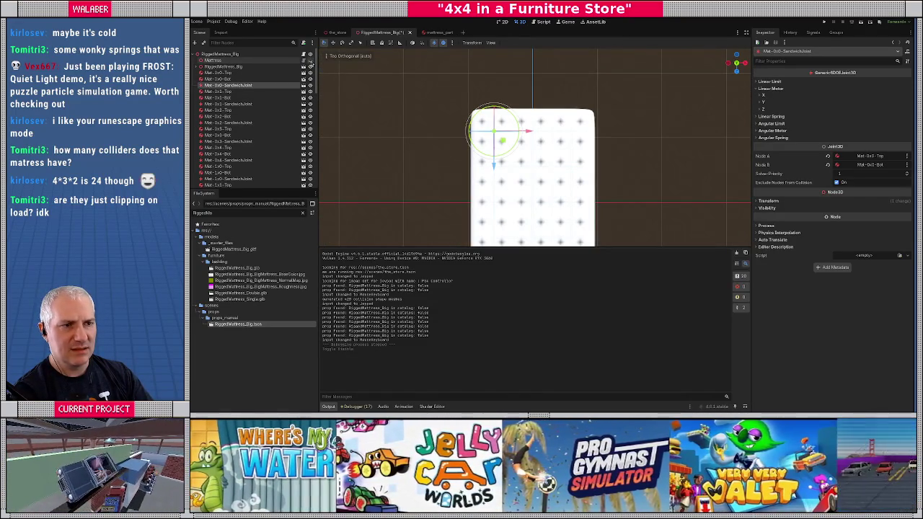
pyautogui.click(310, 64)
pyautogui.click(310, 66)
pyautogui.scroll(4, 470, 168)
pyautogui.moveTo(470, 168)
pyautogui.mouseDown()
pyautogui.moveTo(520, 124)
pyautogui.moveTo(558, 115)
pyautogui.mouseUp()
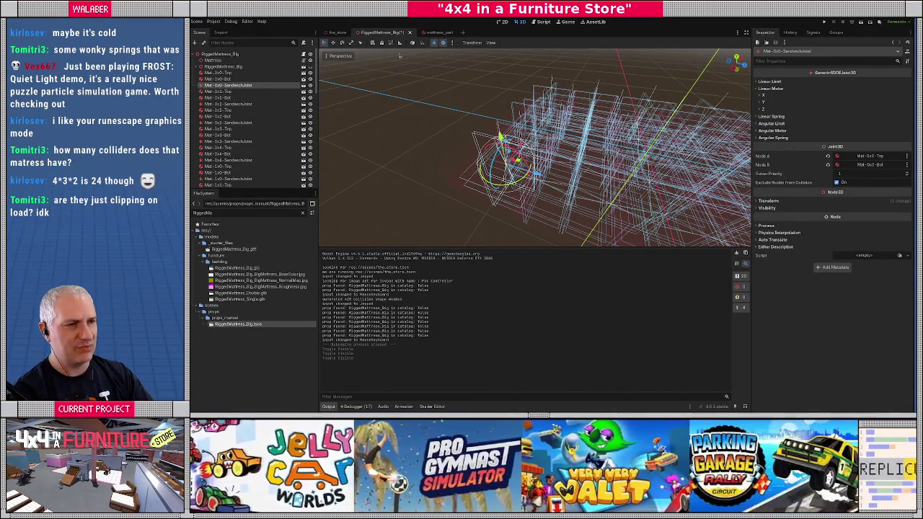
pyautogui.click(437, 32)
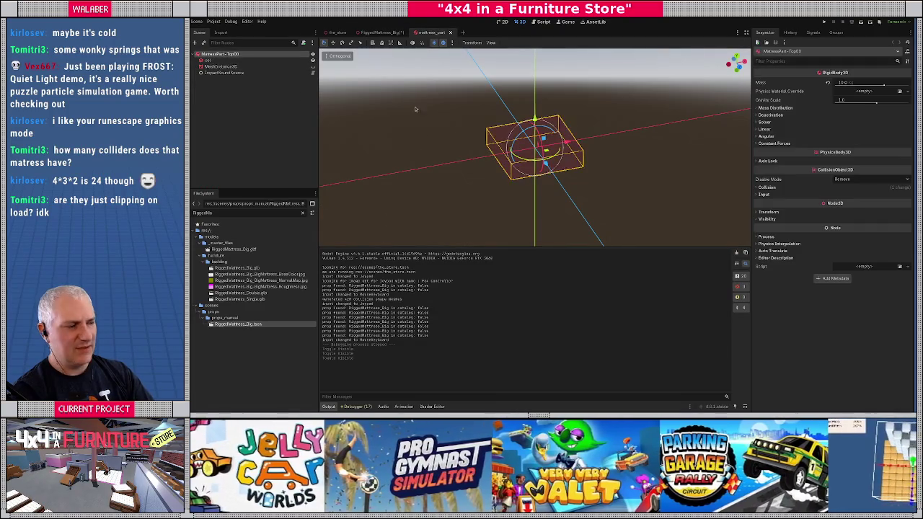
pyautogui.click(768, 188)
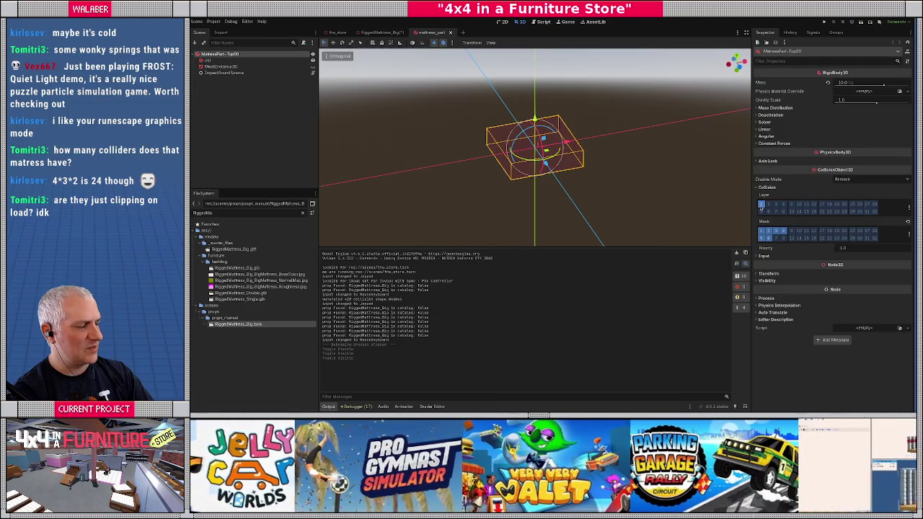
pyautogui.click(910, 209)
pyautogui.click(277, 149)
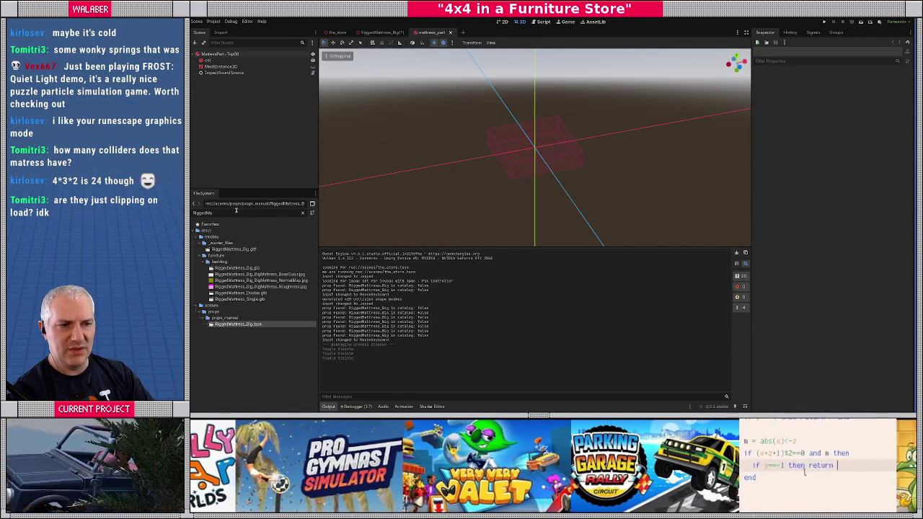
pyautogui.write('mattress')
pyautogui.scroll(-3, 255, 321)
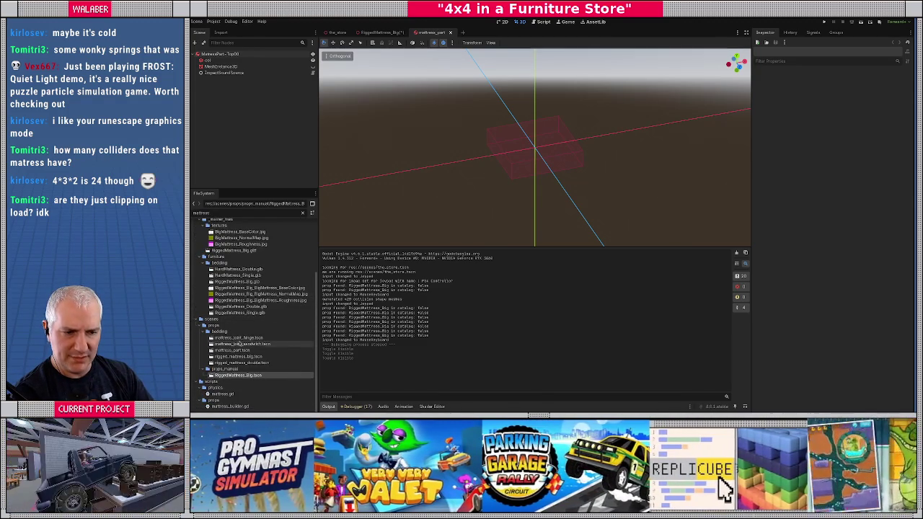
pyautogui.doubleClick(241, 357)
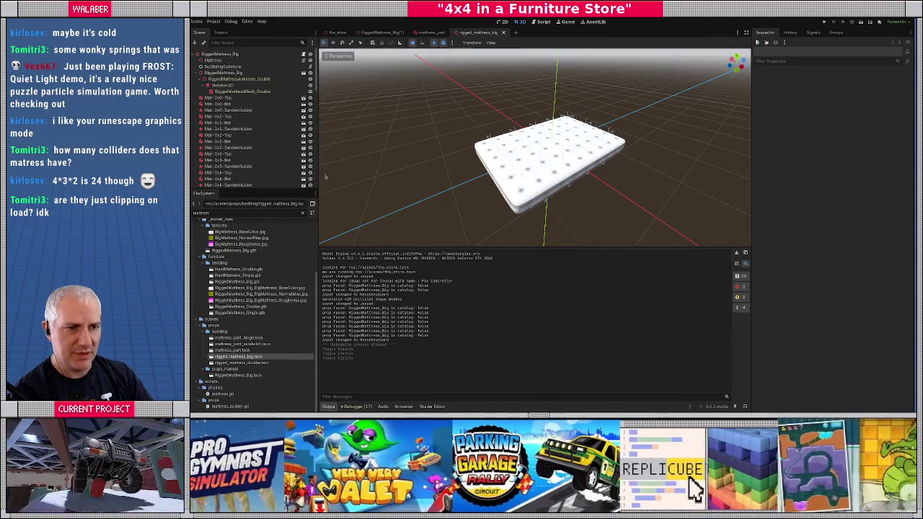
pyautogui.click(220, 97)
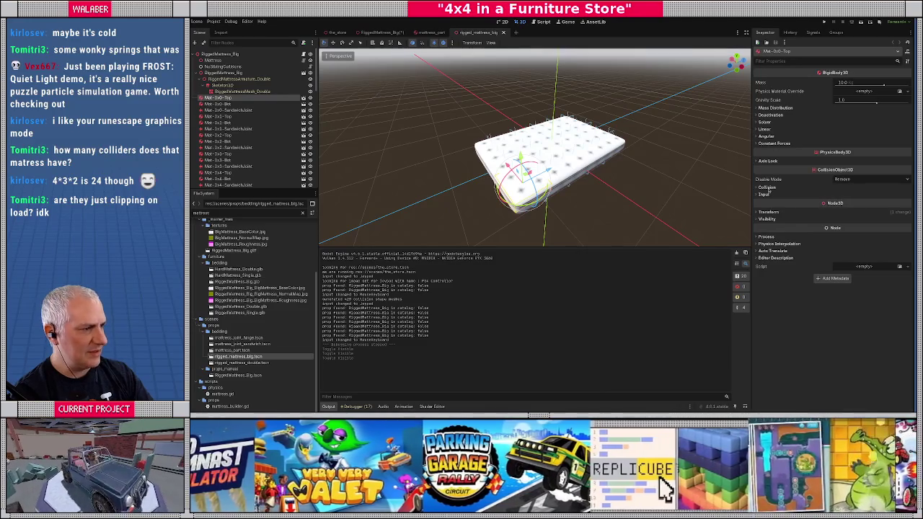
pyautogui.click(767, 188)
pyautogui.click(768, 188)
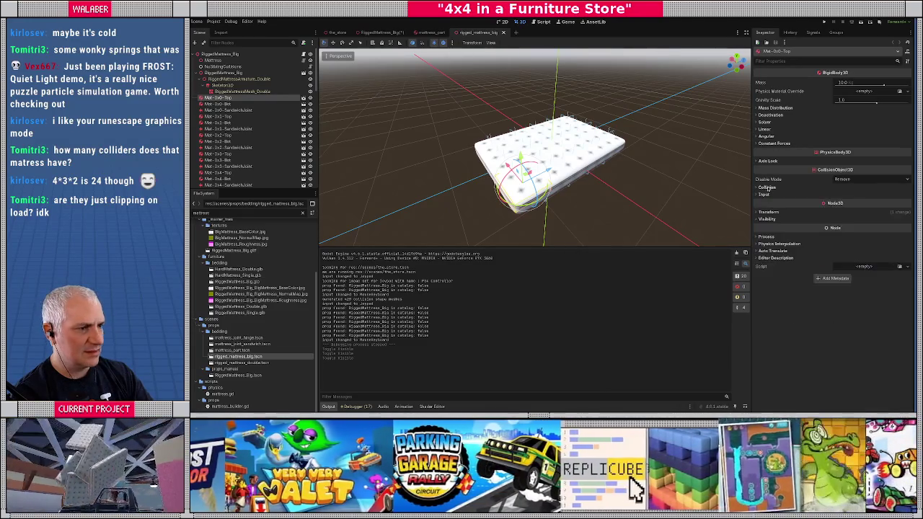
pyautogui.press('KP_7')
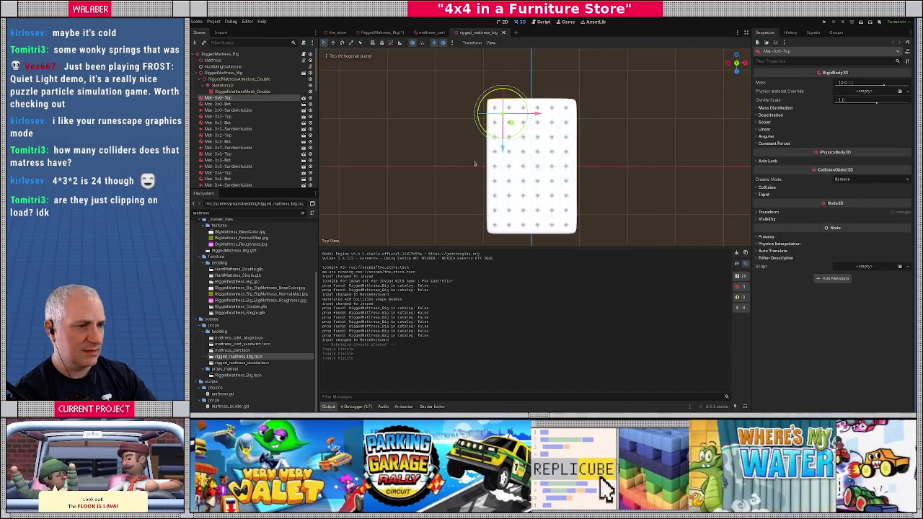
pyautogui.click(310, 79)
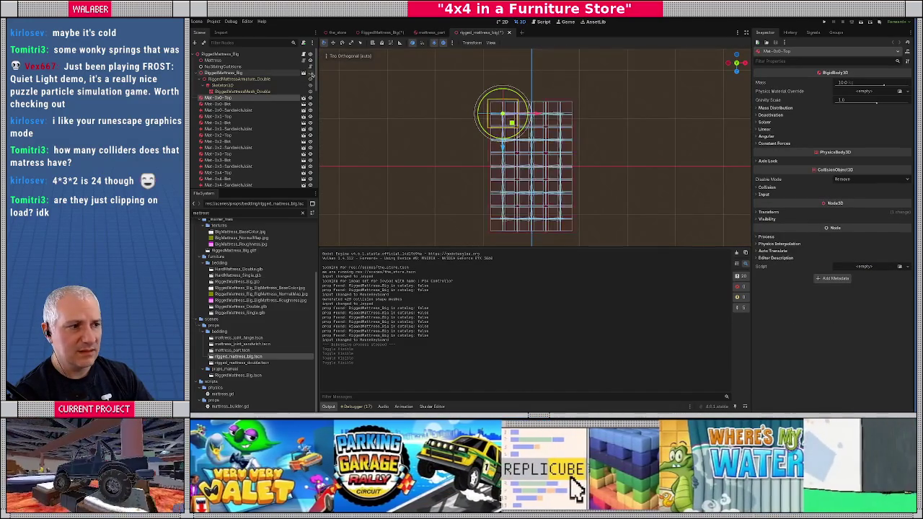
pyautogui.scroll(5, 492, 88)
pyautogui.moveTo(491, 88)
pyautogui.mouseDown()
pyautogui.moveTo(520, 119)
pyautogui.moveTo(559, 137)
pyautogui.moveTo(630, 114)
pyautogui.mouseUp()
pyautogui.press('KP_7')
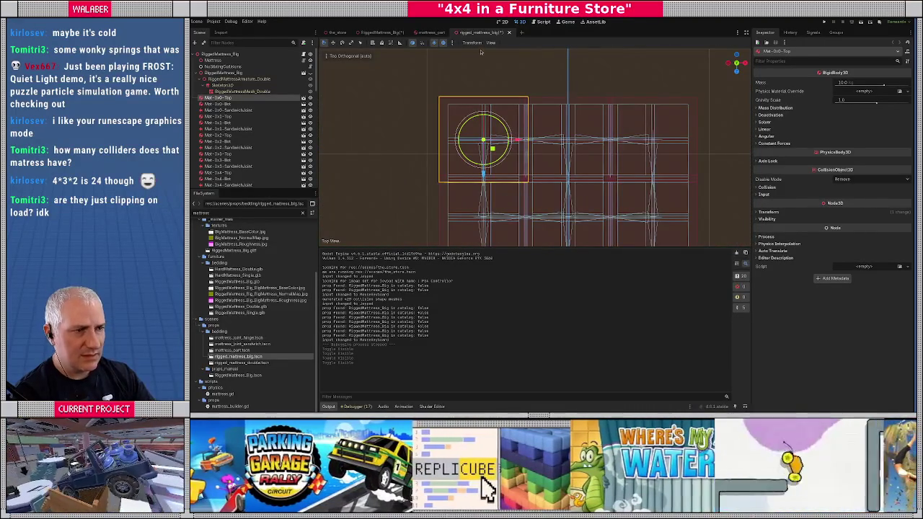
pyautogui.click(389, 33)
pyautogui.press('KP_7')
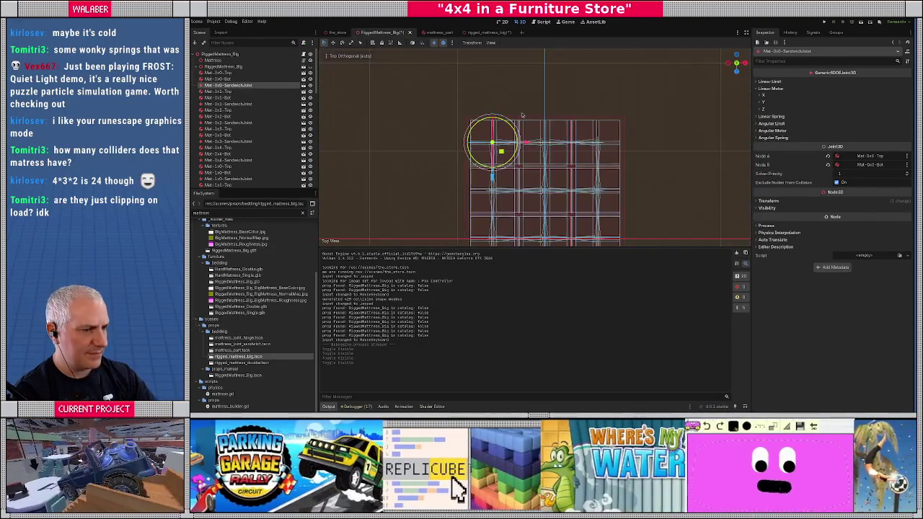
pyautogui.click(489, 33)
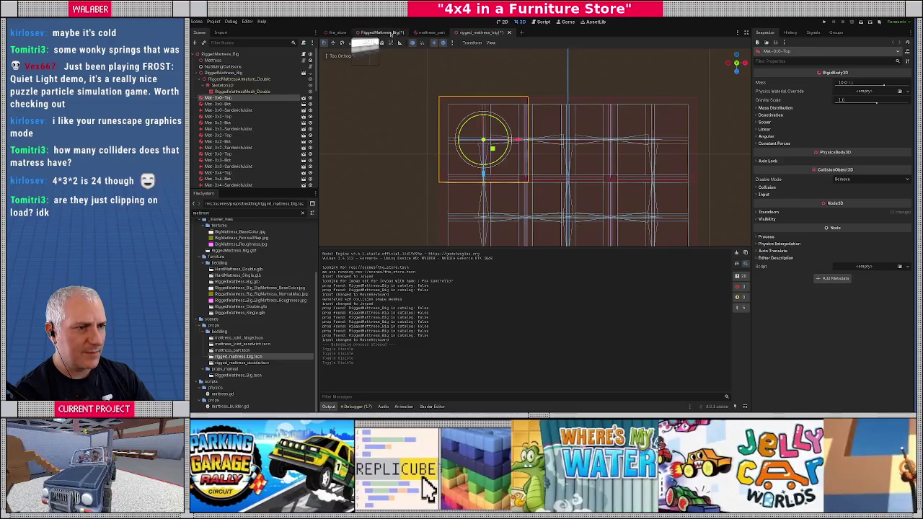
pyautogui.click(382, 33)
pyautogui.click(481, 33)
pyautogui.click(390, 34)
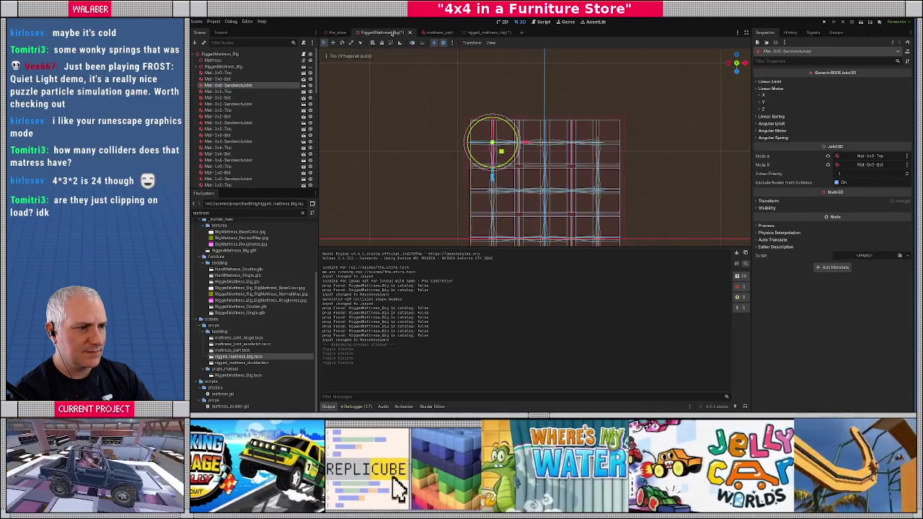
pyautogui.click(481, 33)
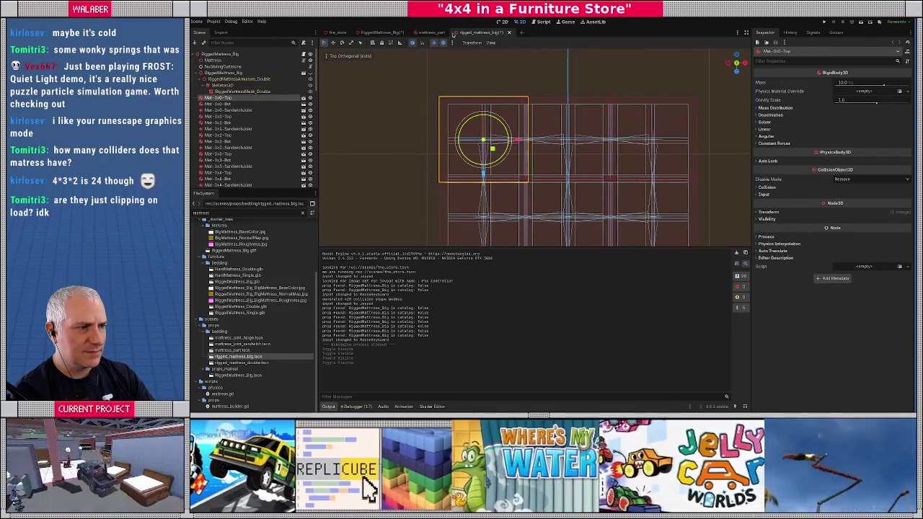
pyautogui.click(383, 33)
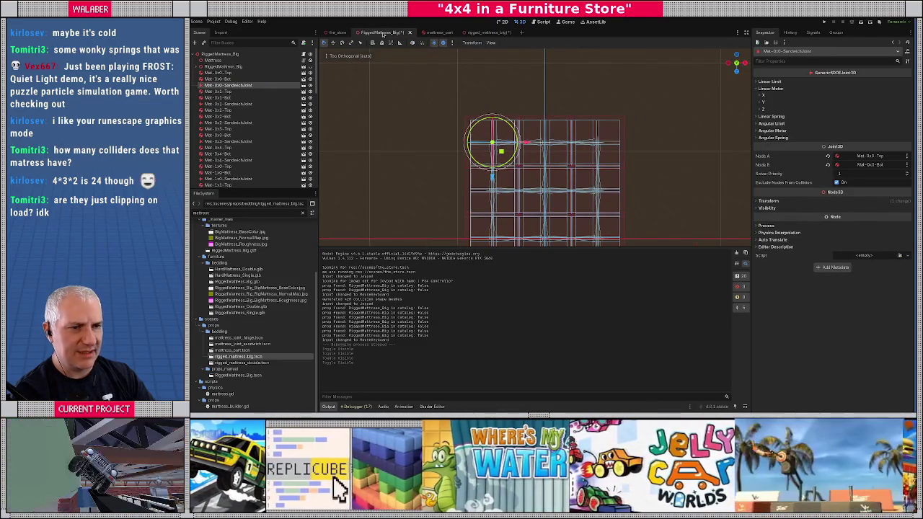
pyautogui.click(488, 35)
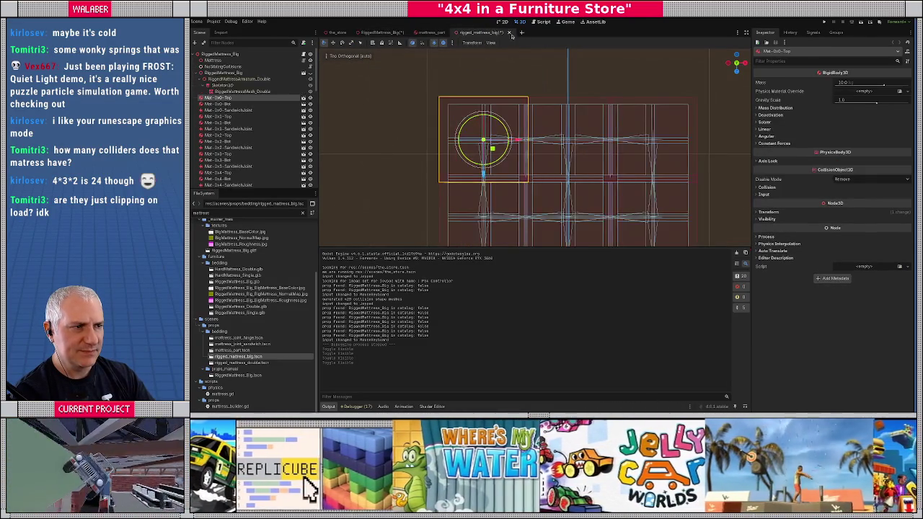
pyautogui.click(510, 33)
pyautogui.click(502, 230)
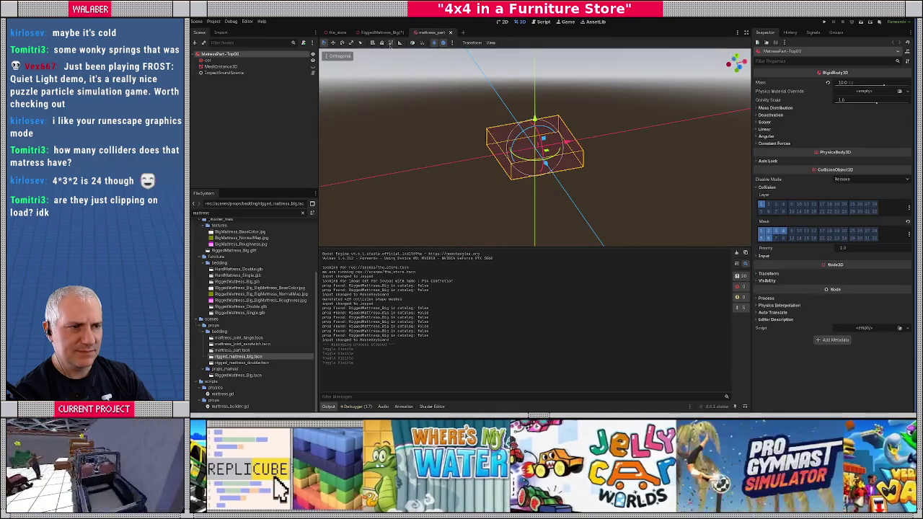
pyautogui.click(387, 34)
pyautogui.moveTo(394, 176); pyautogui.dragTo(433, 137)
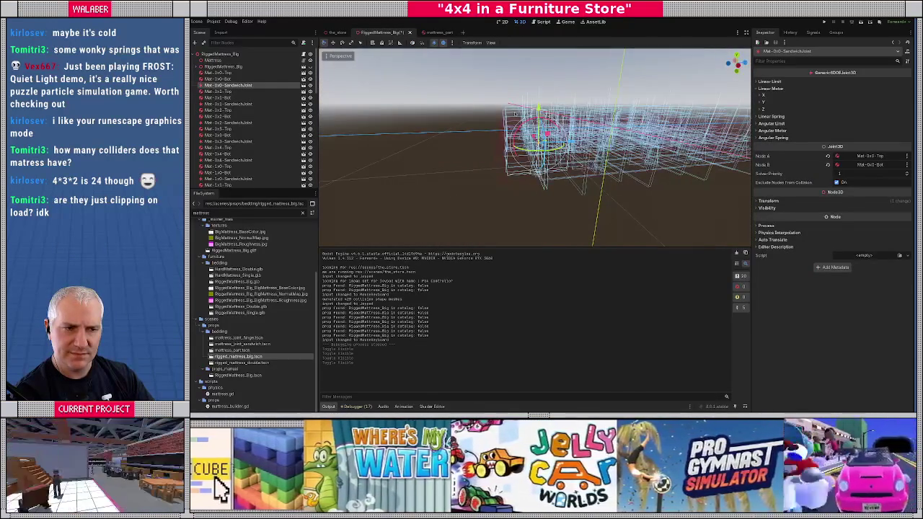
pyautogui.scroll(-15, 259, 101)
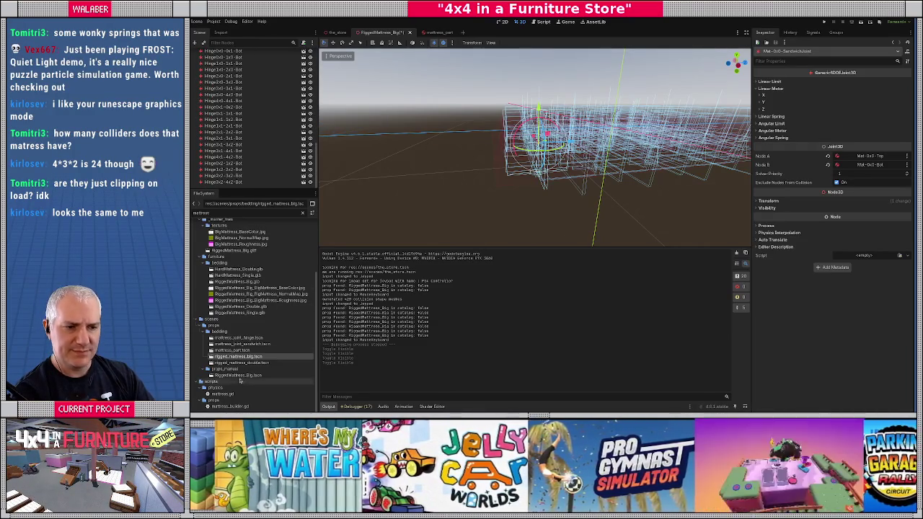
pyautogui.doubleClick(227, 357)
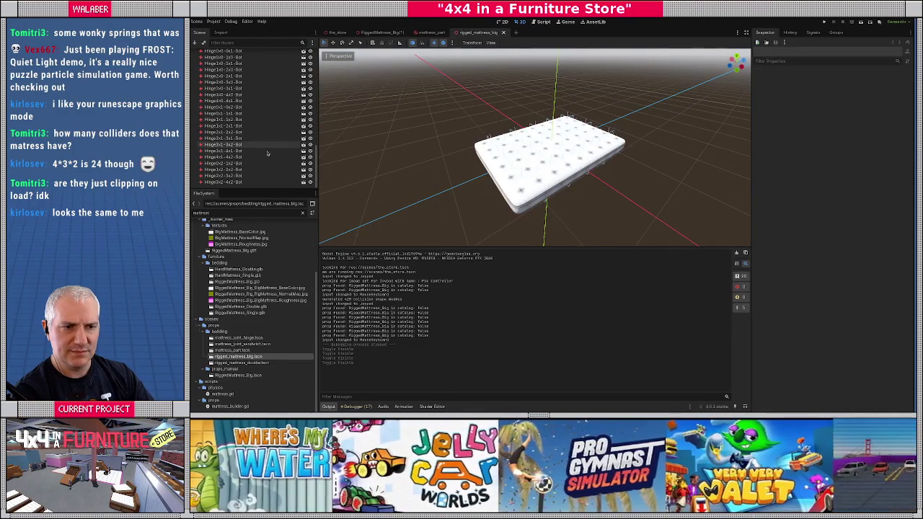
# Inspect a Hinge joint and the Mattress root, then close rigged_mattress_big.
pyautogui.scroll(-2, 262, 123)
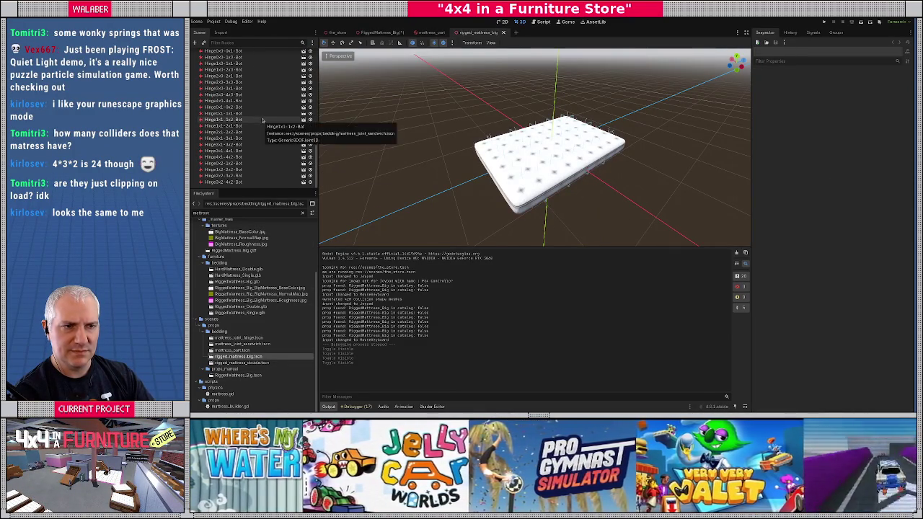
pyautogui.click(263, 120)
pyautogui.scroll(-2, 270, 115)
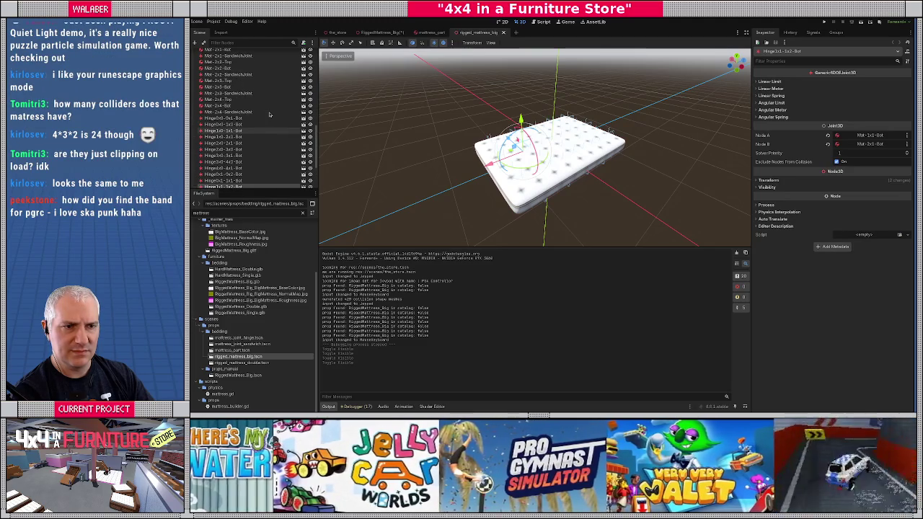
pyautogui.scroll(10, 270, 114)
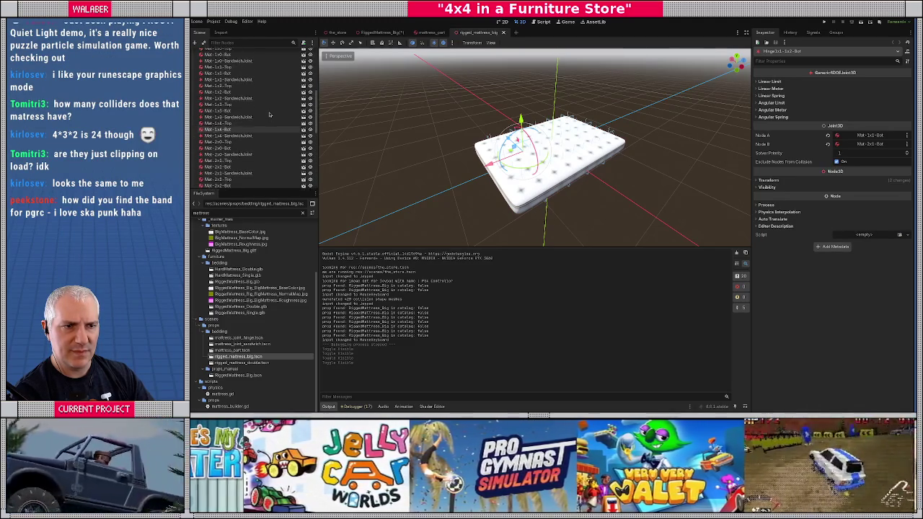
pyautogui.click(213, 52)
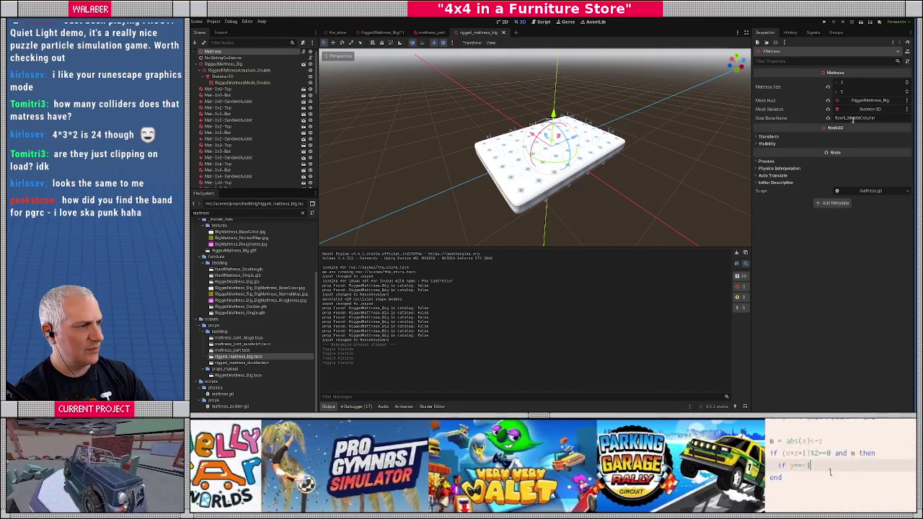
pyautogui.press('Tab')
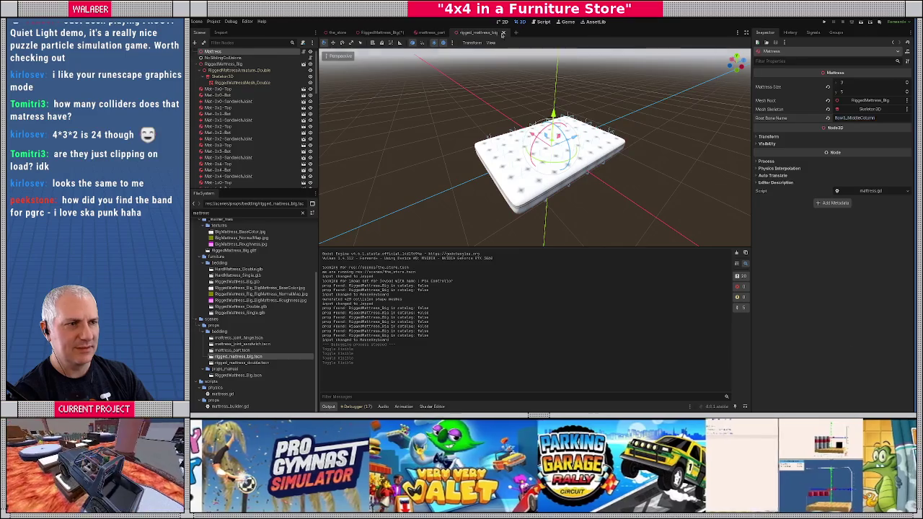
pyautogui.click(503, 33)
pyautogui.click(235, 60)
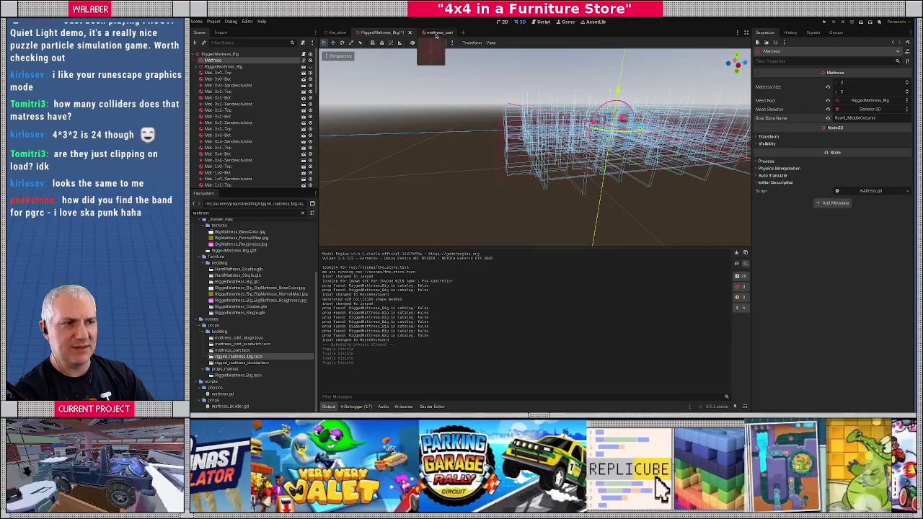
# Reopen rigged_mattress_big, open NoSiblingCollisions' script no-sibling-collisions.gd, and close the scene.
pyautogui.doubleClick(237, 357)
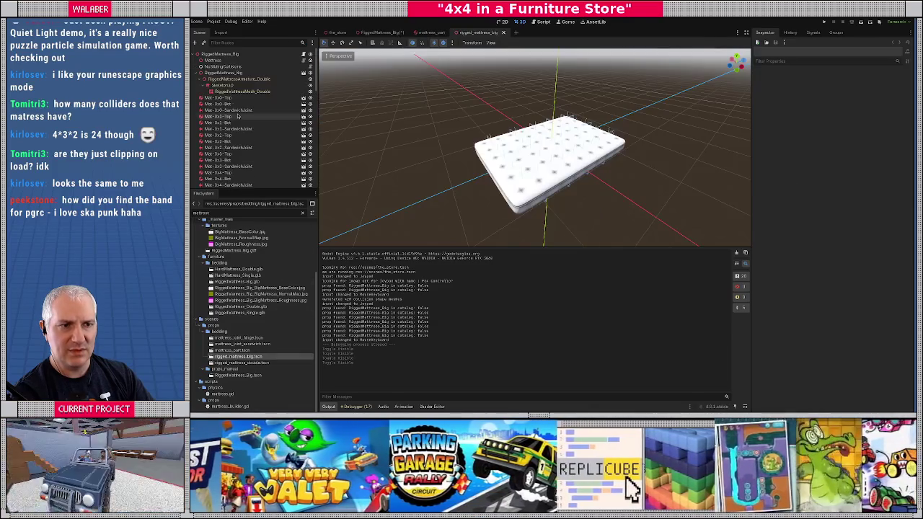
pyautogui.click(217, 66)
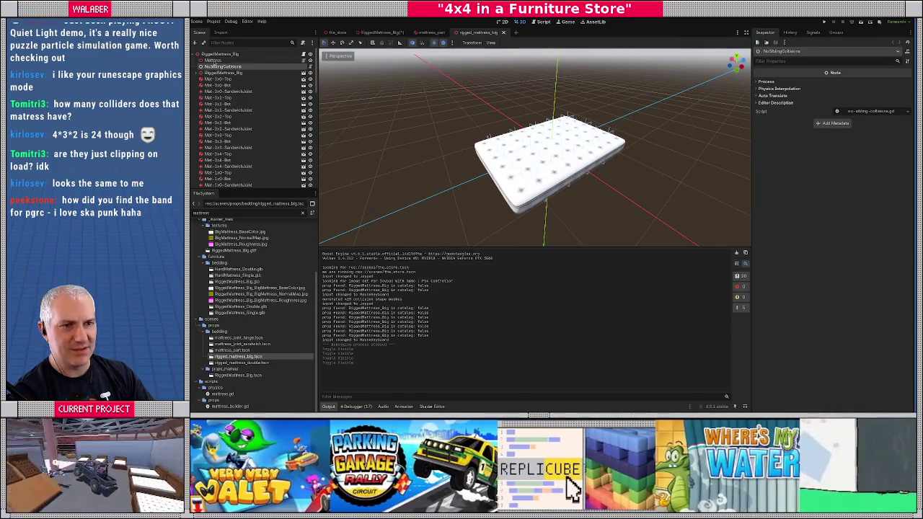
pyautogui.click(310, 66)
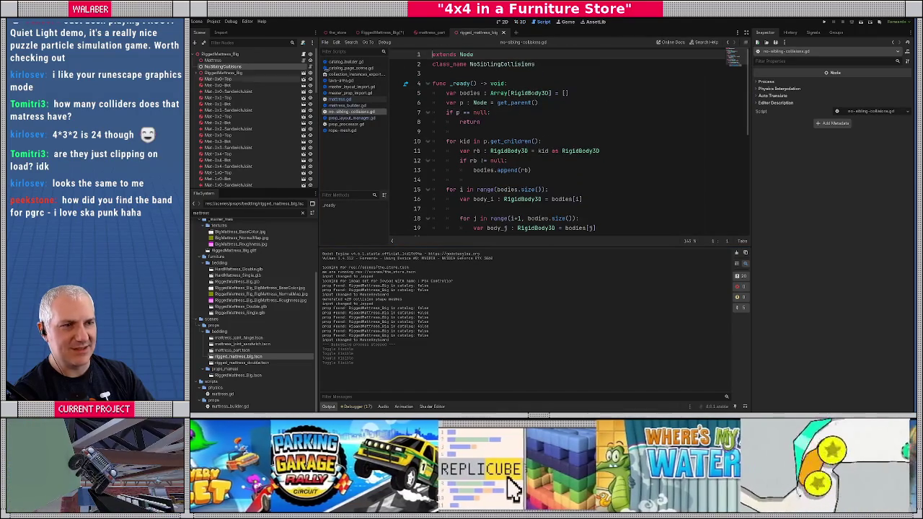
pyautogui.click(504, 33)
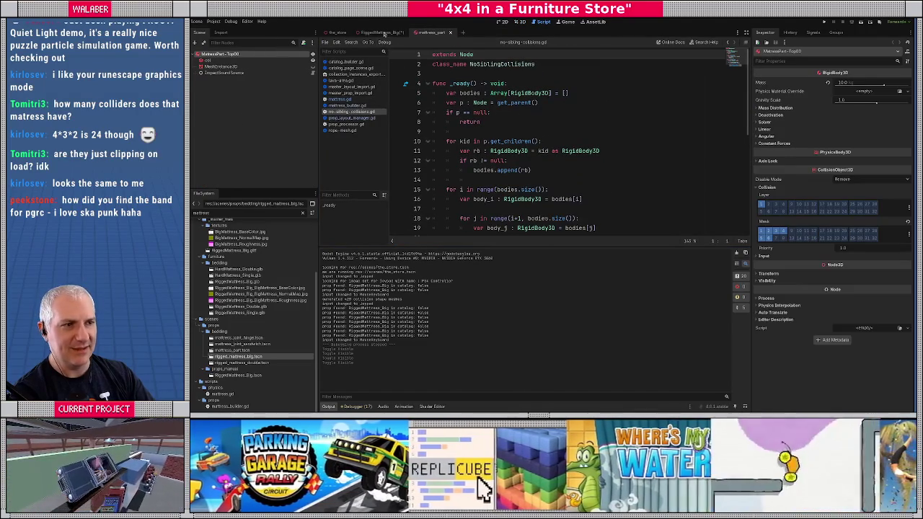
# Add a NoSiblingCollisions child node, move it just below Mattress, and save the scene.
pyautogui.rightClick(227, 66)
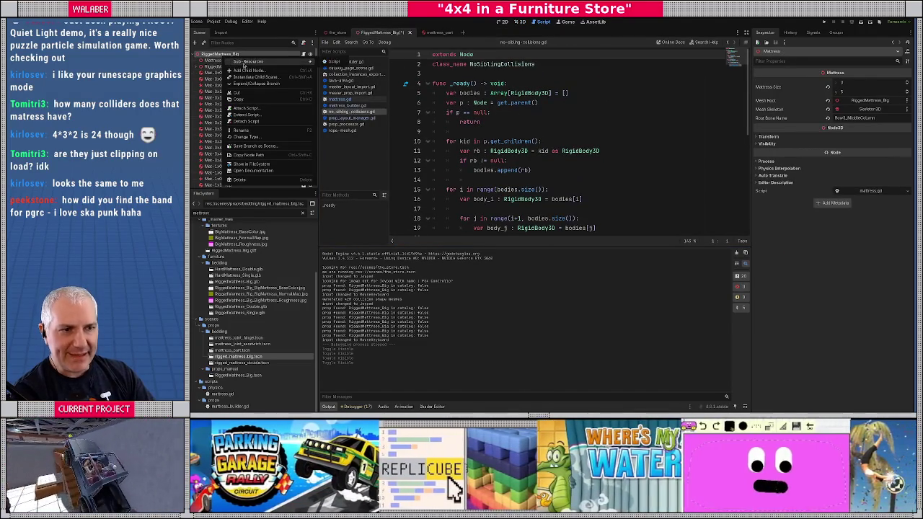
pyautogui.click(252, 74)
pyautogui.write('nosibling')
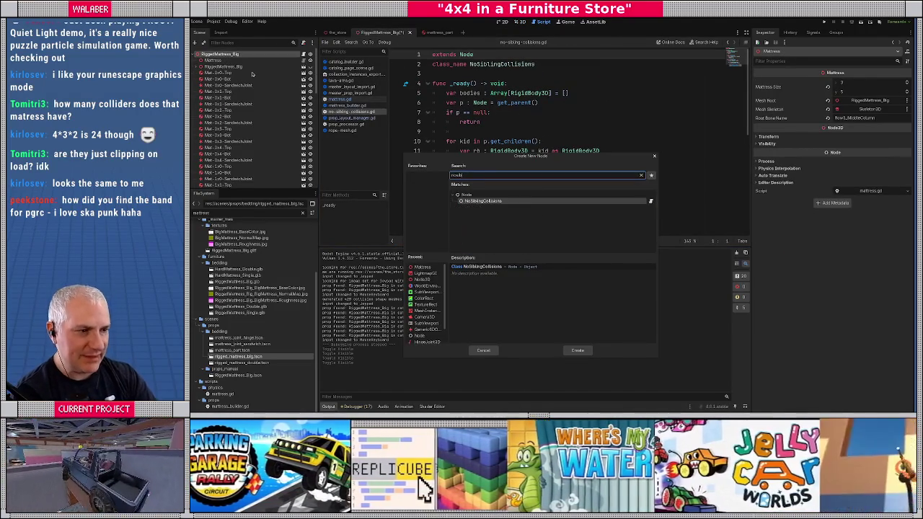
pyautogui.press('Return')
pyautogui.moveTo(220, 182)
pyautogui.mouseDown()
pyautogui.moveTo(229, 44)
pyautogui.moveTo(230, 65)
pyautogui.mouseUp()
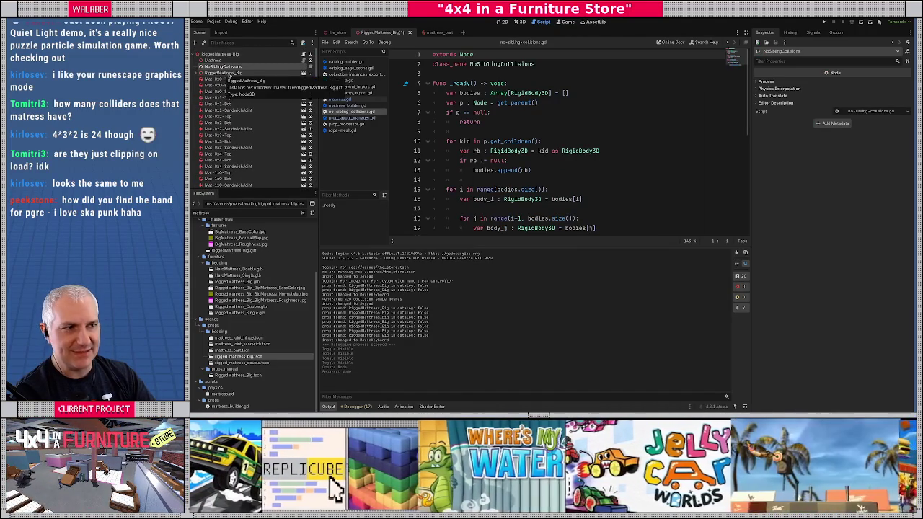
pyautogui.hotkey('ctrl', 's')
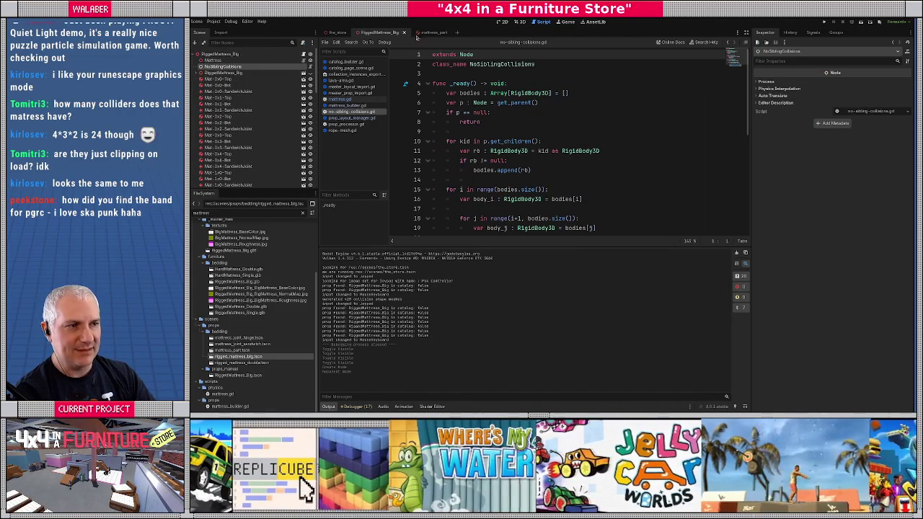
# Close the mattress scenes, restore the mattress mesh's visibility, and run the game with F5.
pyautogui.click(522, 25)
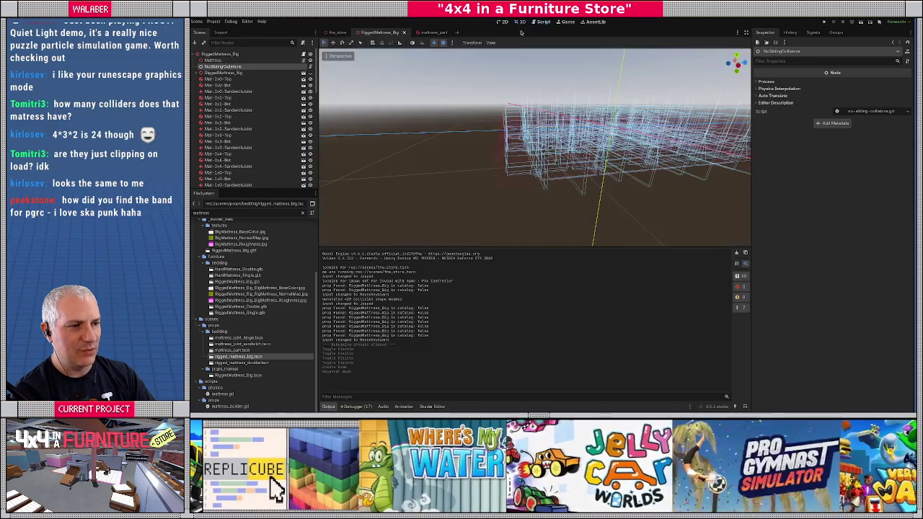
pyautogui.click(405, 34)
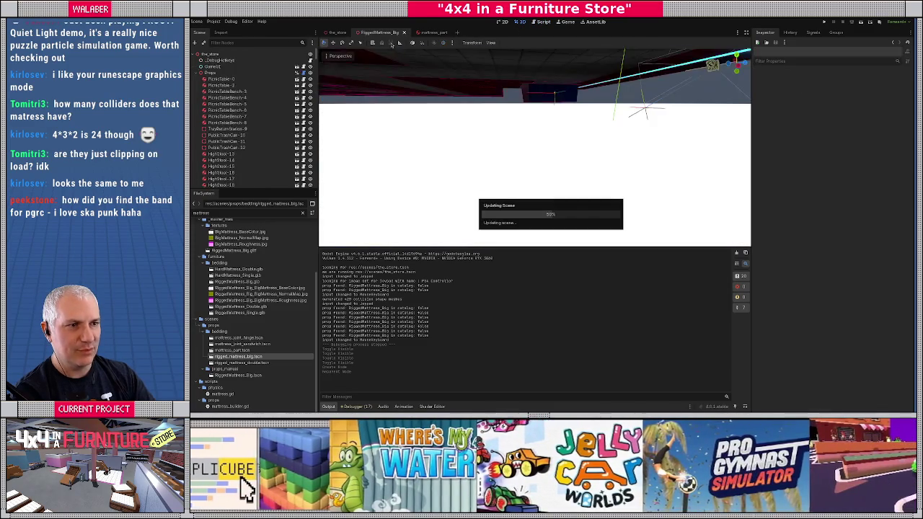
pyautogui.click(387, 34)
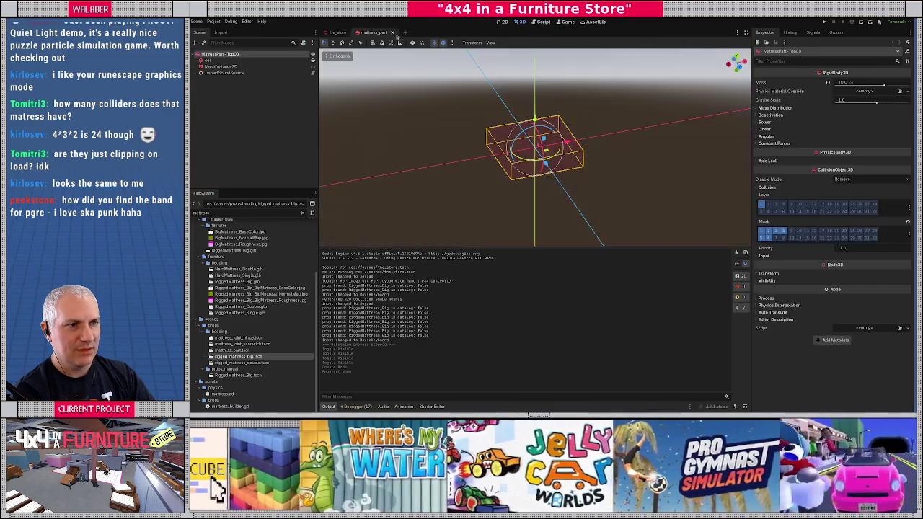
pyautogui.middleClick(360, 36)
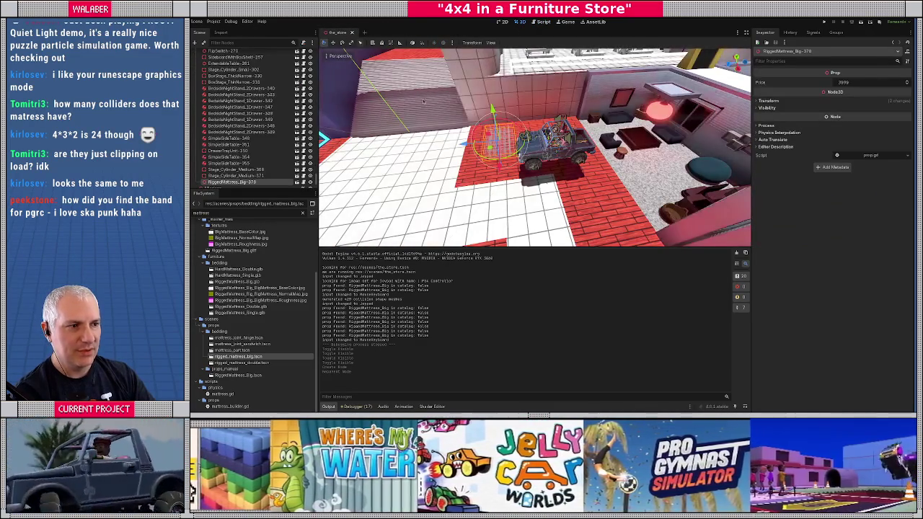
pyautogui.doubleClick(233, 376)
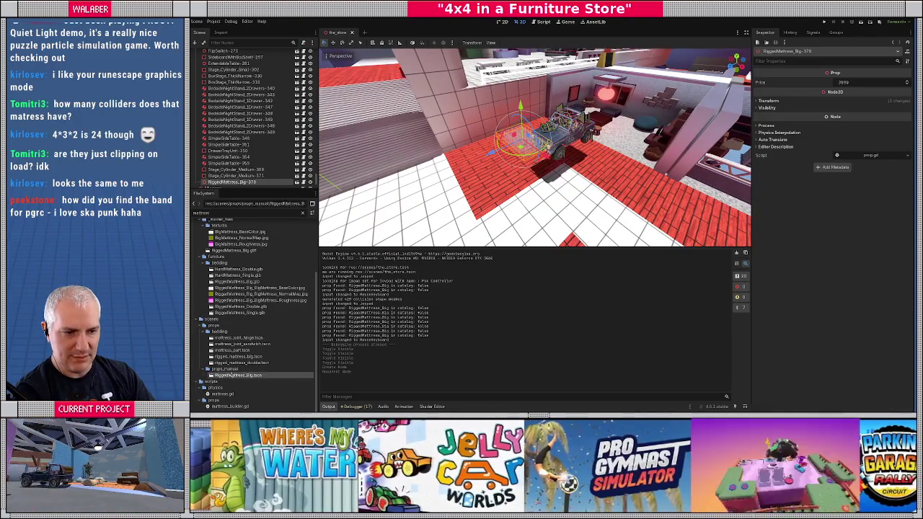
pyautogui.click(310, 73)
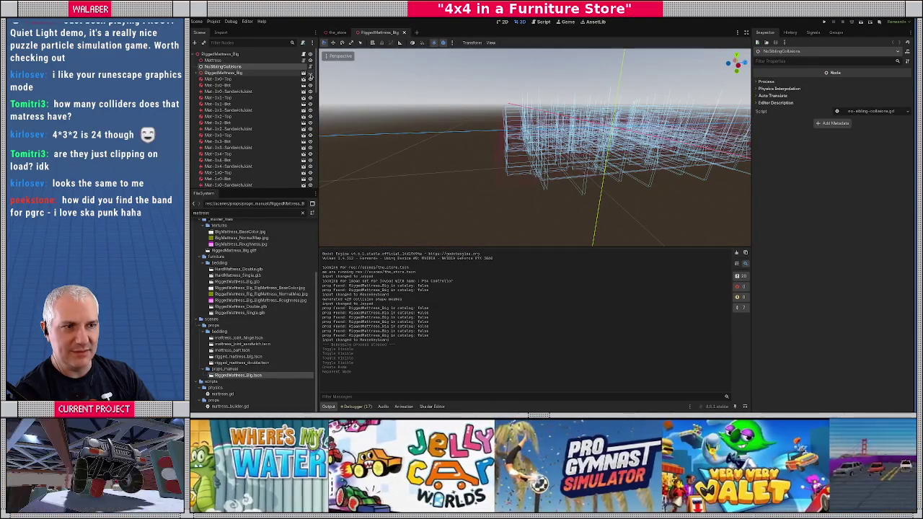
pyautogui.click(404, 34)
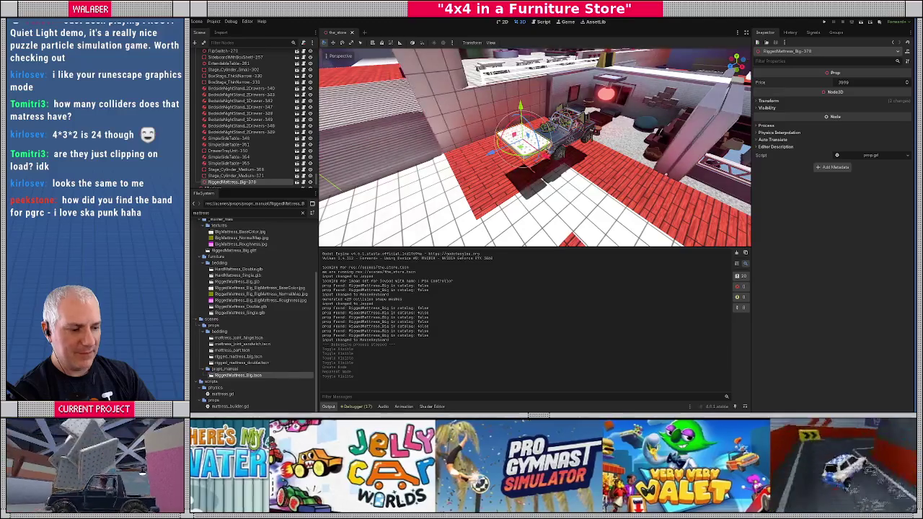
pyautogui.press('F5')
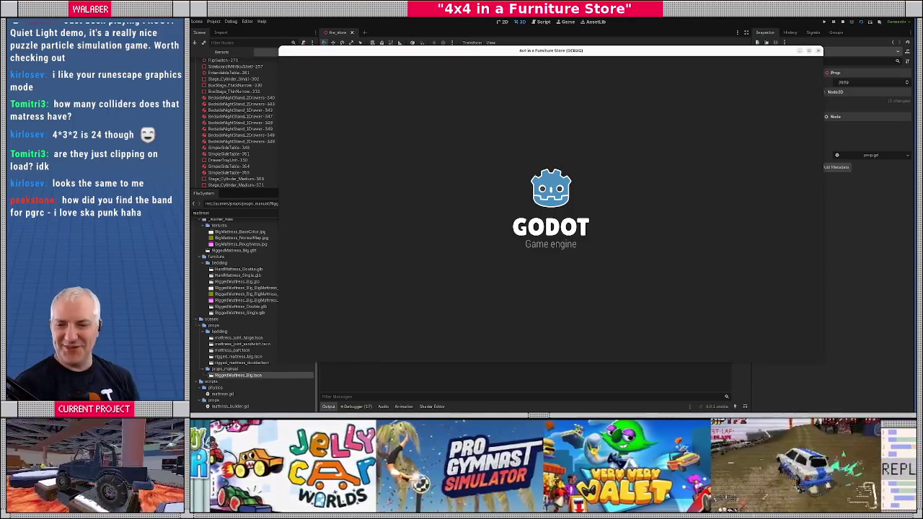
pyautogui.press('Return')
pyautogui.press('Return')
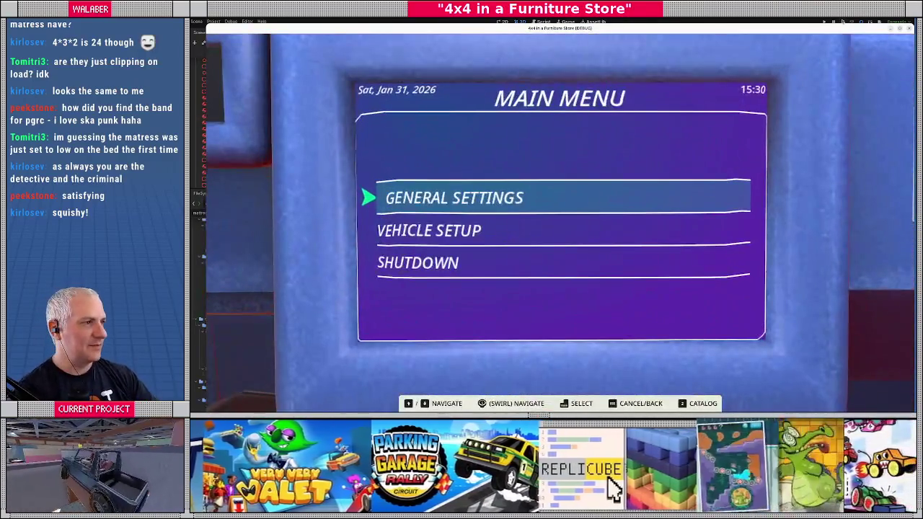
pyautogui.click(844, 24)
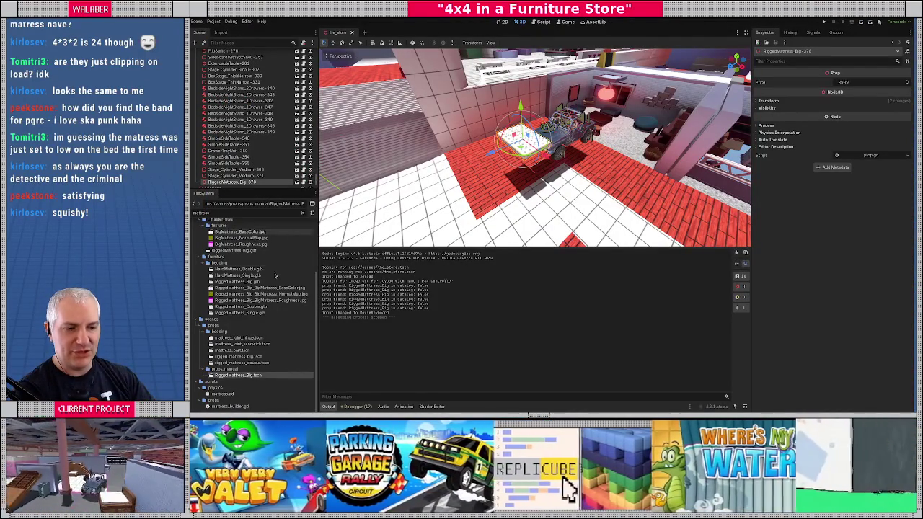
# Open the mattress's scene, select RiggedMattressMesh_Double, and expand its Geometry settings.
pyautogui.moveTo(533, 173); pyautogui.dragTo(499, 186)
pyautogui.press('f')
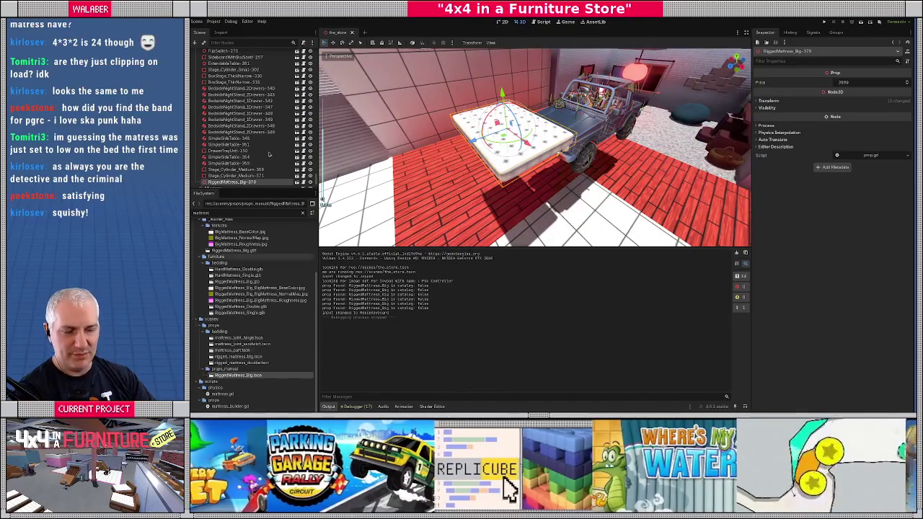
pyautogui.doubleClick(235, 375)
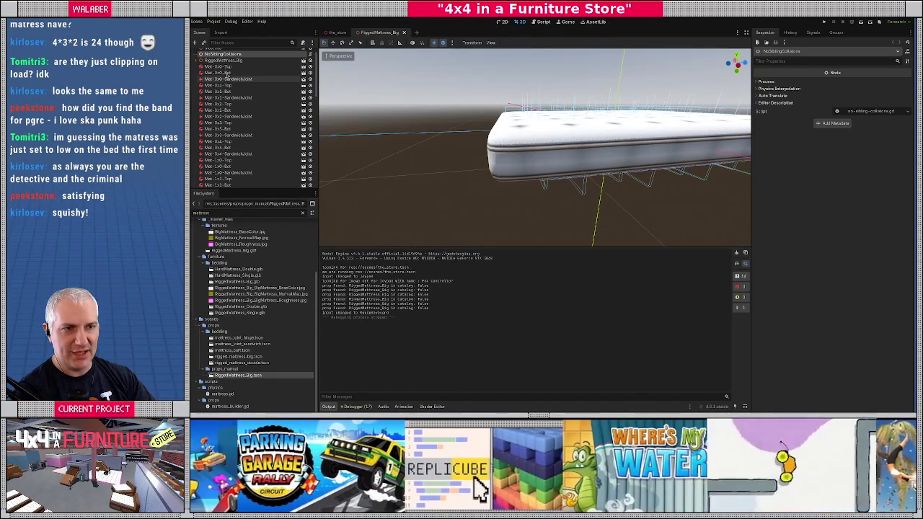
pyautogui.scroll(2, 198, 75)
pyautogui.click(200, 72)
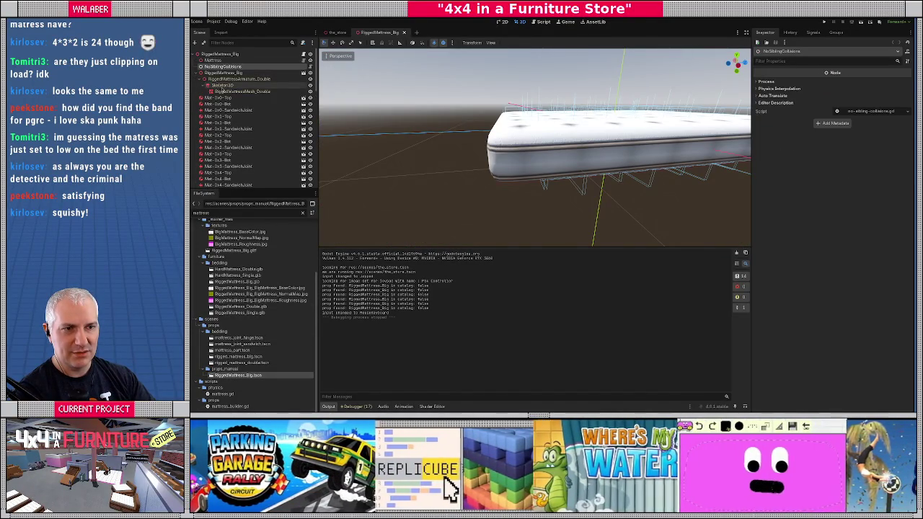
pyautogui.click(238, 92)
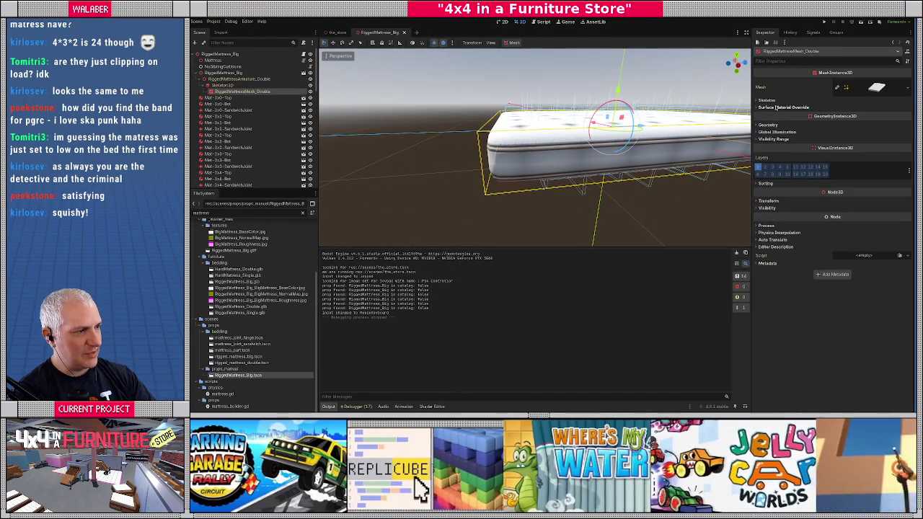
pyautogui.scroll(-10, 593, 158)
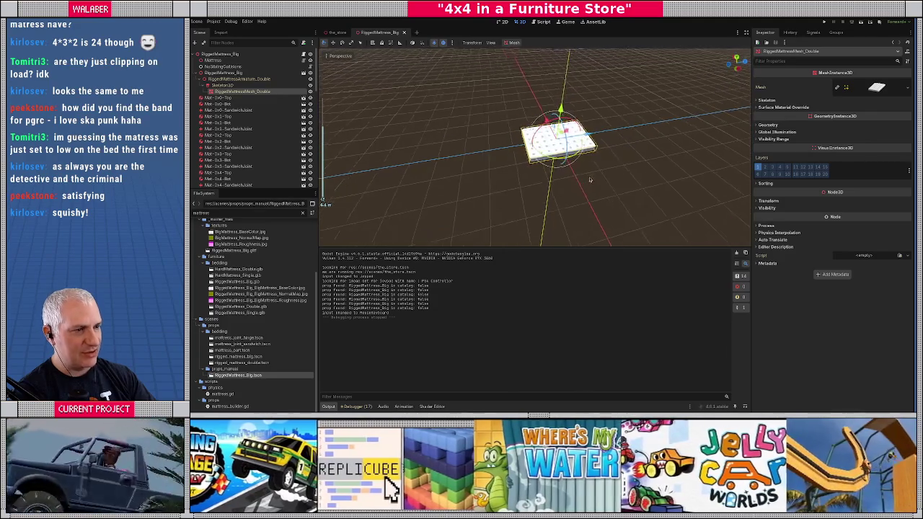
pyautogui.scroll(3, 552, 181)
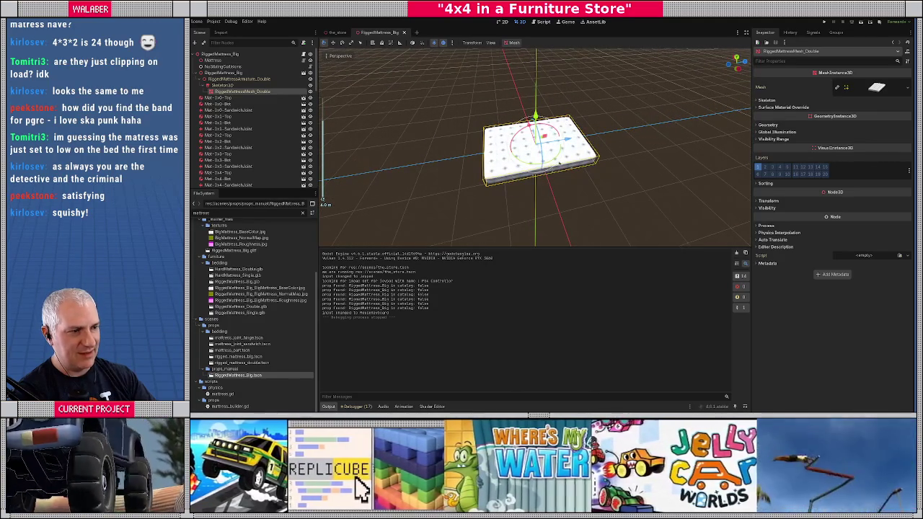
pyautogui.click(769, 126)
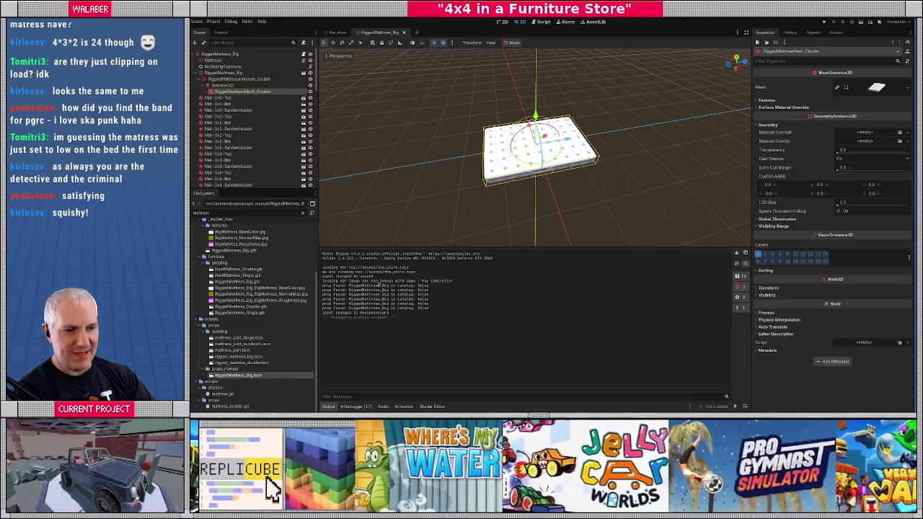
# Set LOD Bias to 40, save RiggedMattress_Big, and close it to return to the_store.
pyautogui.doubleClick(235, 357)
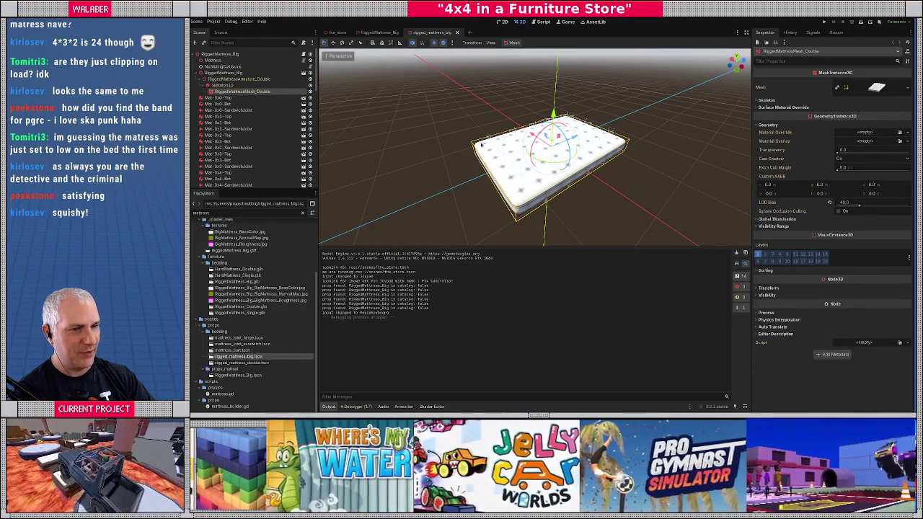
pyautogui.middleClick(418, 35)
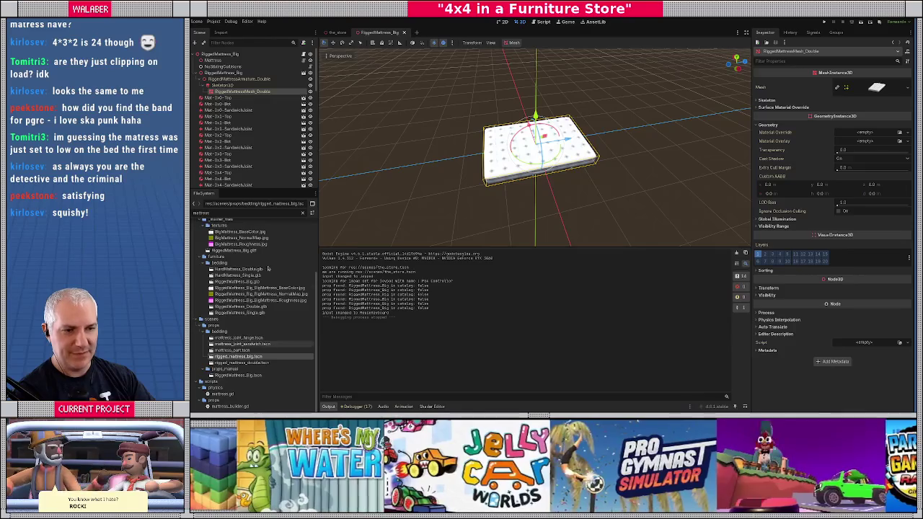
pyautogui.write('40')
pyautogui.press('Return')
pyautogui.scroll(-3, 671, 167)
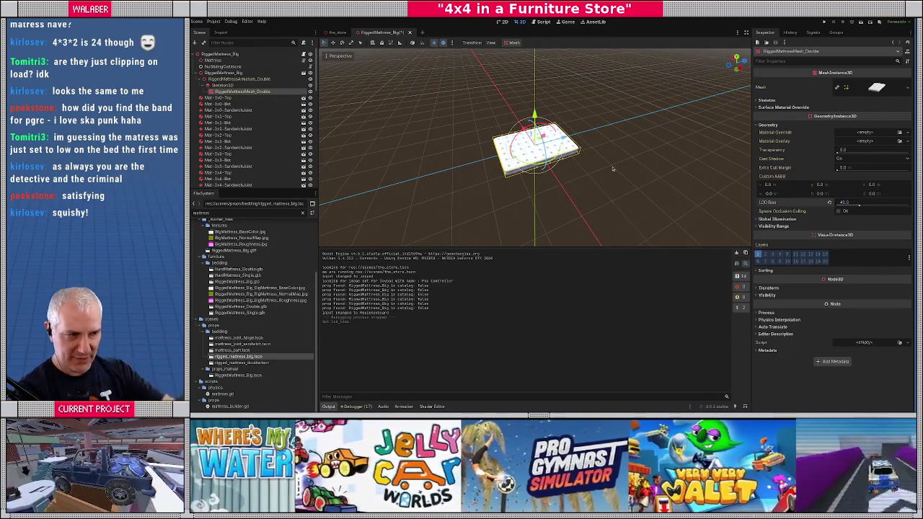
pyautogui.hotkey('ctrl', 's')
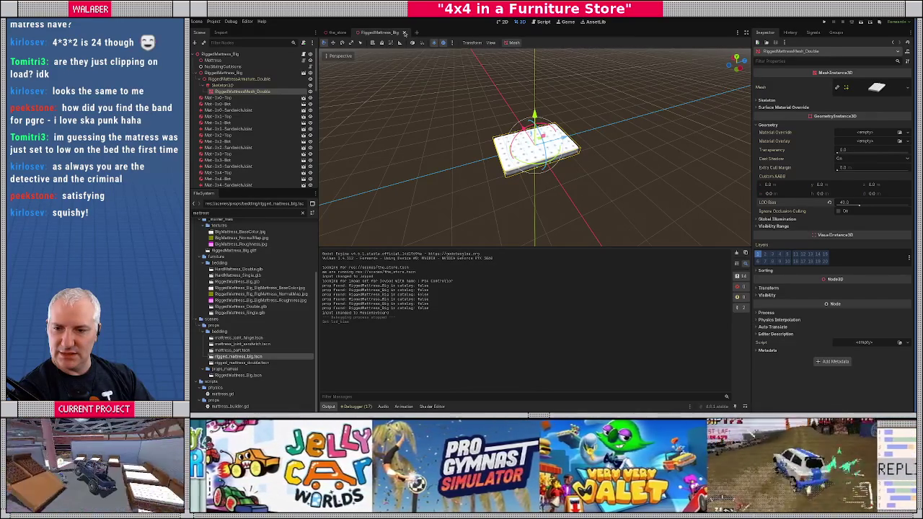
pyautogui.click(403, 32)
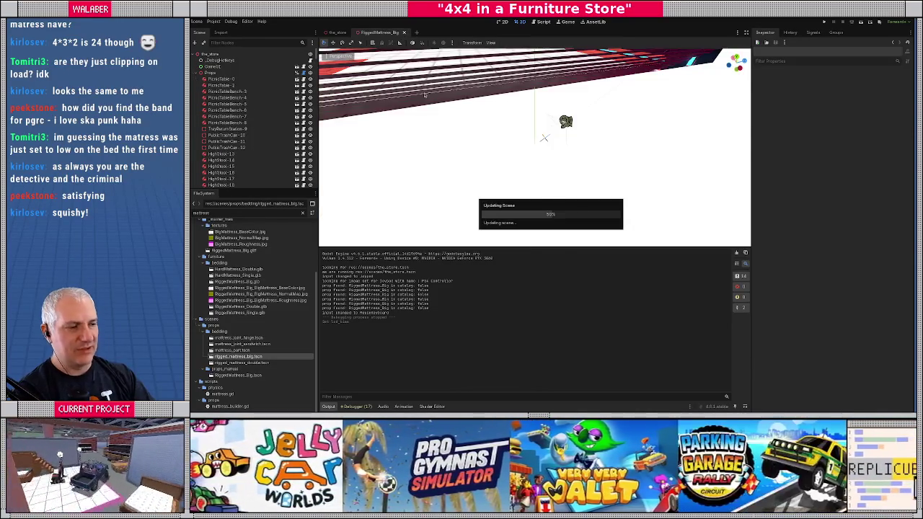
# Refresh the store's placed props from the Props node's Refresh Props button.
pyautogui.scroll(-10, 450, 182)
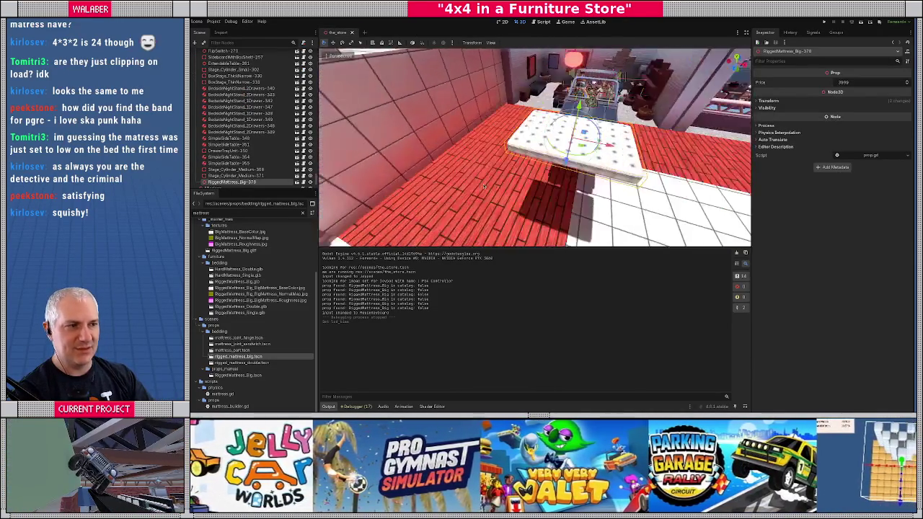
pyautogui.scroll(3, 252, 96)
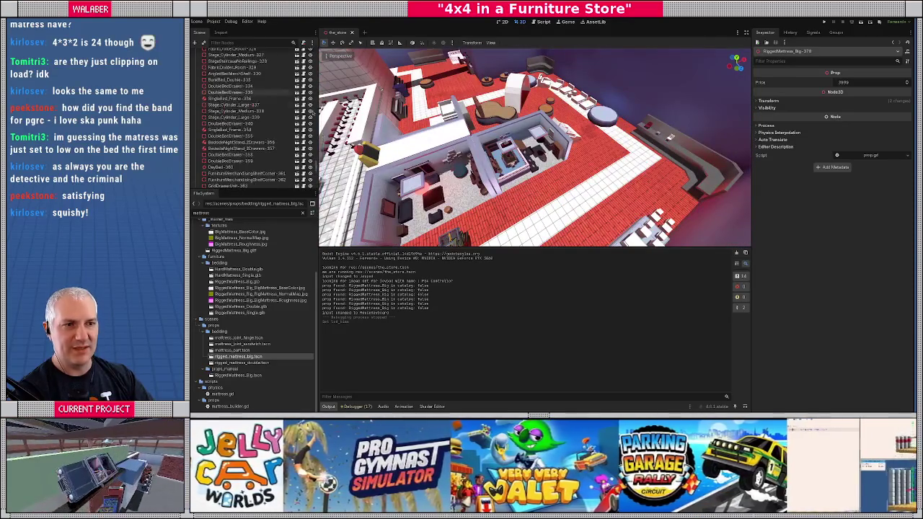
pyautogui.moveTo(315, 168); pyautogui.dragTo(315, 31)
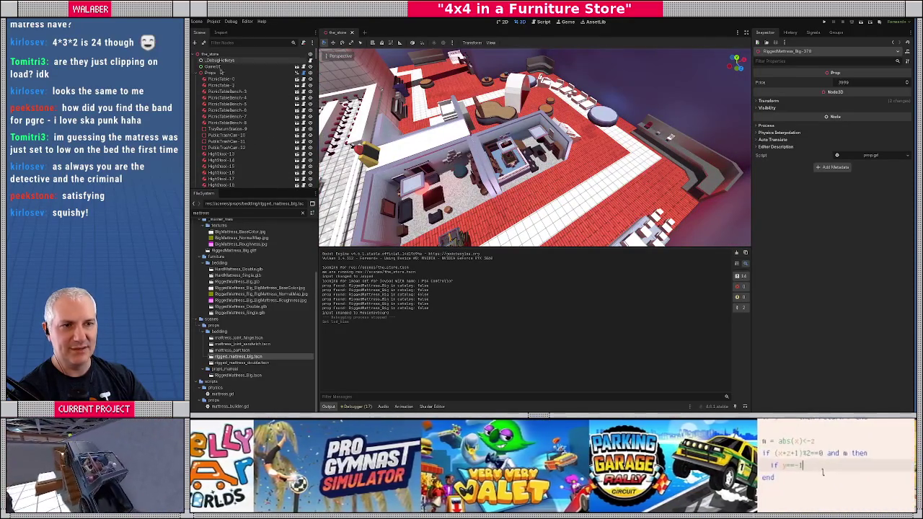
pyautogui.click(210, 73)
pyautogui.click(834, 83)
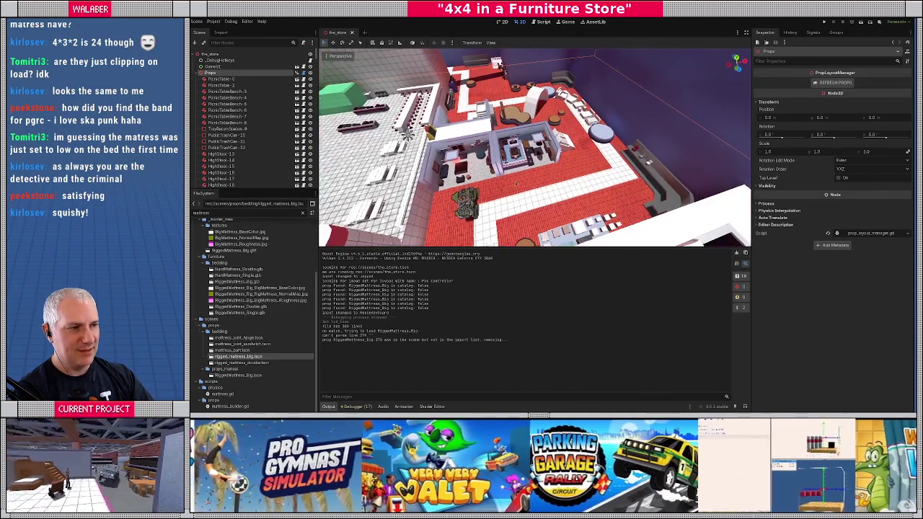
# Focus on the big mattress on its bed, view it from the side, then run the game.
pyautogui.click(592, 128)
pyautogui.press('f')
pyautogui.moveTo(531, 165); pyautogui.dragTo(583, 114)
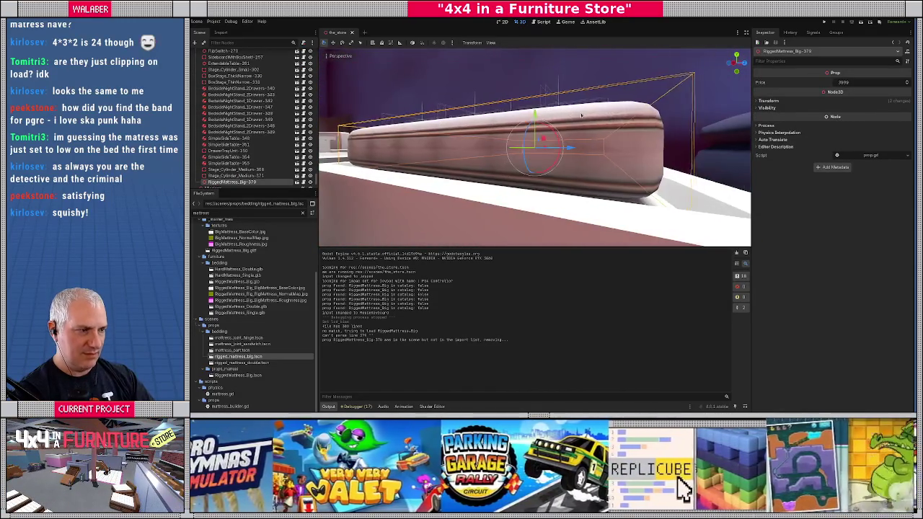
pyautogui.scroll(-8, 583, 114)
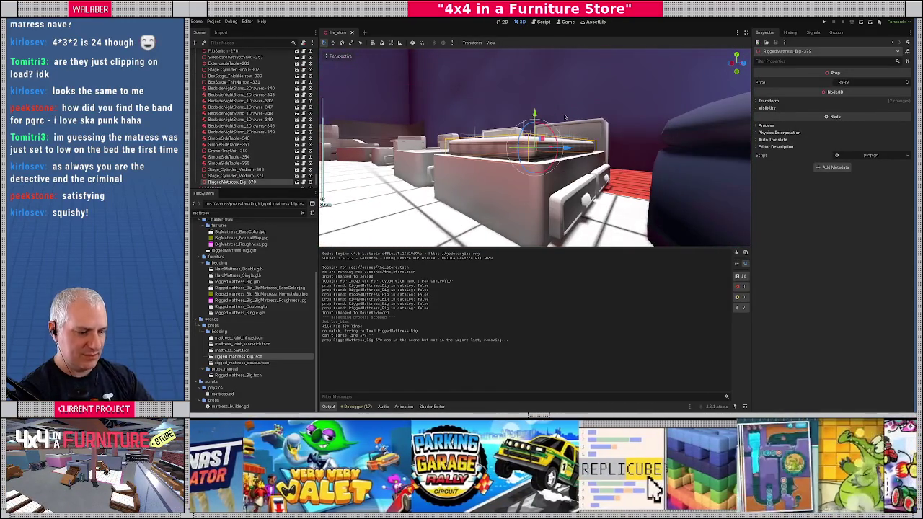
pyautogui.press('F5')
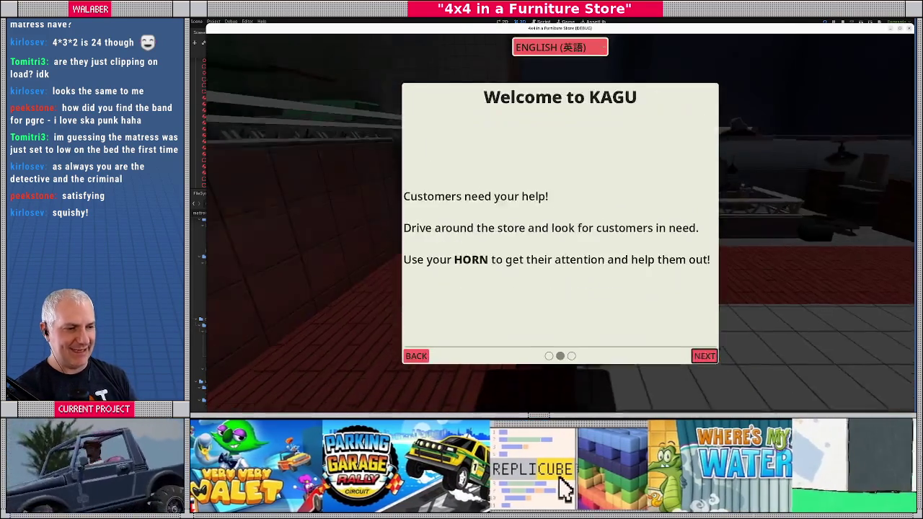
# Drive the jeep along the white tiled path, then quit the game with F8.
pyautogui.press('Up')
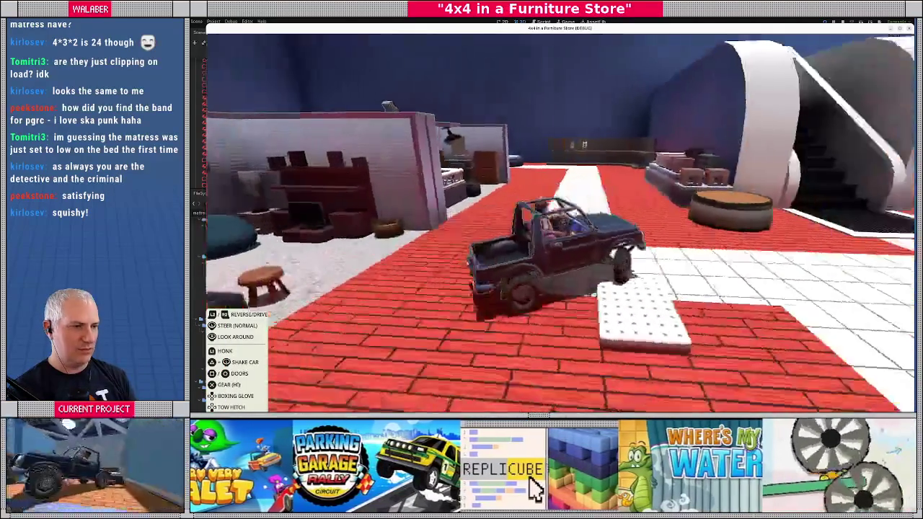
pyautogui.press('Right')
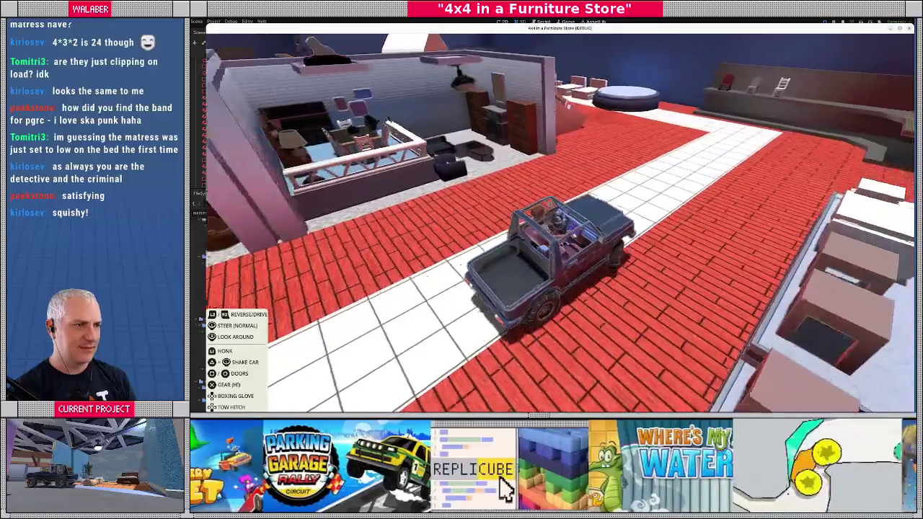
pyautogui.press('Escape')
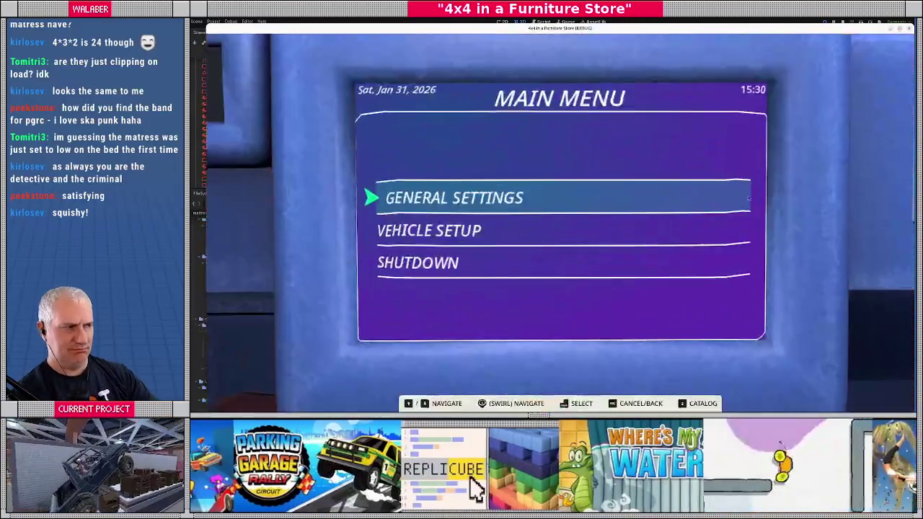
pyautogui.press('F8')
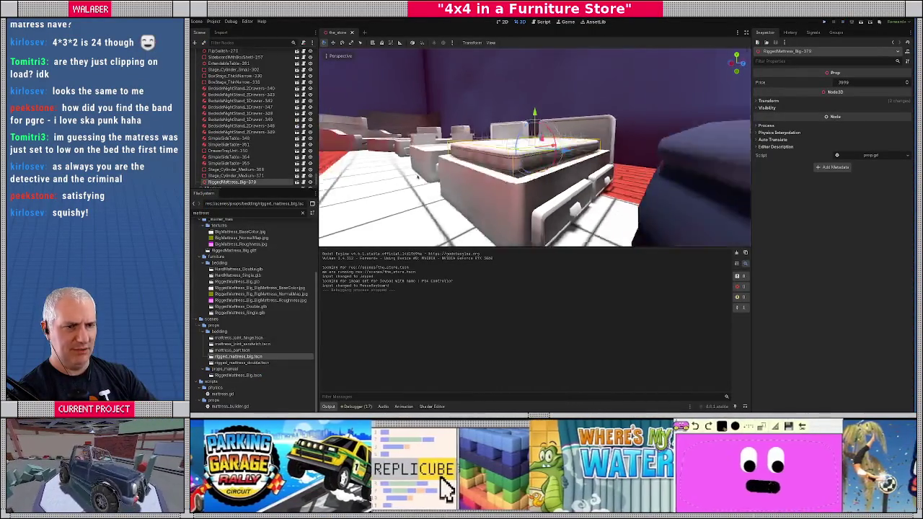
# Save the store scene and relaunch the game with F5.
pyautogui.hotkey('ctrl', 's')
pyautogui.moveTo(462, 139); pyautogui.dragTo(479, 164)
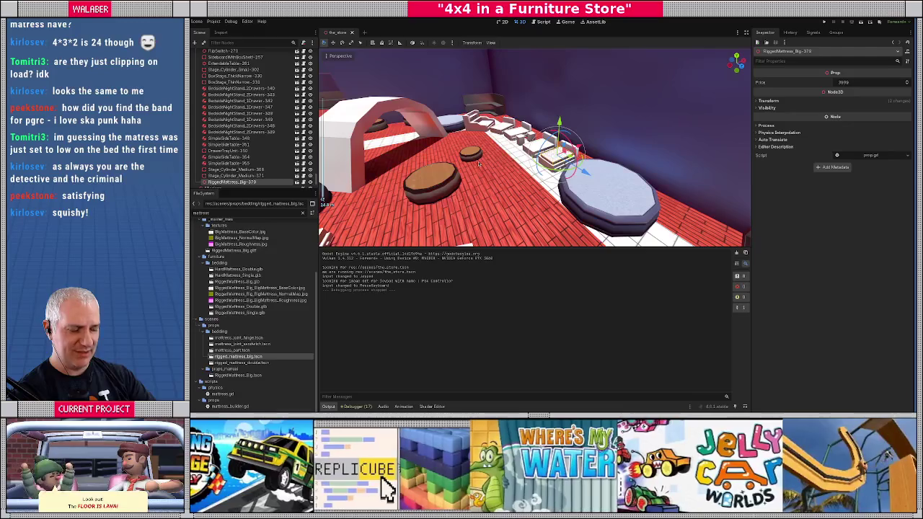
pyautogui.press('F5')
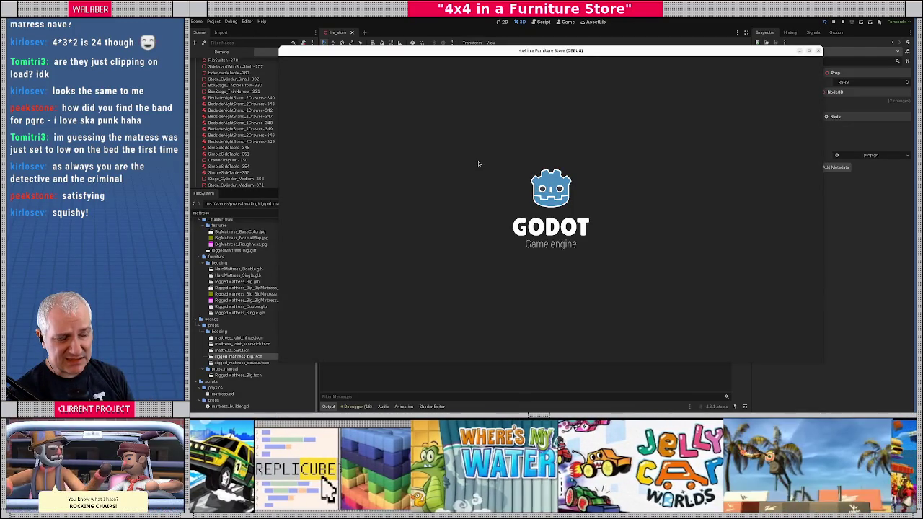
# Drive the jeep through the aisle and up onto the round platform, then stop with F8.
pyautogui.press('Return')
pyautogui.press('Return')
pyautogui.press('w')
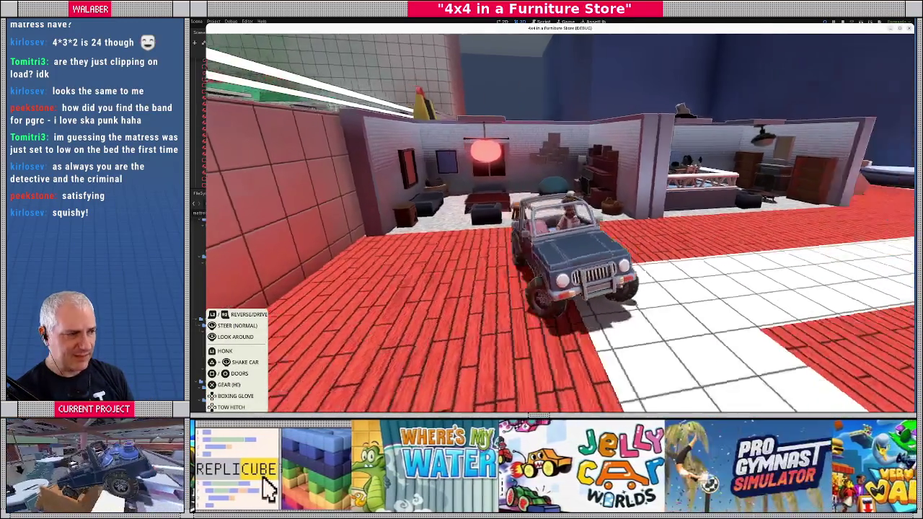
pyautogui.press('a')
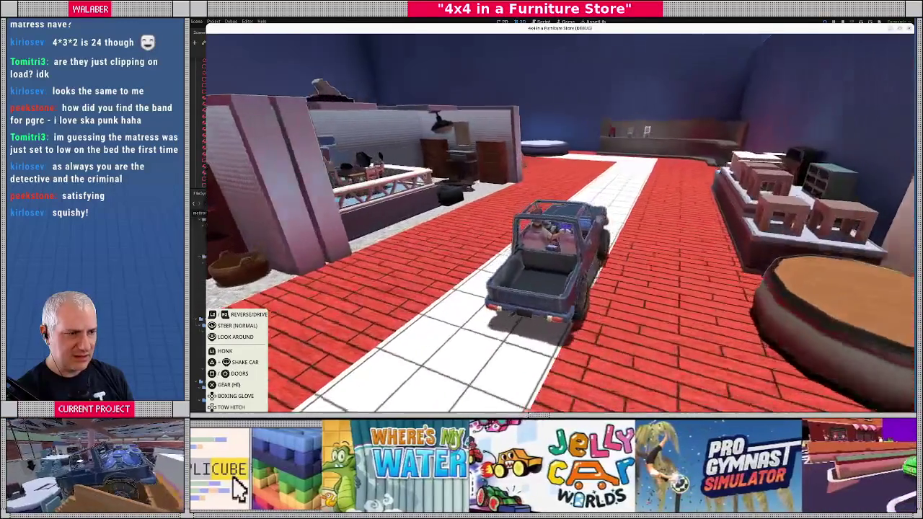
pyautogui.press('a')
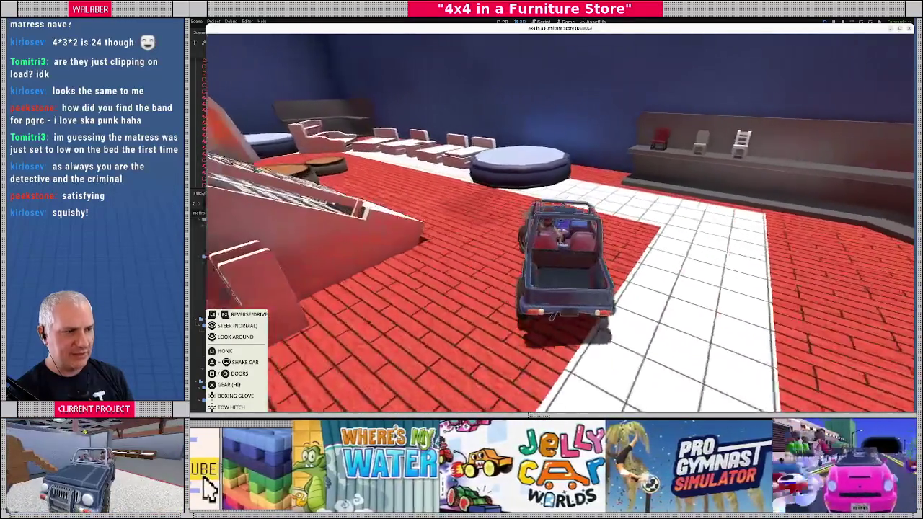
pyautogui.press('a')
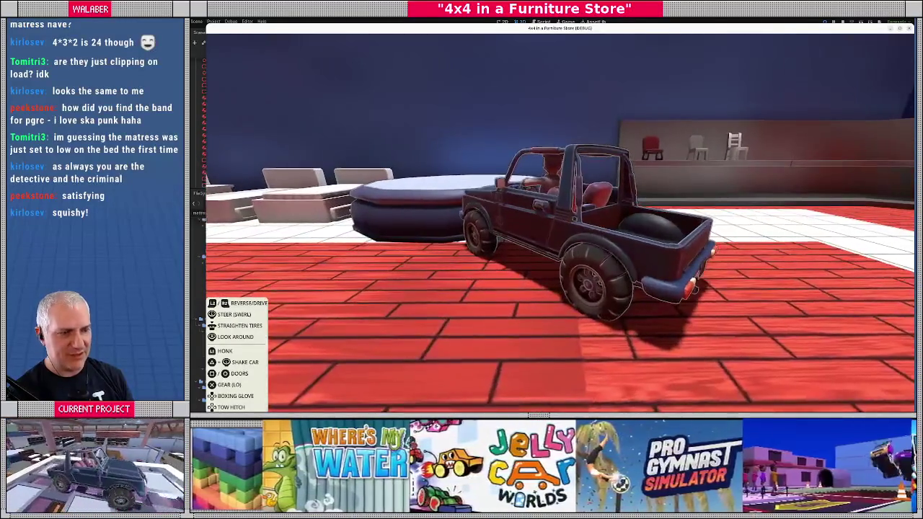
pyautogui.press('w')
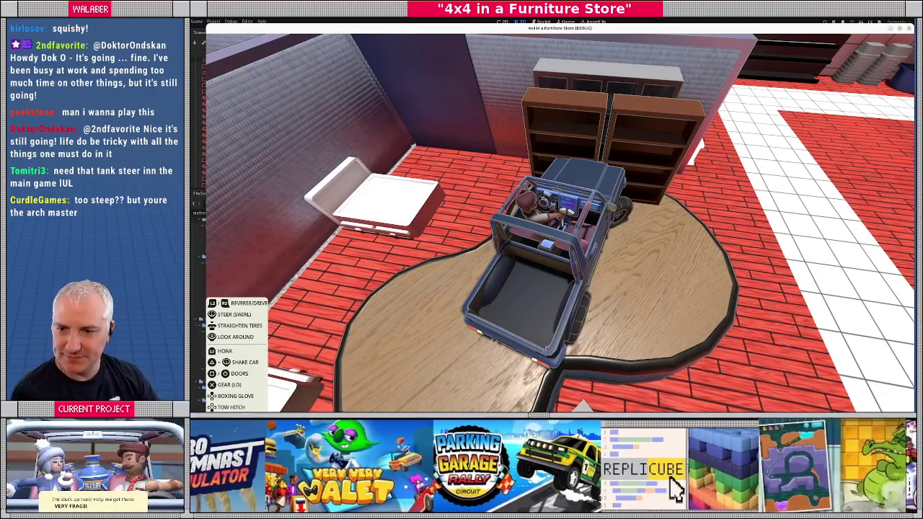
pyautogui.press('Escape')
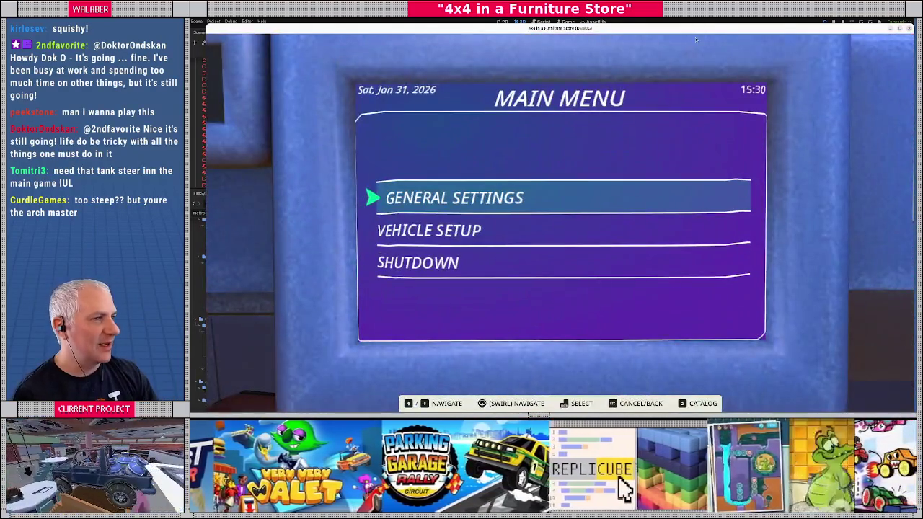
pyautogui.press('F8')
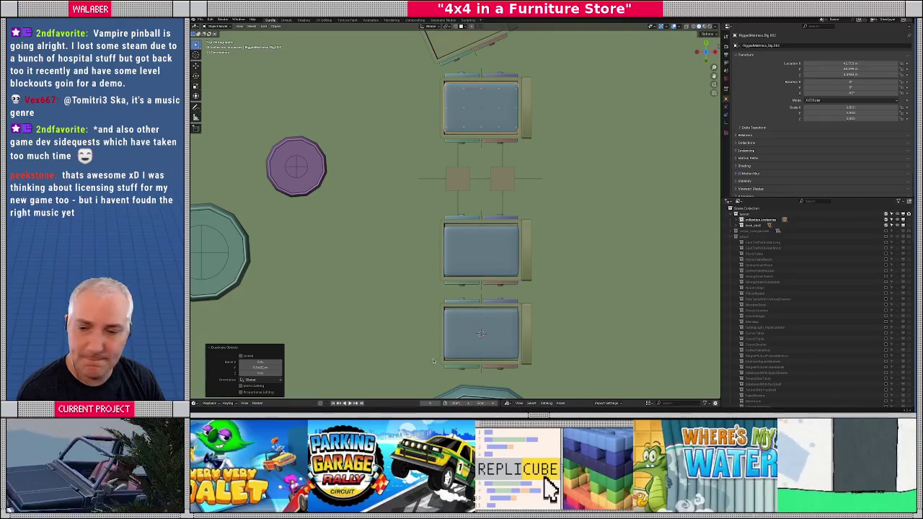
# Place a duplicate of the big mattress on the angled bed, rotated to match it.
pyautogui.scroll(5, 412, 279)
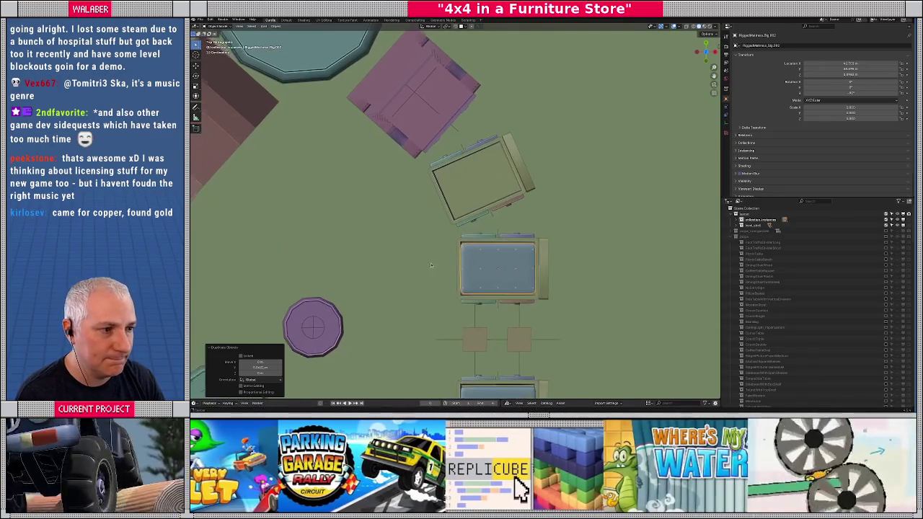
pyautogui.hotkey('shift', 'd')
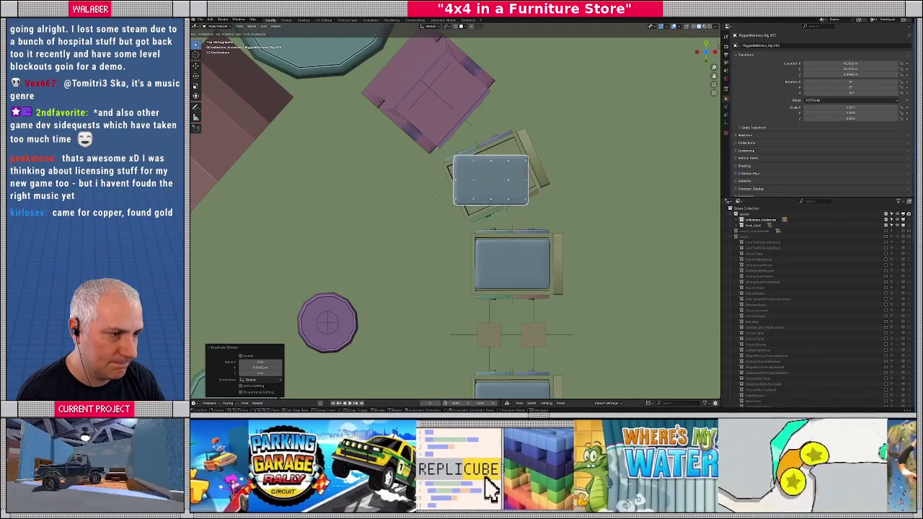
pyautogui.click(433, 192)
pyautogui.press('r')
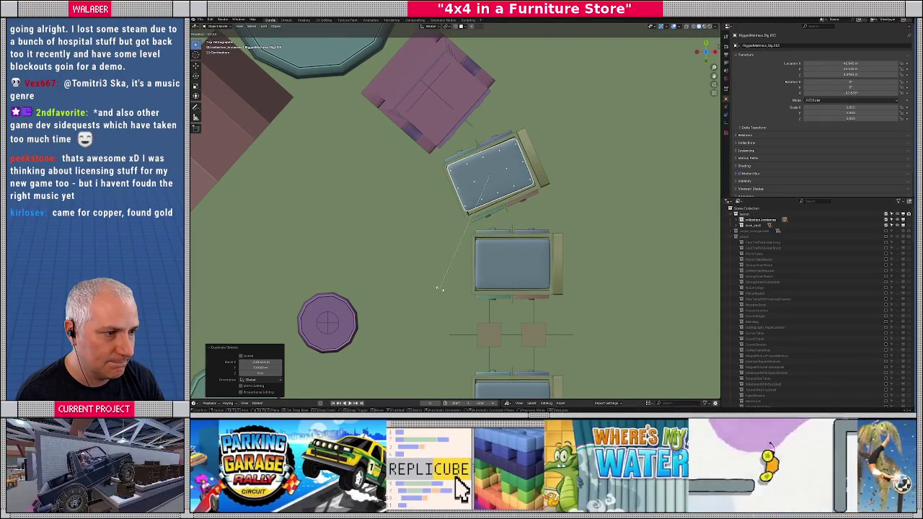
pyautogui.click(443, 291)
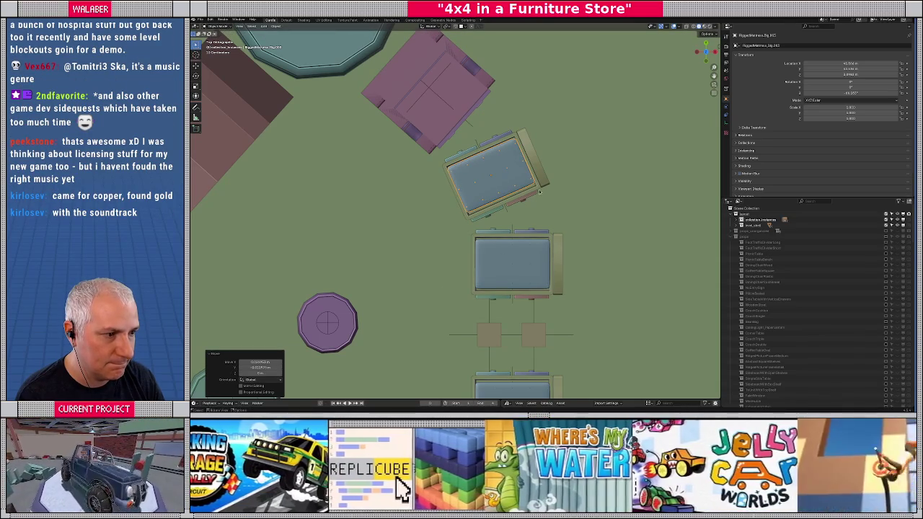
# Move the DoubleBedDrawer bed so it lines up under the mattress.
pyautogui.click(511, 194)
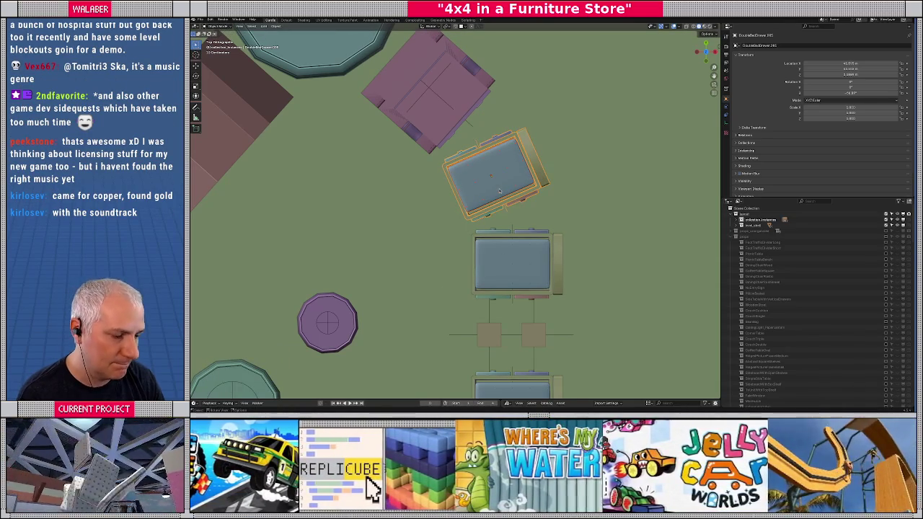
pyautogui.press('g')
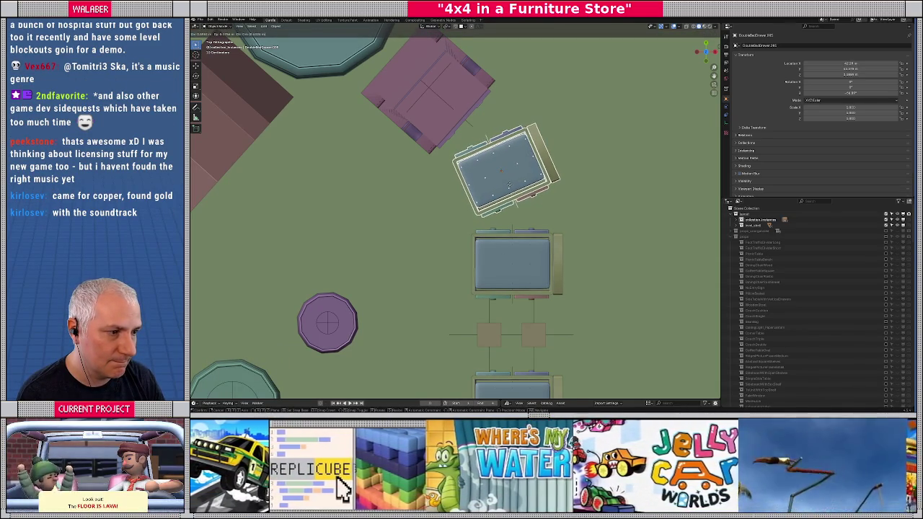
pyautogui.click(509, 185)
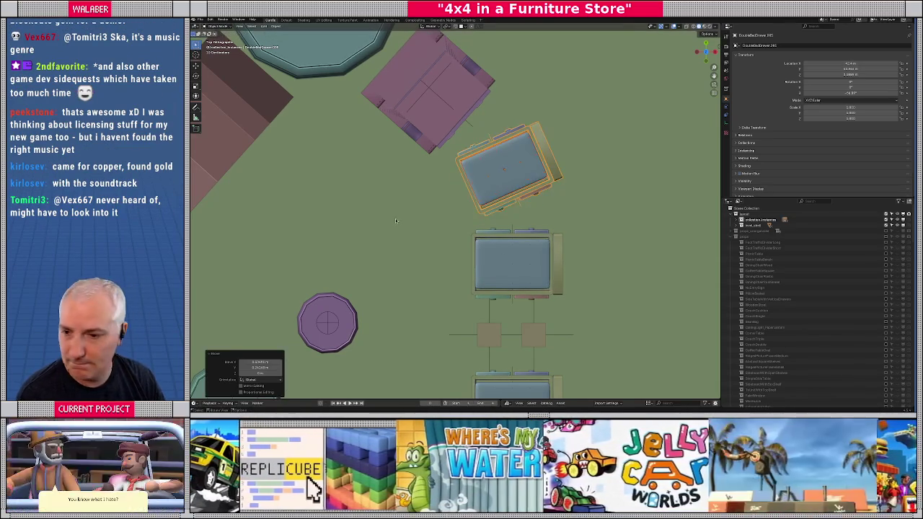
pyautogui.scroll(-3, 395, 218)
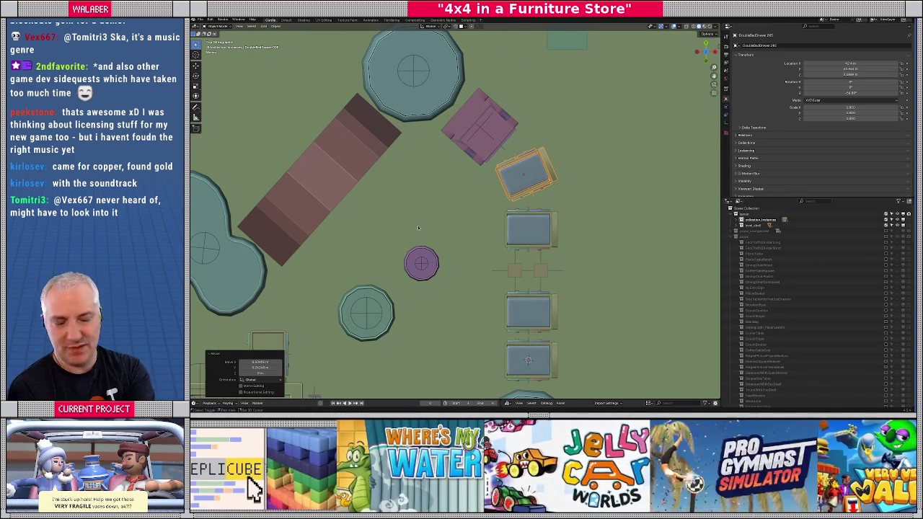
# Return to top view and center on the mattress on the angled bed.
pyautogui.moveTo(418, 225)
pyautogui.mouseDown()
pyautogui.moveTo(410, 204)
pyautogui.moveTo(458, 210)
pyautogui.mouseUp()
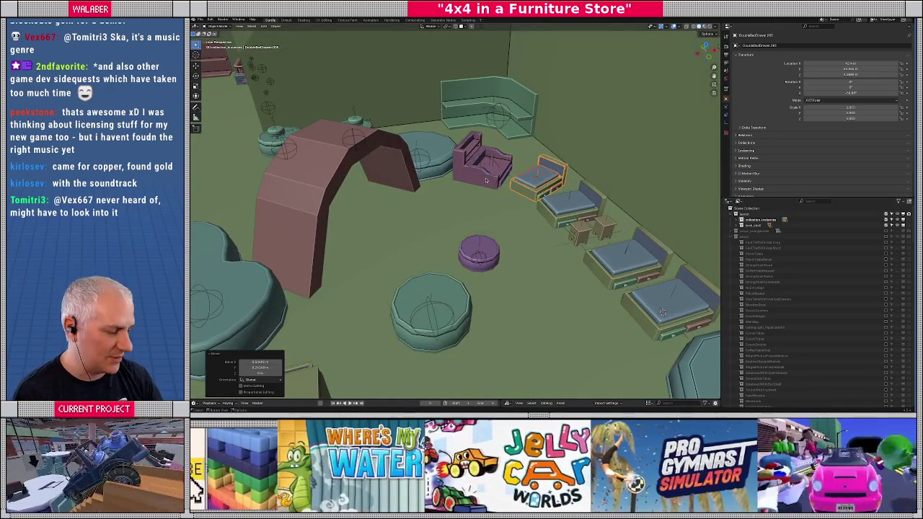
pyautogui.press('KP_7')
pyautogui.click(549, 200)
pyautogui.press('KP_Decimal')
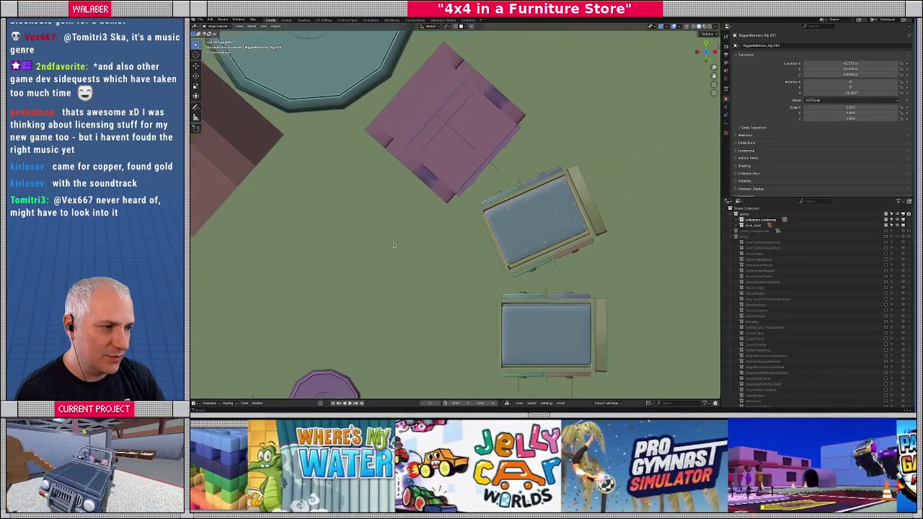
# Drop a mattress copy onto the pink bed and rotate it to match.
pyautogui.hotkey('shift', 'd')
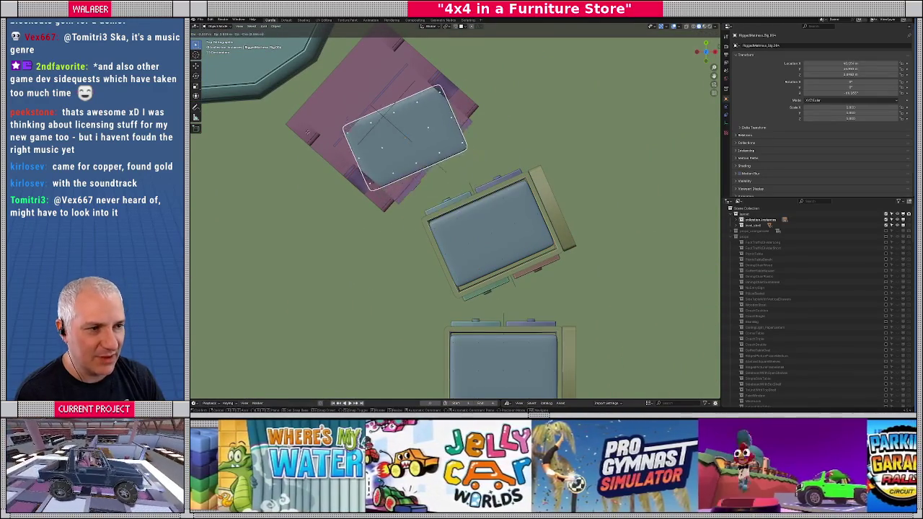
pyautogui.click(307, 135)
pyautogui.press('r')
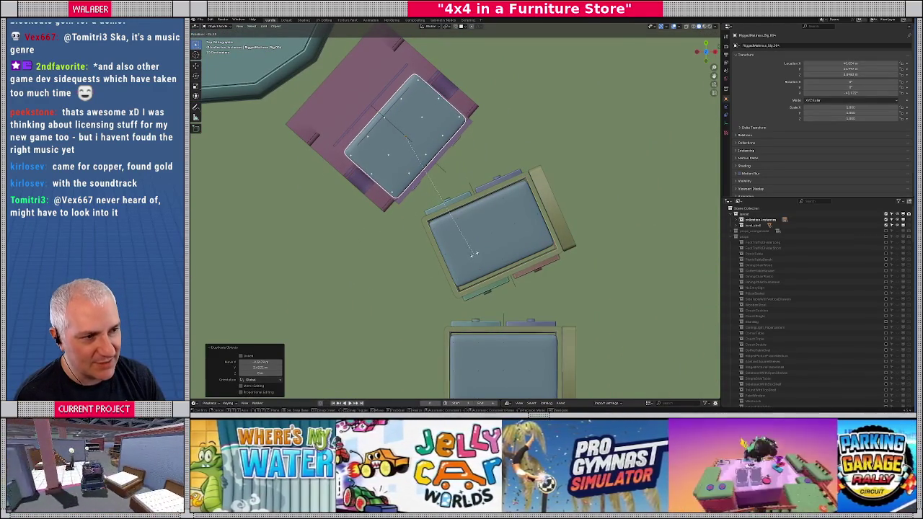
pyautogui.click(474, 254)
pyautogui.moveTo(474, 254); pyautogui.dragTo(463, 230)
pyautogui.press('KP_7')
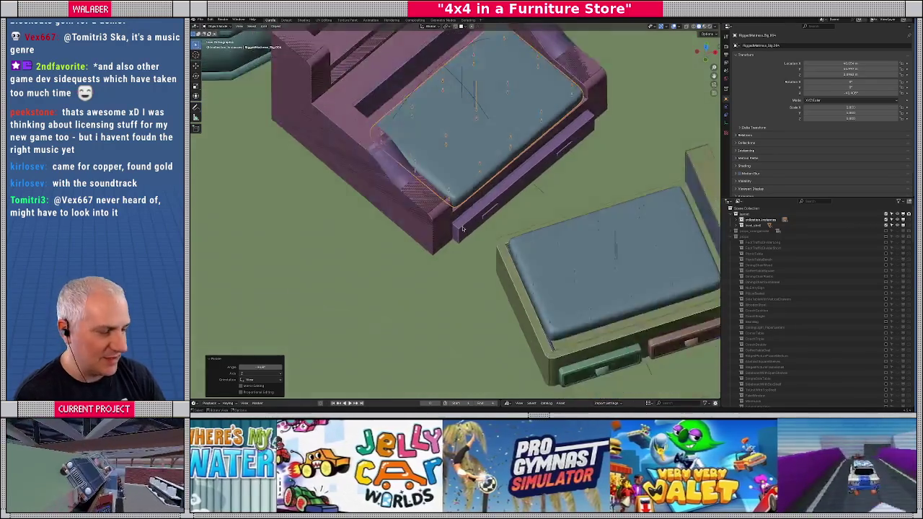
# Reposition the mattress copy and adjust its angle so it sits inside the sofa bed frame.
pyautogui.press('g')
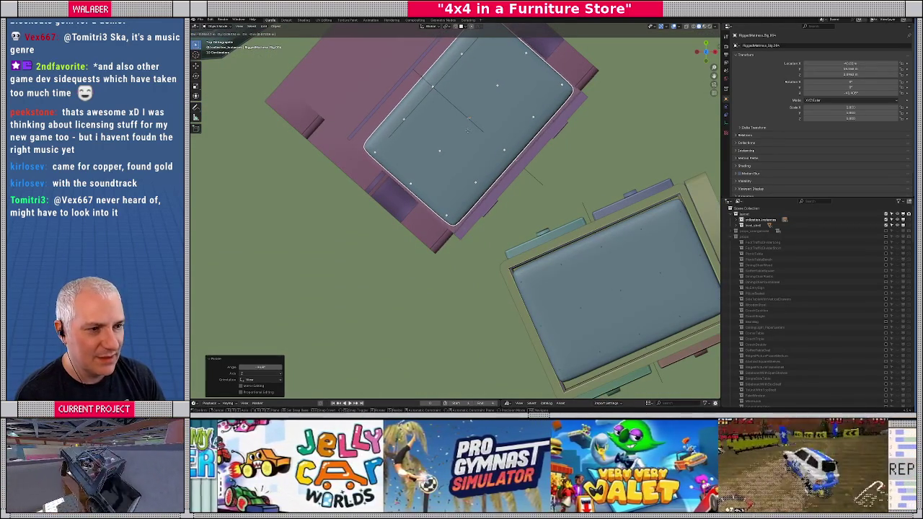
pyautogui.click(478, 158)
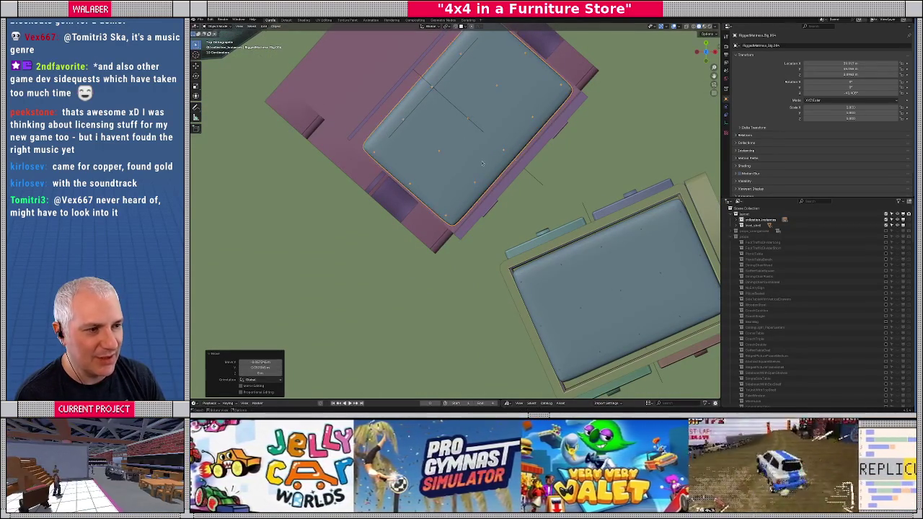
pyautogui.scroll(2, 563, 170)
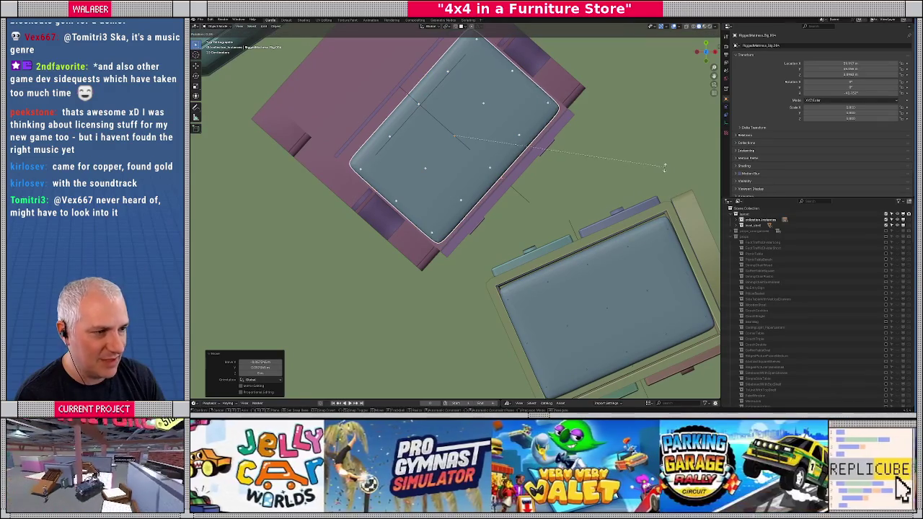
pyautogui.click(634, 171)
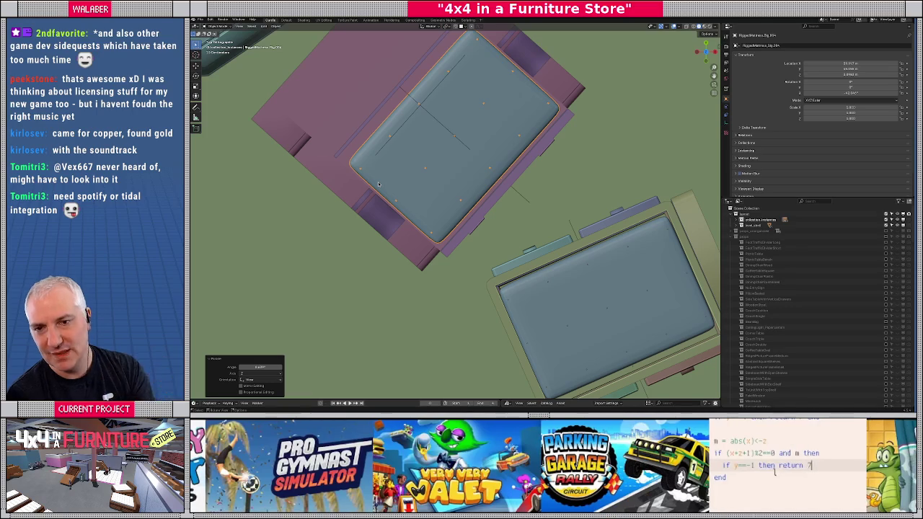
pyautogui.moveTo(373, 231); pyautogui.dragTo(381, 189)
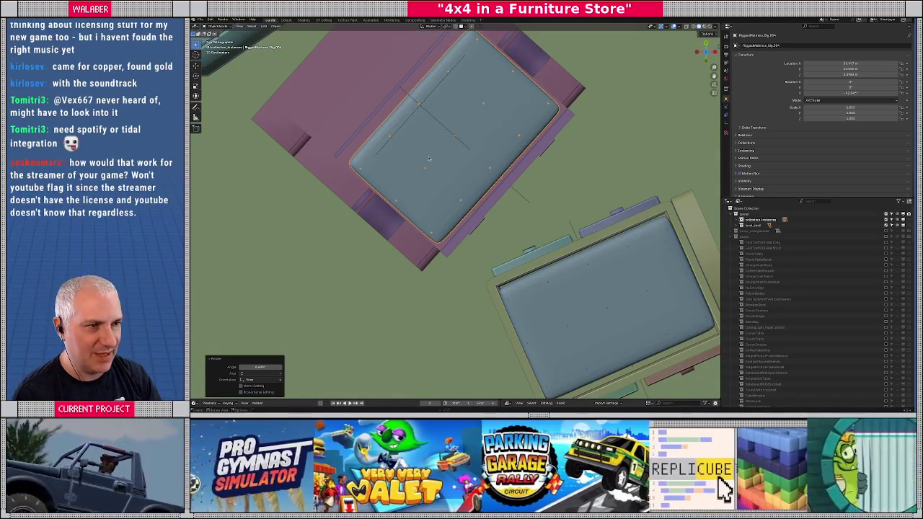
pyautogui.press('g')
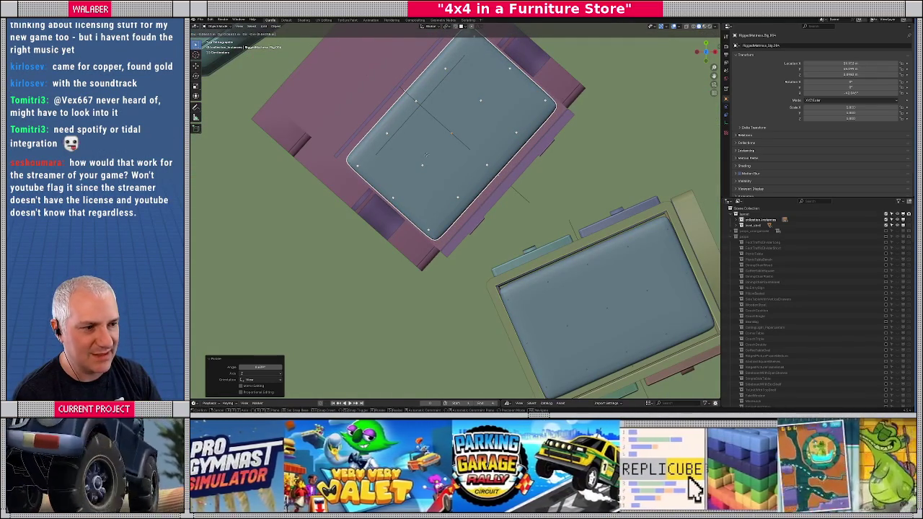
pyautogui.click(425, 154)
pyautogui.scroll(-5, 452, 243)
# Orbit around the sofa bed, then return to a top-down view of the store.
pyautogui.moveTo(452, 245); pyautogui.dragTo(460, 218)
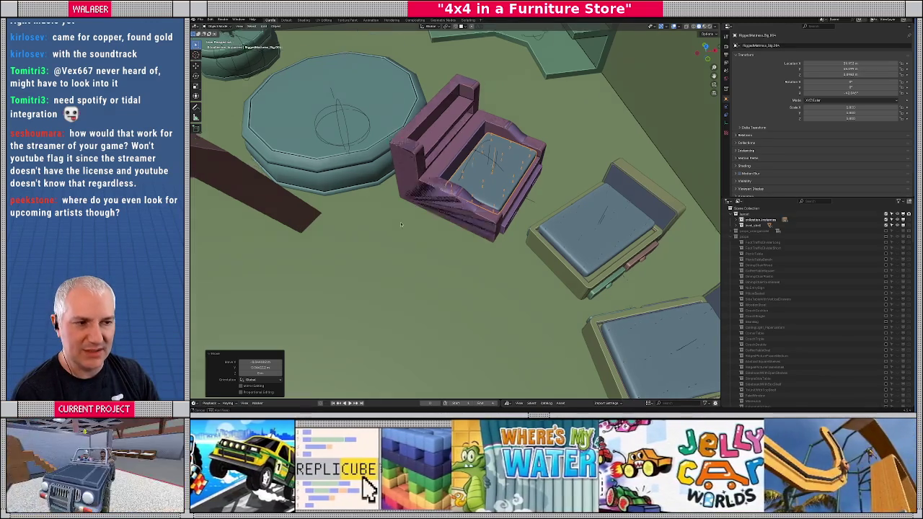
pyautogui.scroll(-5, 401, 220)
pyautogui.scroll(4, 396, 236)
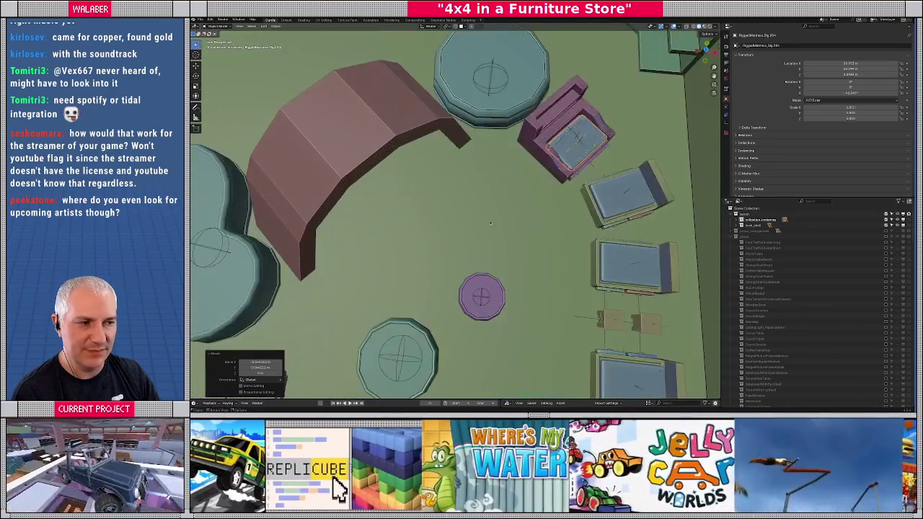
pyautogui.scroll(3, 469, 227)
pyautogui.moveTo(448, 234)
pyautogui.mouseDown()
pyautogui.moveTo(461, 247)
pyautogui.moveTo(460, 213)
pyautogui.mouseUp()
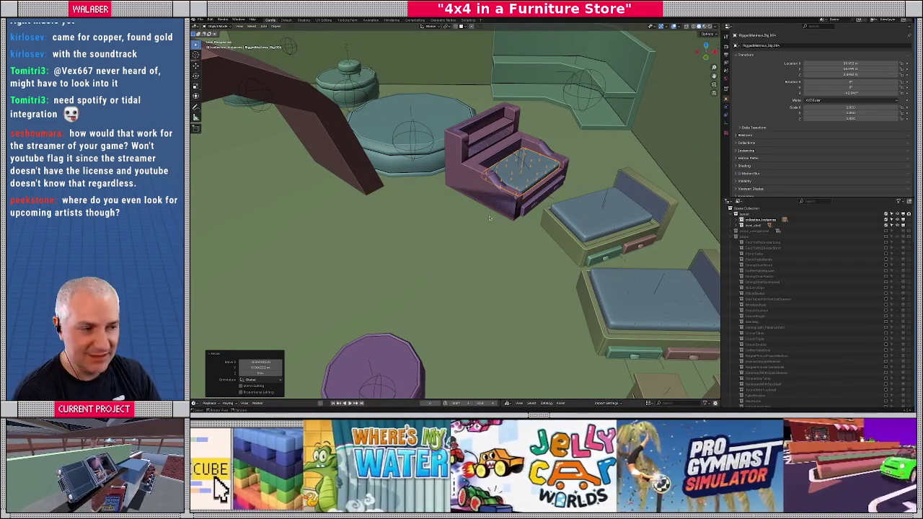
pyautogui.press('KP_7')
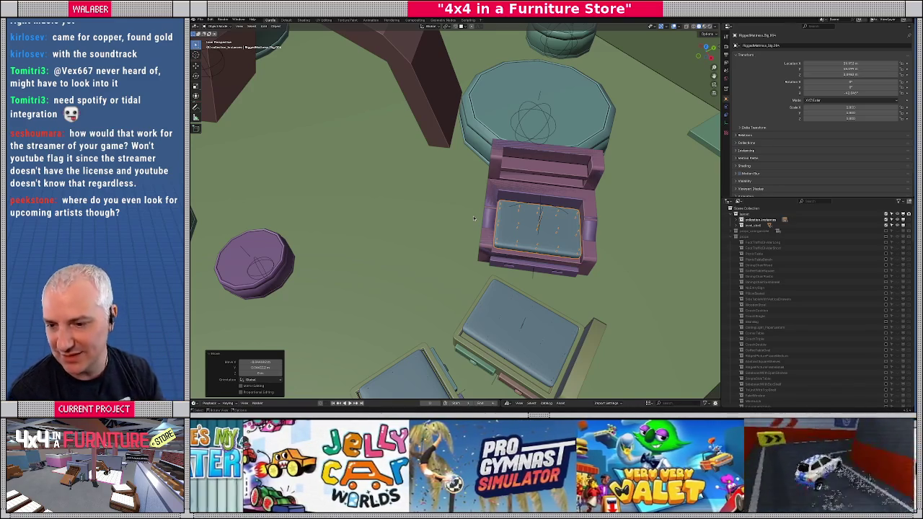
pyautogui.scroll(-10, 428, 191)
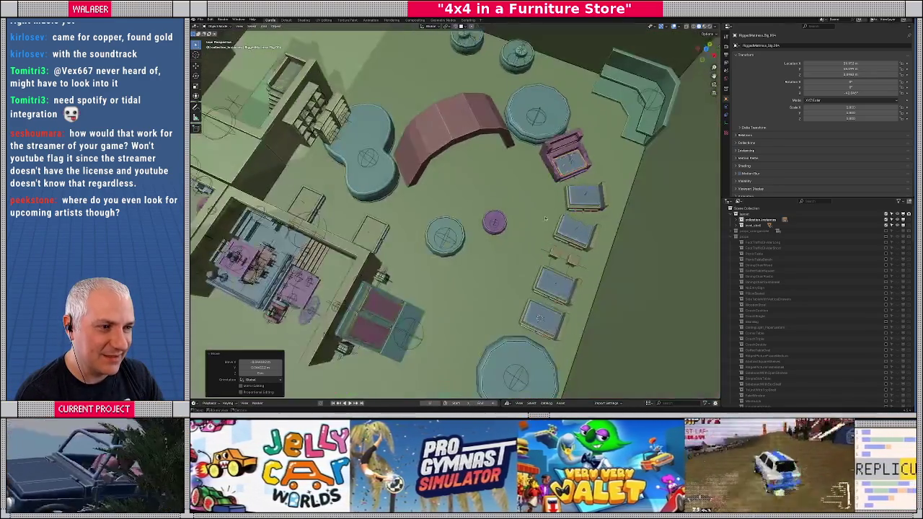
pyautogui.press('KP_7')
pyautogui.scroll(4, 559, 179)
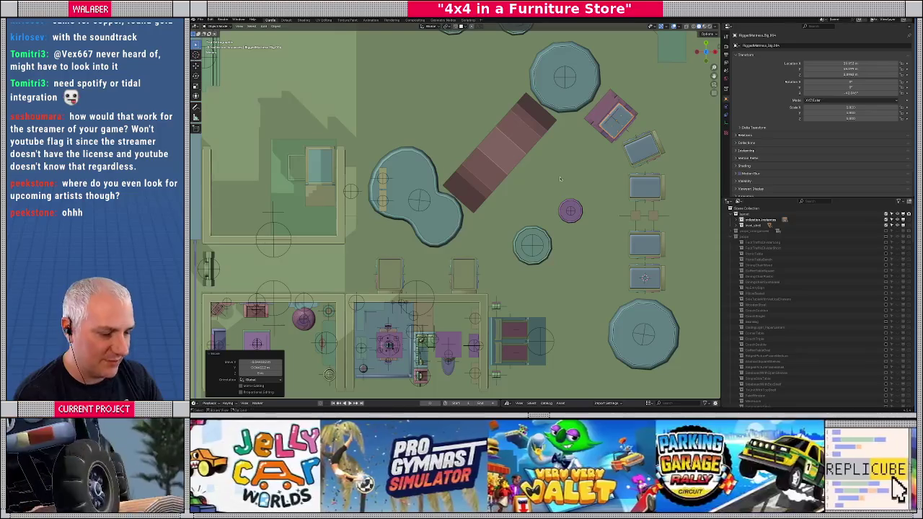
# Drop a mattress copy beside the bunk bed and frame it in view.
pyautogui.press('g')
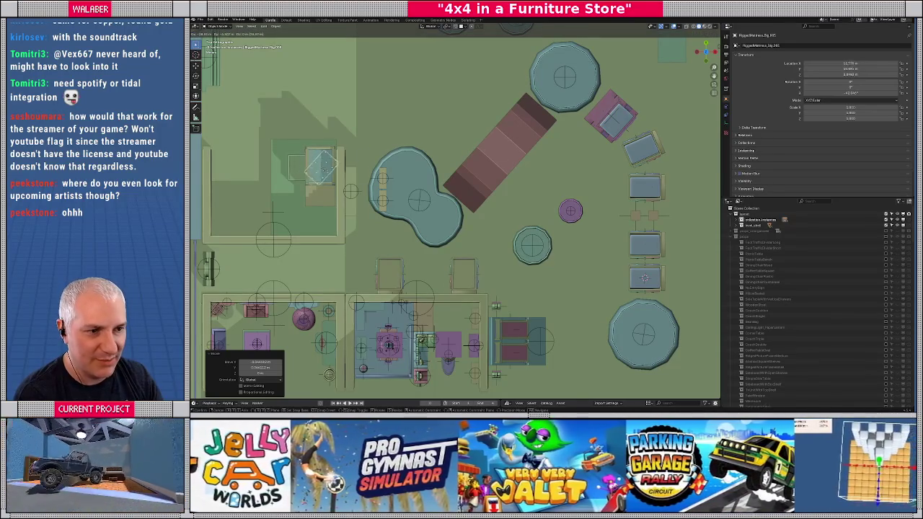
pyautogui.click(323, 168)
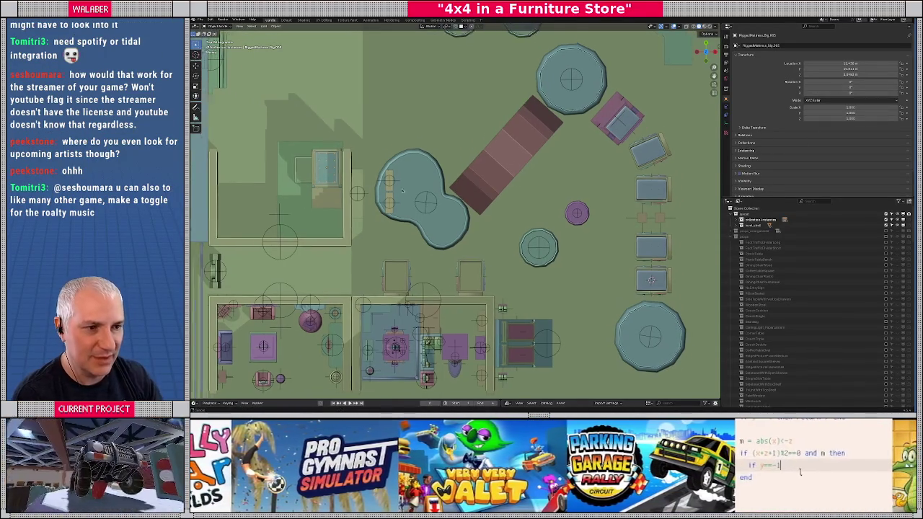
pyautogui.moveTo(386, 189); pyautogui.dragTo(447, 208)
pyautogui.press('KP_Decimal')
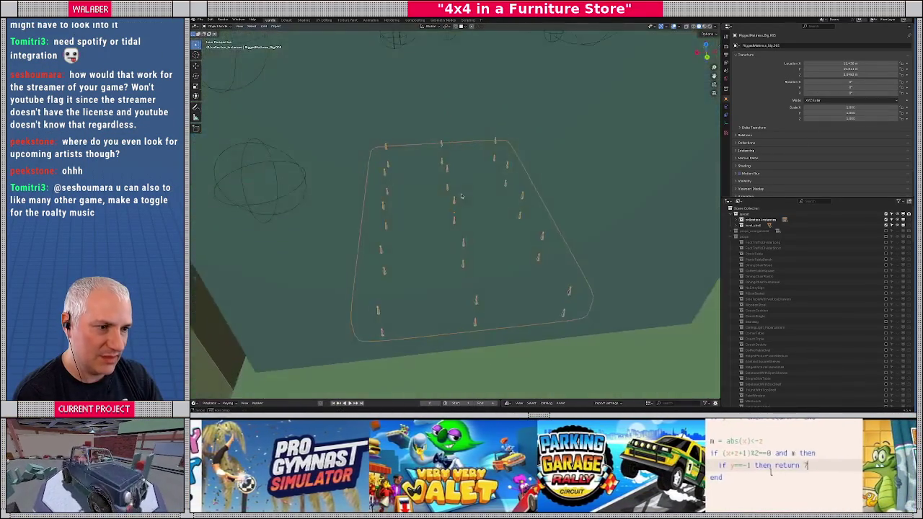
pyautogui.scroll(-5, 448, 191)
# Raise the mattress along Z until it rests on the top bunk.
pyautogui.press('g')
pyautogui.press('z')
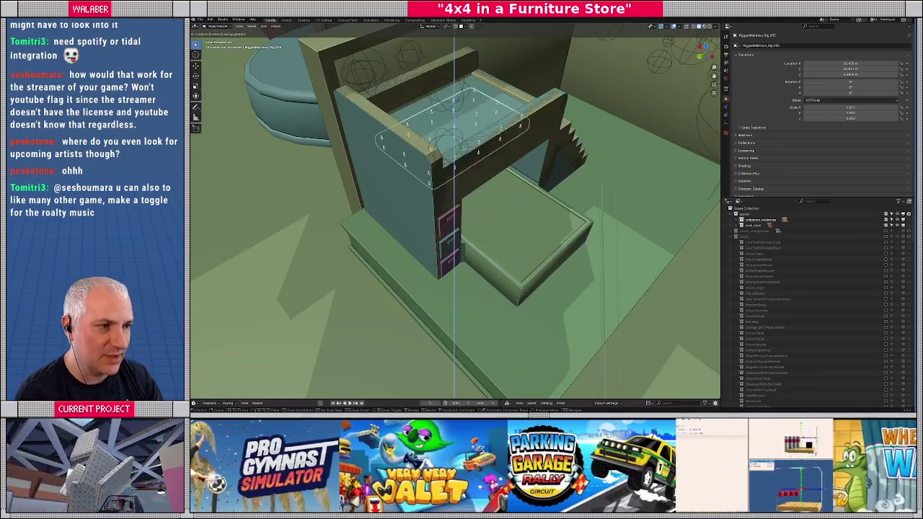
pyautogui.click(426, 94)
pyautogui.scroll(5, 559, 113)
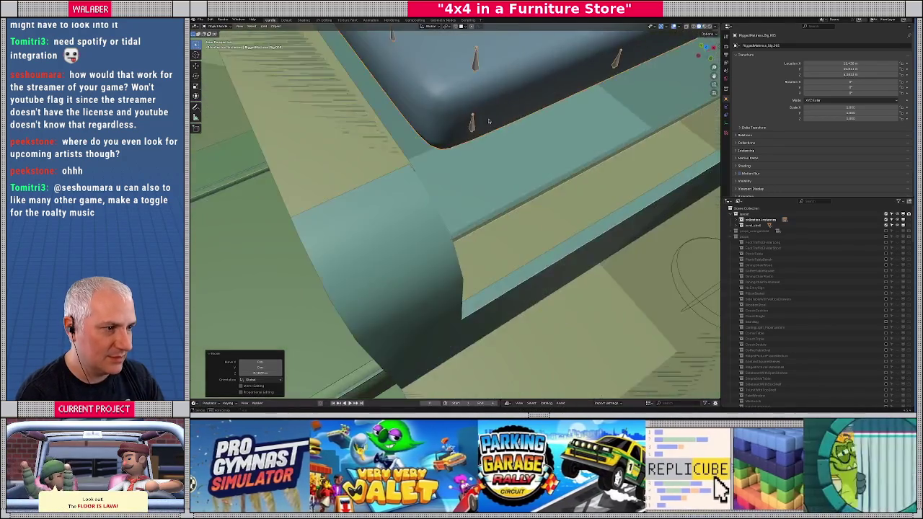
pyautogui.scroll(3, 462, 178)
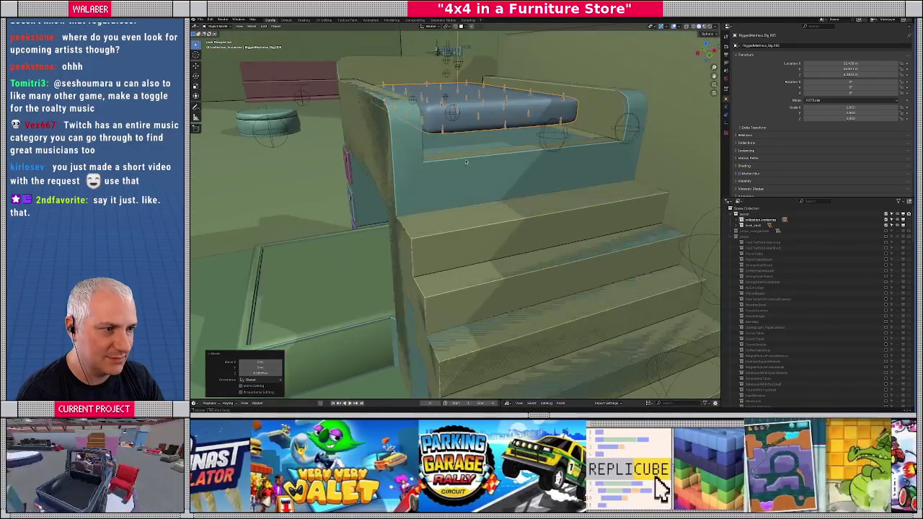
pyautogui.press('g')
pyautogui.press('z')
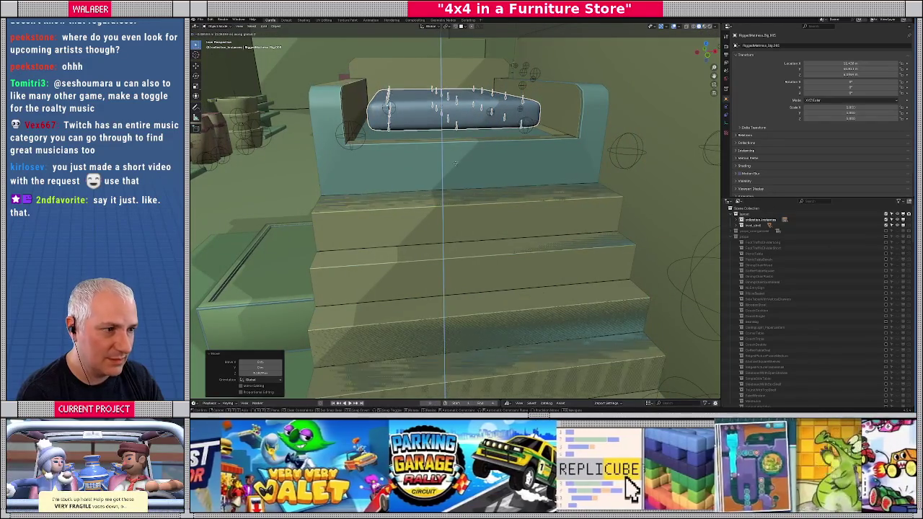
pyautogui.click(457, 160)
pyautogui.scroll(3, 468, 166)
pyautogui.scroll(2, 489, 173)
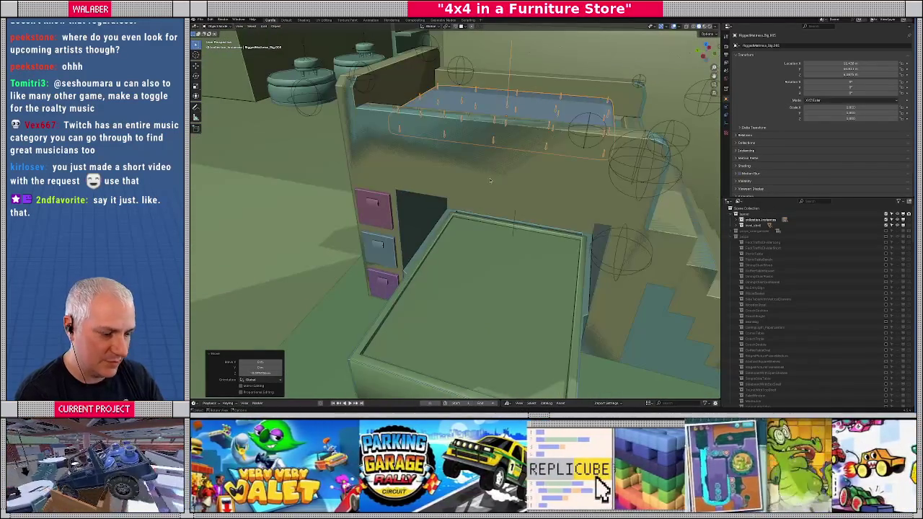
# Duplicate the top-bunk mattress down into the lower bed and turn it 90° around Z.
pyautogui.hotkey('shift', 'd')
pyautogui.press('z')
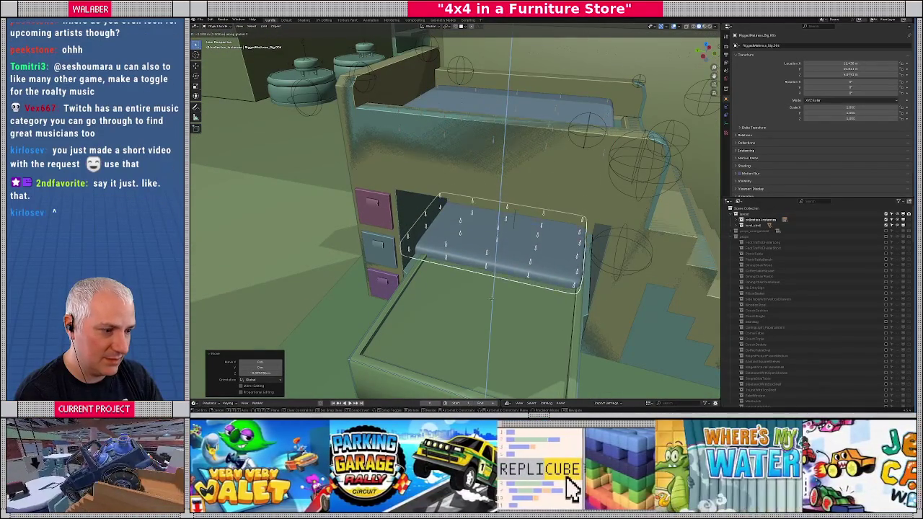
pyautogui.click(490, 286)
pyautogui.press('r')
pyautogui.press('z')
pyautogui.press('9')
pyautogui.press('0')
pyautogui.press('Return')
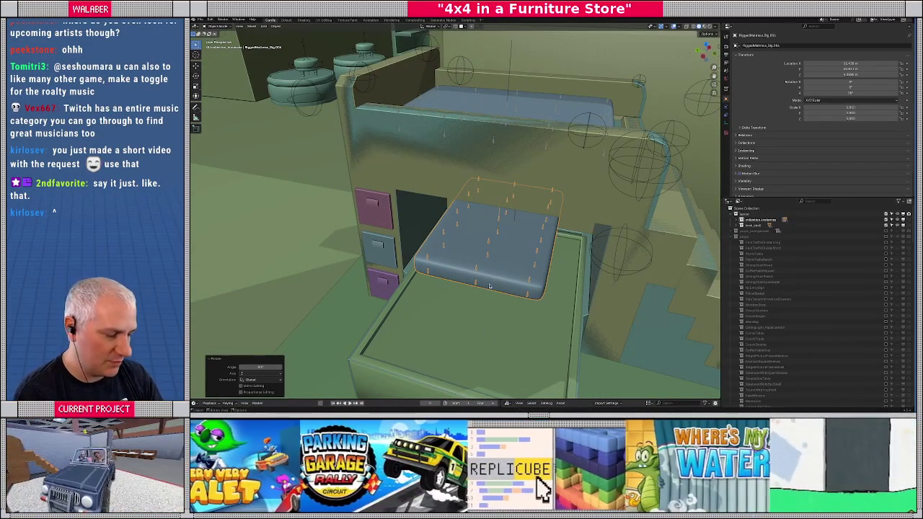
# Shift the lower mattress from top view until it fits inside the bed frame.
pyautogui.press('KP_7')
pyautogui.press('g')
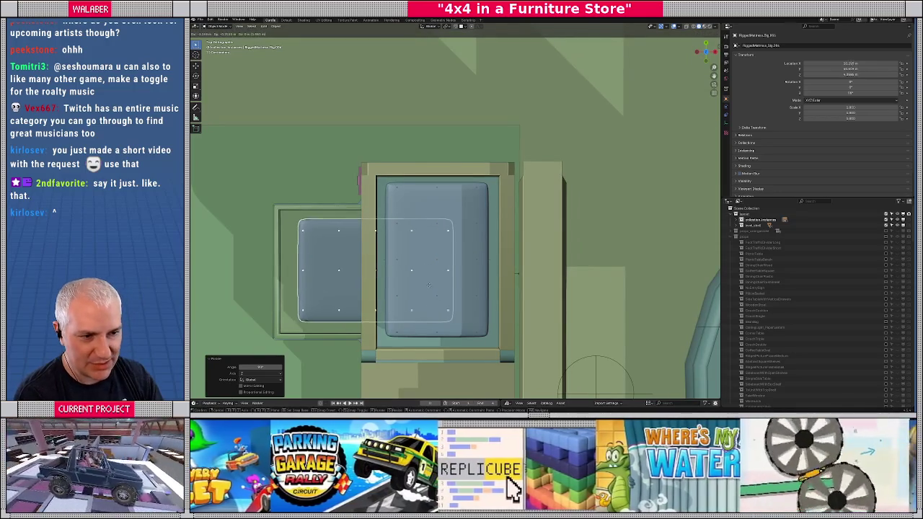
pyautogui.click(488, 254)
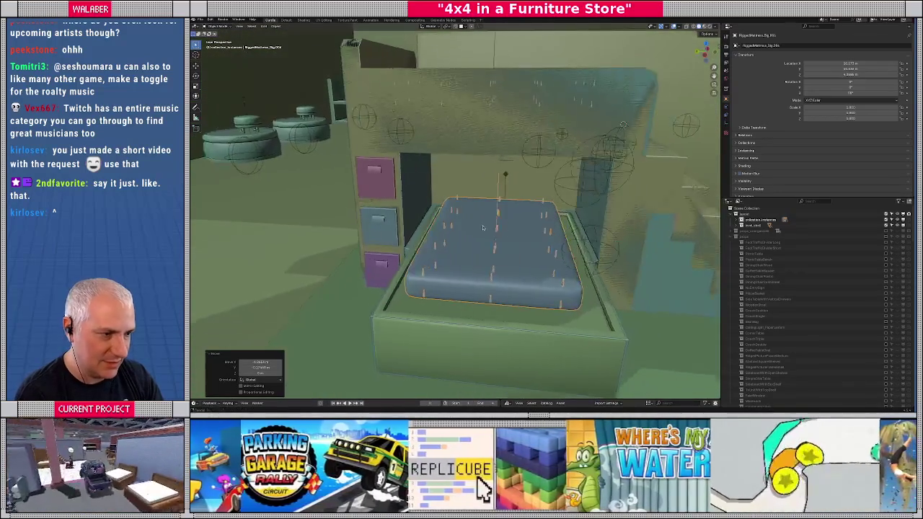
pyautogui.press('KP_7')
pyautogui.press('g')
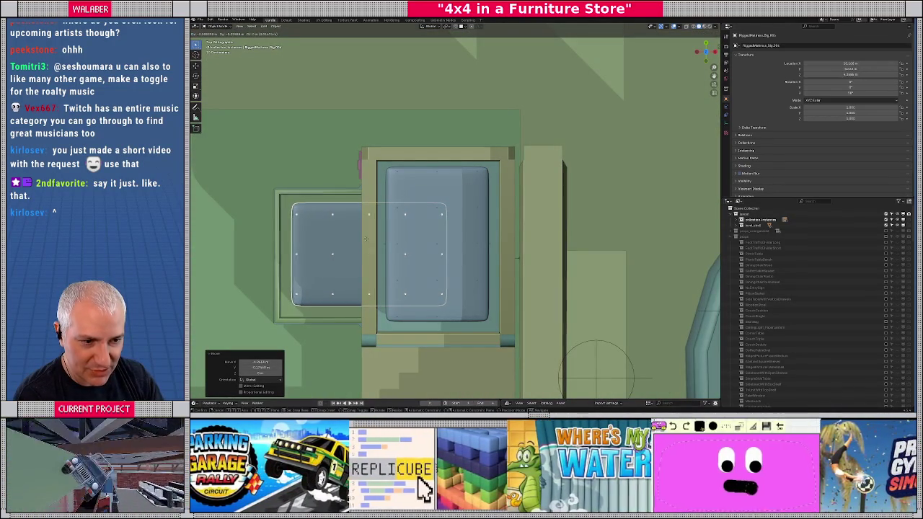
pyautogui.click(436, 240)
pyautogui.moveTo(436, 239)
pyautogui.mouseDown()
pyautogui.moveTo(442, 193)
pyautogui.moveTo(425, 210)
pyautogui.moveTo(440, 212)
pyautogui.moveTo(397, 224)
pyautogui.mouseUp()
pyautogui.scroll(-5, 425, 209)
pyautogui.scroll(-5, 454, 209)
pyautogui.scroll(3, 433, 216)
pyautogui.moveTo(455, 217); pyautogui.dragTo(429, 267)
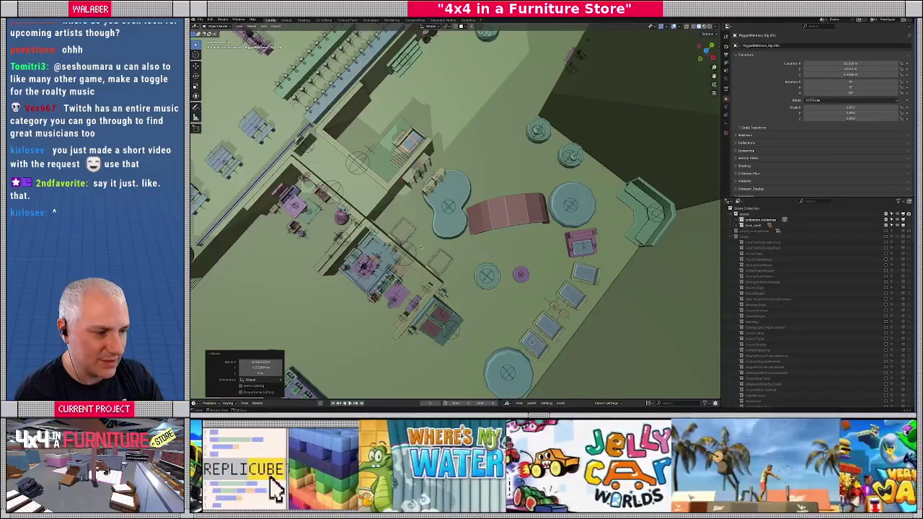
# Place a copy of the small blue pad on the empty table, turned 90 degrees.
pyautogui.press('KP_7')
pyautogui.scroll(4, 483, 191)
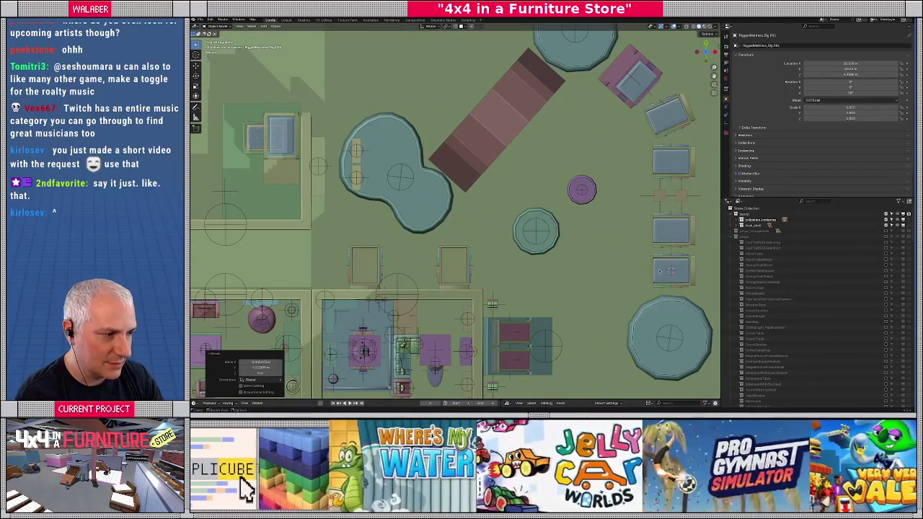
pyautogui.click(661, 272)
pyautogui.hotkey('shift', 'd')
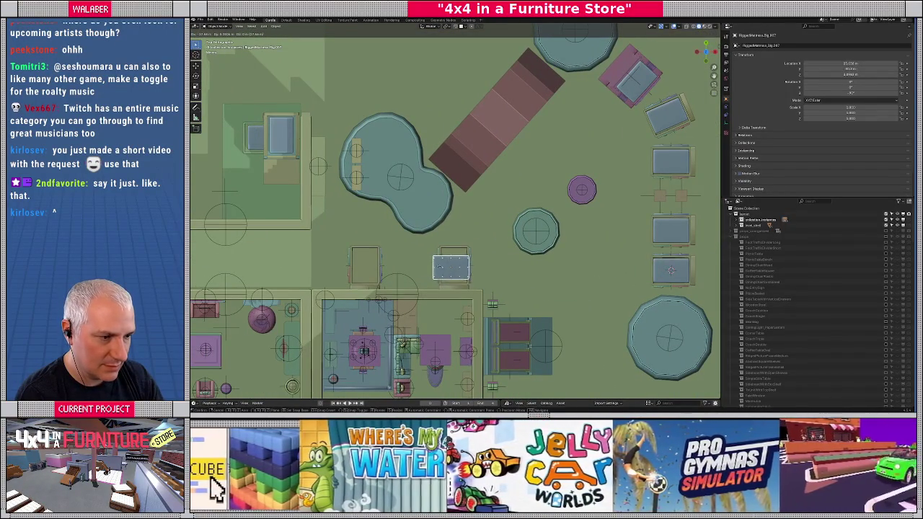
pyautogui.click(442, 265)
pyautogui.write('r90')
pyautogui.press('Return')
pyautogui.scroll(6, 466, 146)
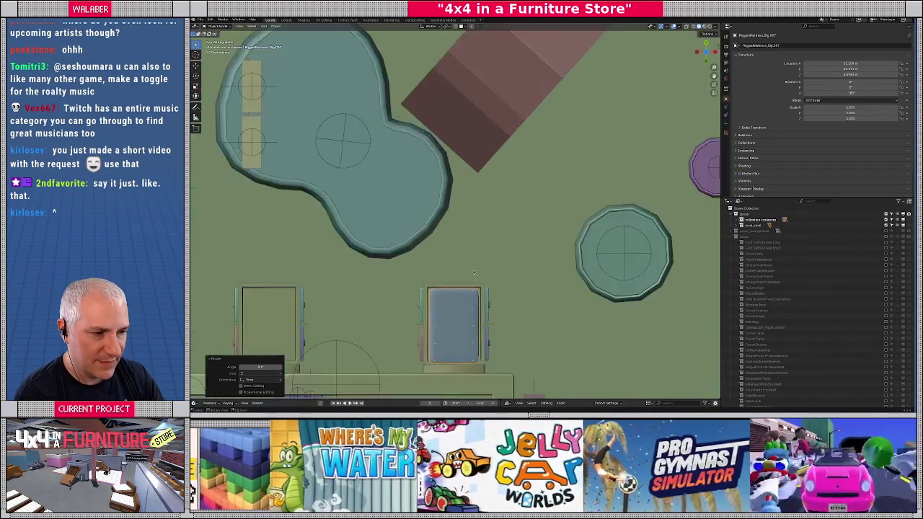
pyautogui.scroll(2, 463, 165)
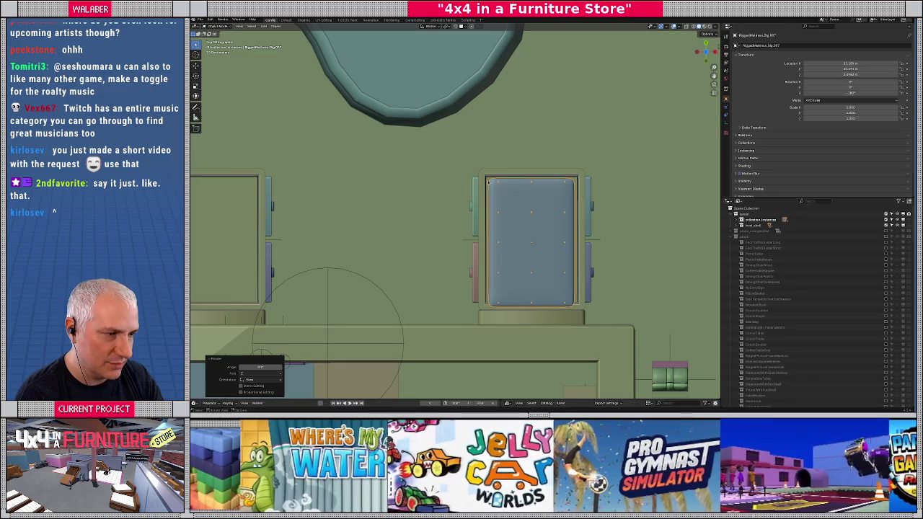
pyautogui.press('s')
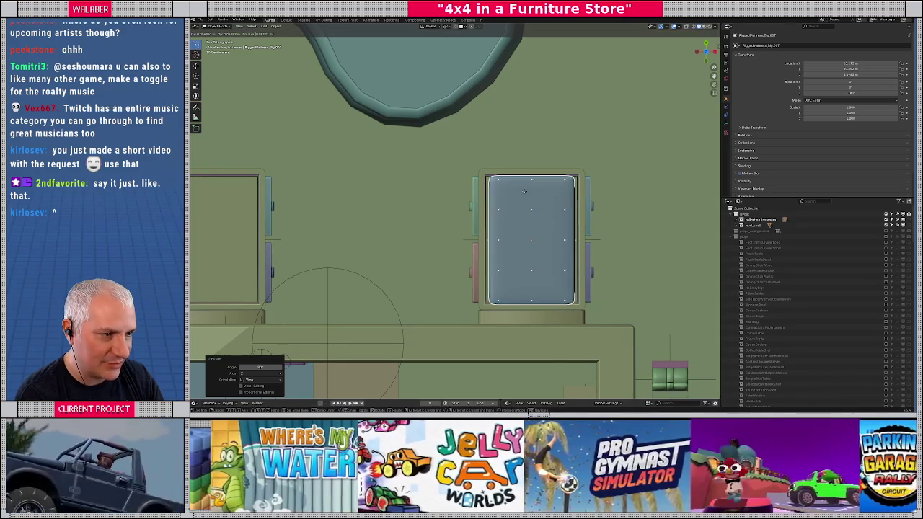
pyautogui.click(524, 191)
pyautogui.scroll(-3, 457, 184)
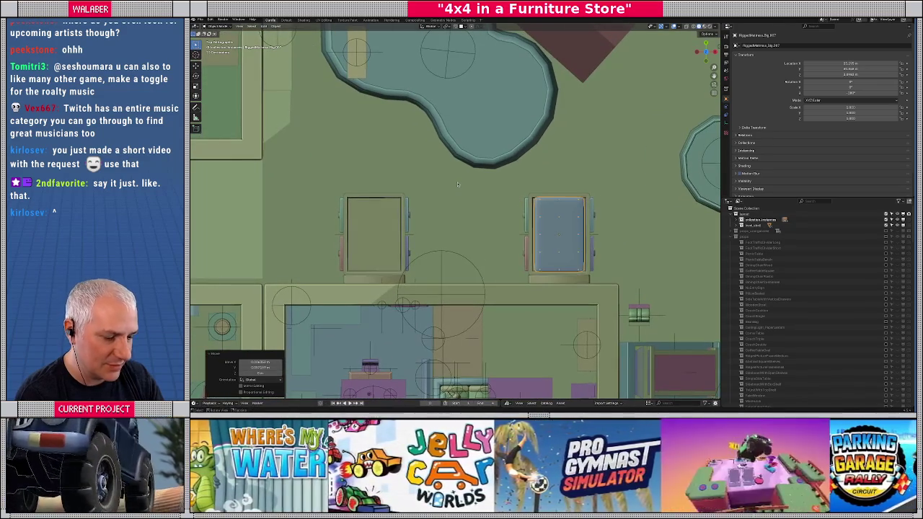
# Copy the blue pad along X onto the left table and orbit the layout.
pyautogui.hotkey('shift', 'd')
pyautogui.press('x')
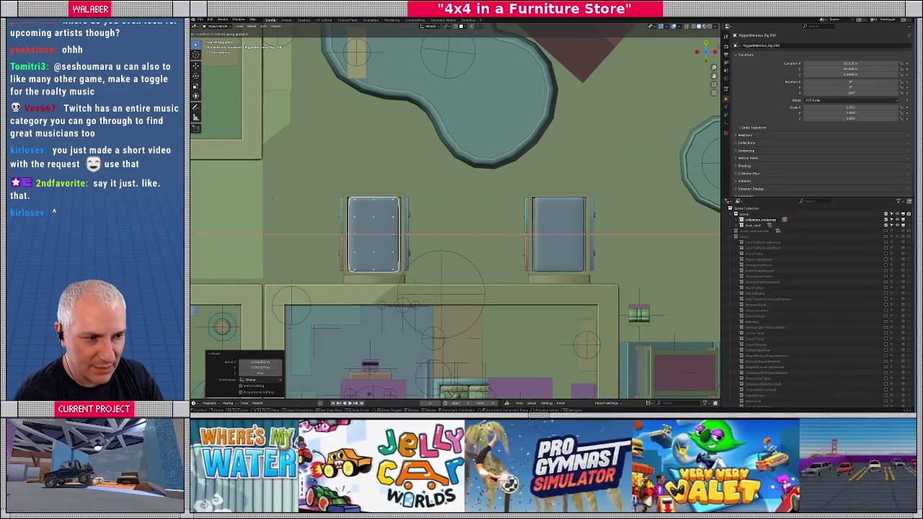
pyautogui.click(273, 197)
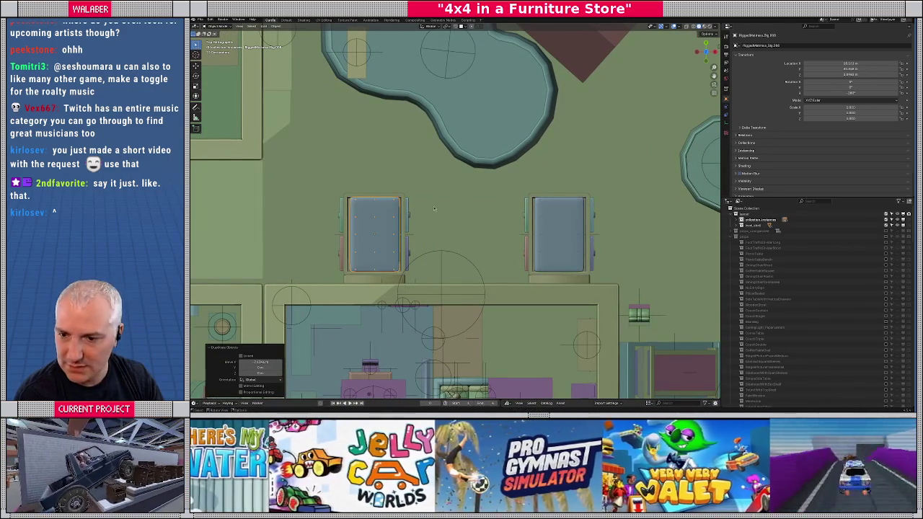
pyautogui.moveTo(272, 197); pyautogui.dragTo(499, 197)
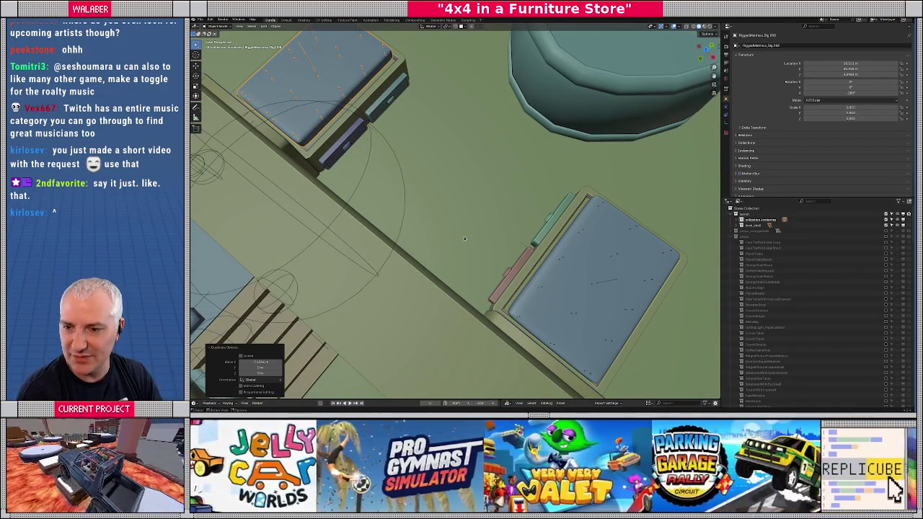
pyautogui.scroll(-10, 490, 245)
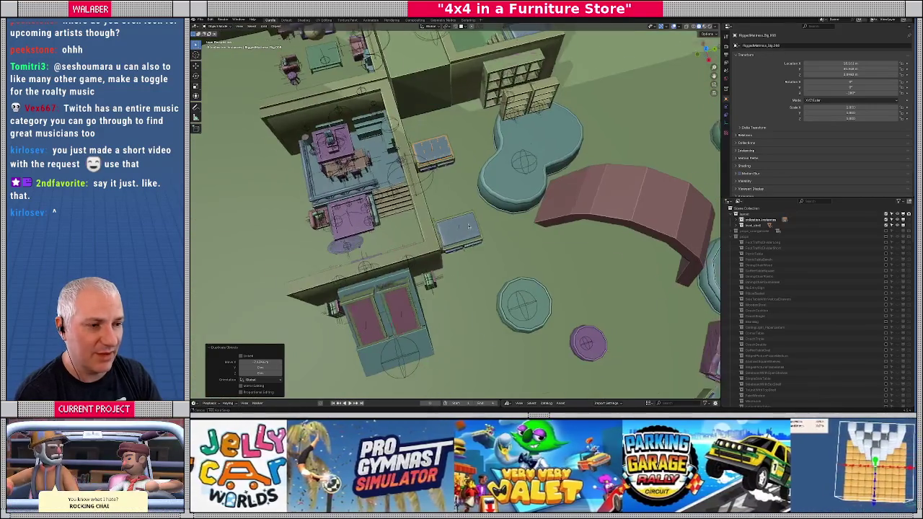
pyautogui.moveTo(346, 216); pyautogui.dragTo(492, 214)
# Select and frame SimpleBookshelf.002 beside the pool, orbiting around it.
pyautogui.click(507, 114)
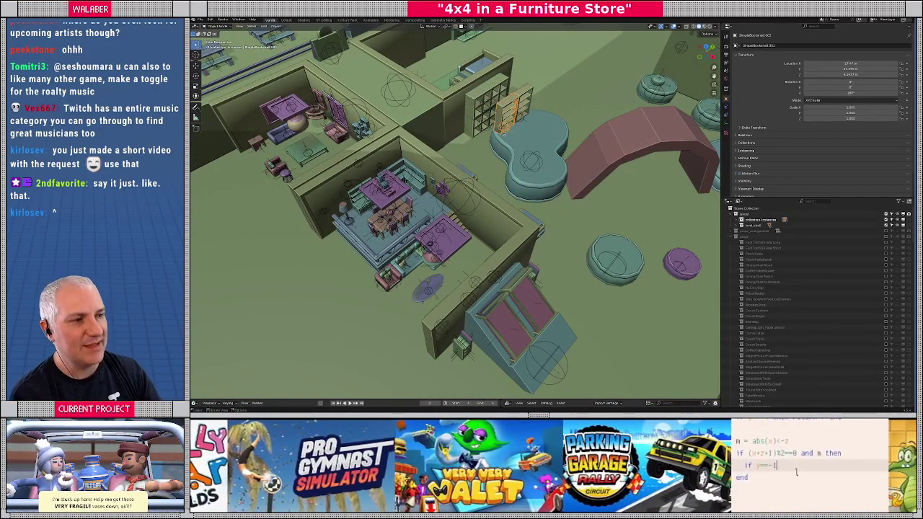
pyautogui.press('KP_Decimal')
pyautogui.moveTo(503, 132); pyautogui.dragTo(453, 128)
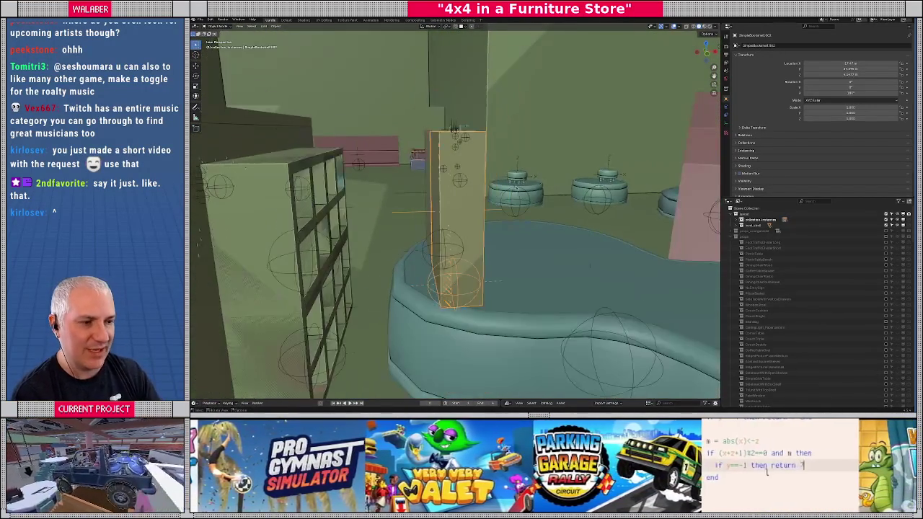
pyautogui.moveTo(463, 214)
pyautogui.mouseDown()
pyautogui.moveTo(484, 223)
pyautogui.moveTo(476, 247)
pyautogui.mouseUp()
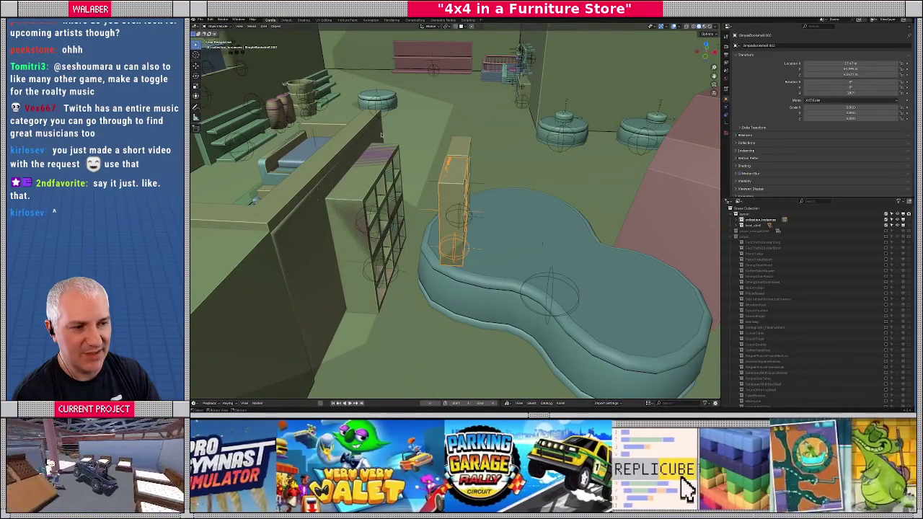
pyautogui.moveTo(521, 205); pyautogui.dragTo(376, 153)
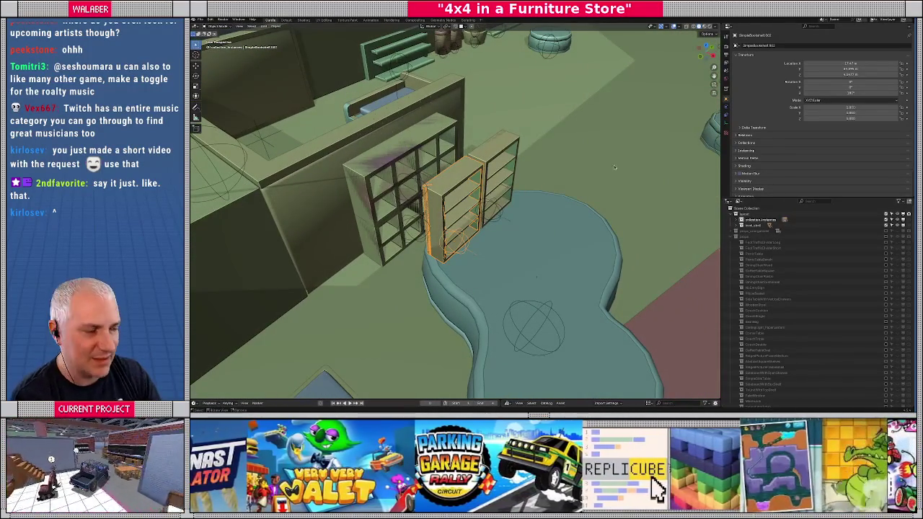
# Toggle the level collection's exclude checkbox in the Outliner.
pyautogui.click(735, 219)
pyautogui.click(734, 226)
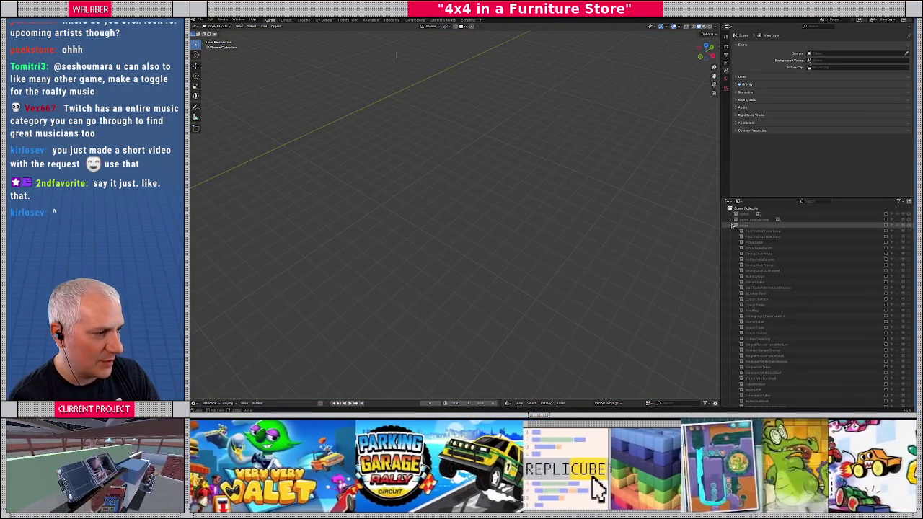
pyautogui.click(750, 226)
pyautogui.click(885, 226)
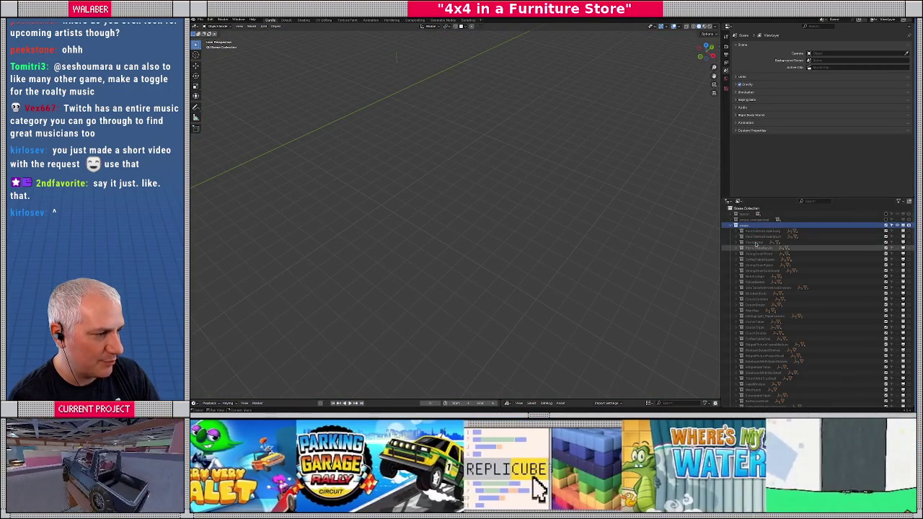
# Search the Outliner for 'sideb', select the simpleBookshelf, and clear the filter.
pyautogui.click(816, 201)
pyautogui.write('side')
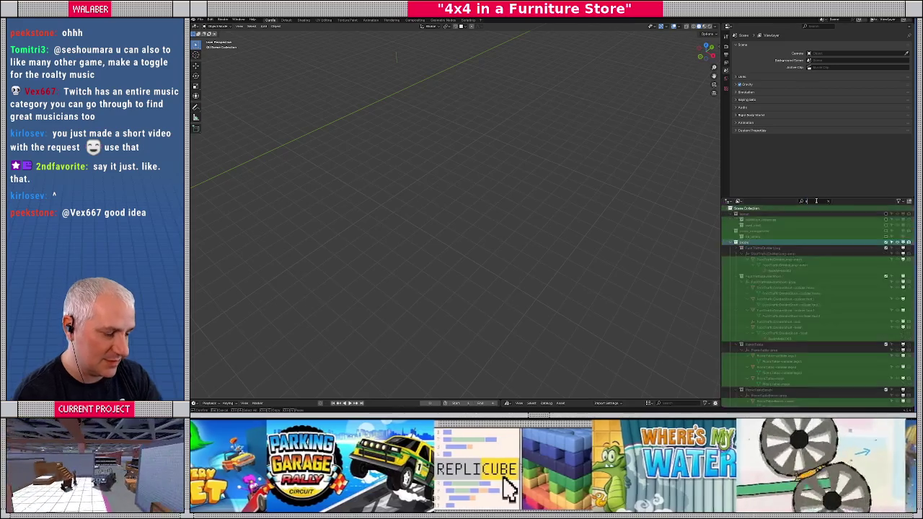
pyautogui.write('b')
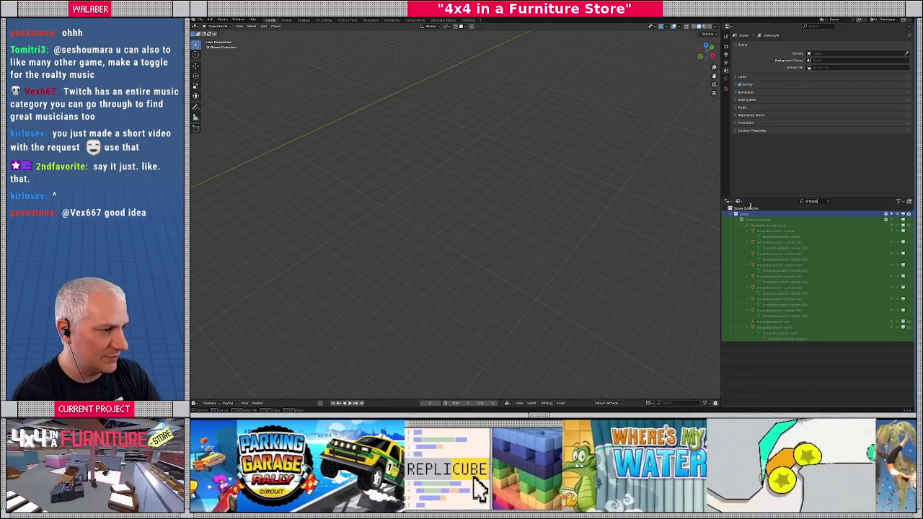
pyautogui.click(769, 220)
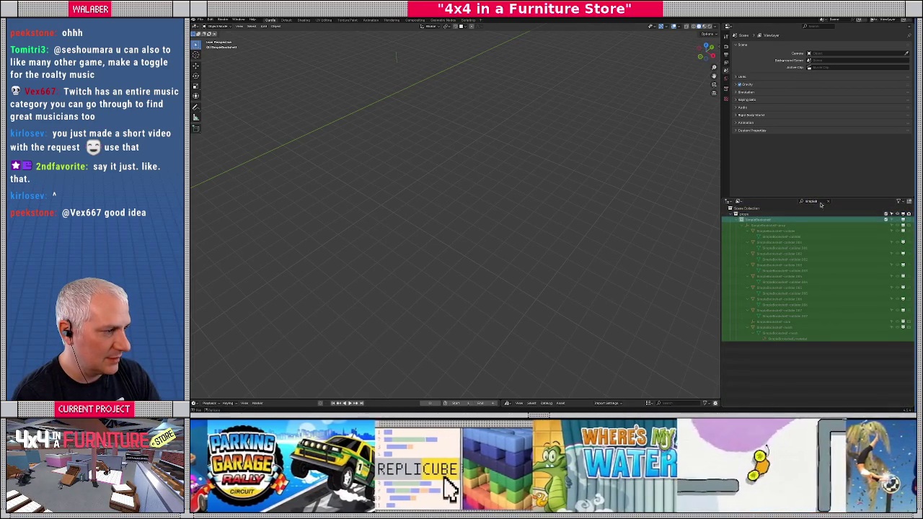
pyautogui.click(829, 201)
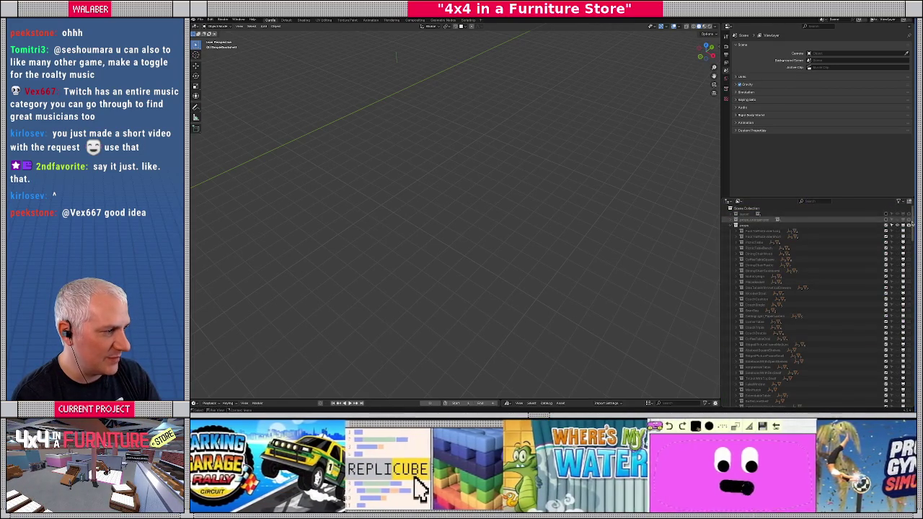
# Change an object's visibility from its Outliner context menu.
pyautogui.scroll(-10, 808, 302)
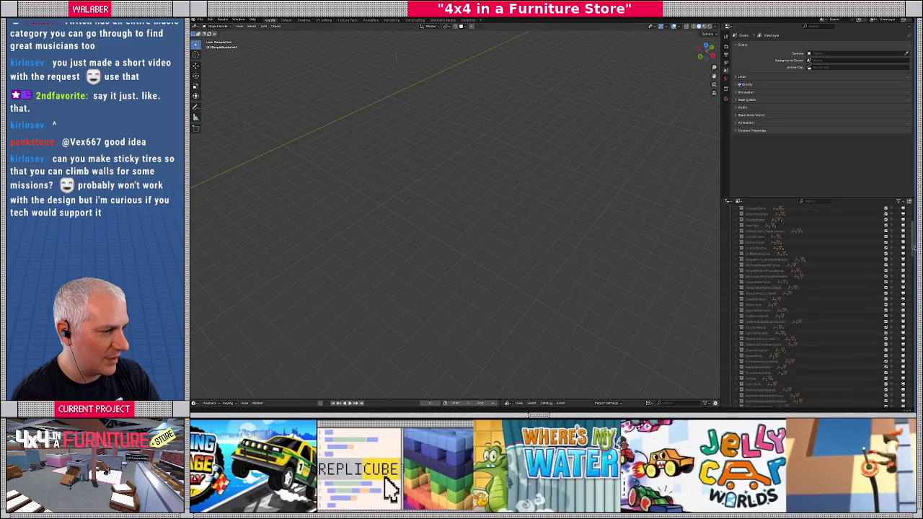
pyautogui.click(757, 256)
pyautogui.rightClick(747, 257)
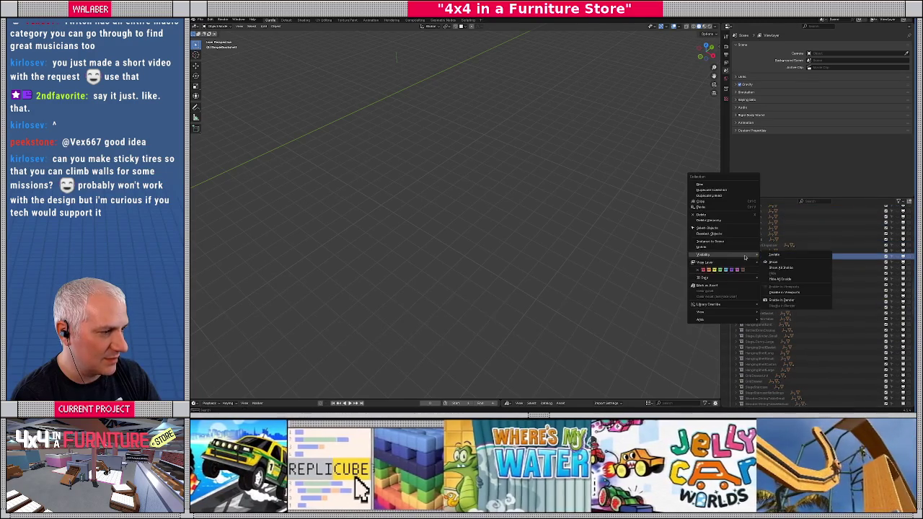
pyautogui.click(771, 260)
pyautogui.scroll(2, 848, 238)
pyautogui.scroll(10, 849, 238)
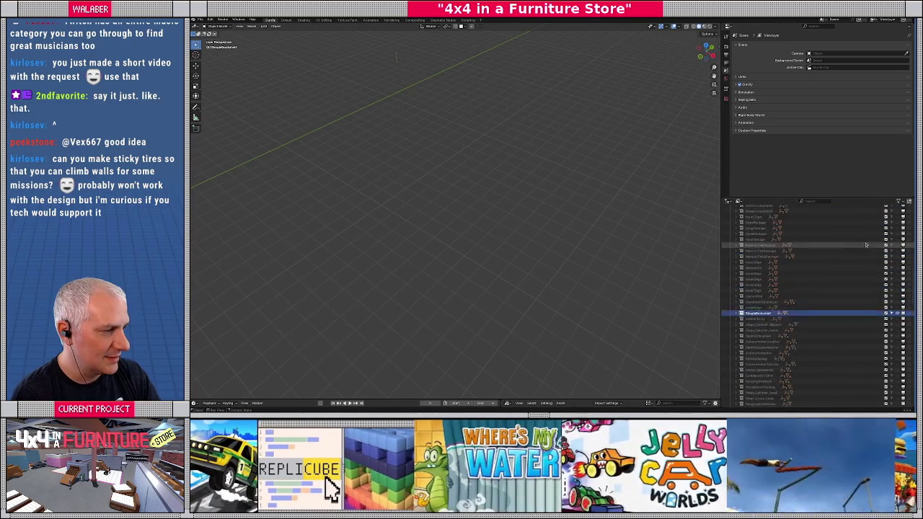
pyautogui.scroll(10, 865, 239)
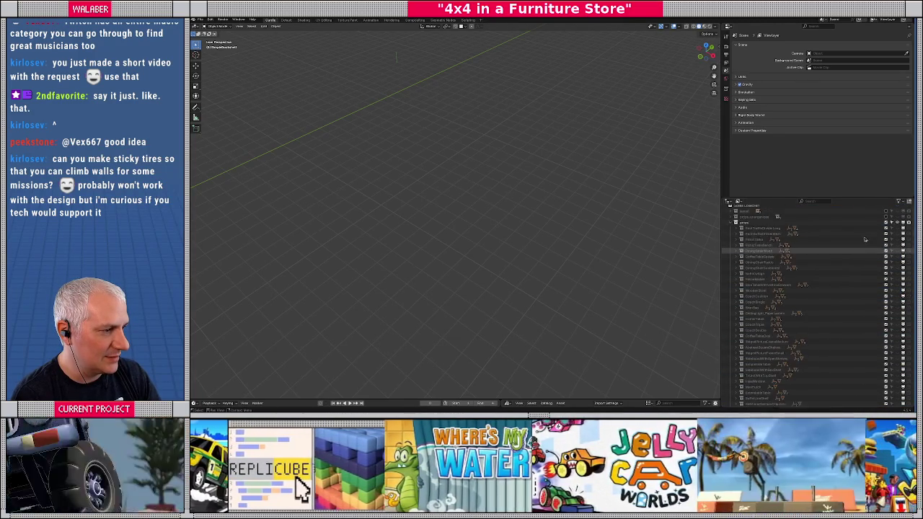
# Frame the bookshelf and view it straight from the front.
pyautogui.scroll(-2, 832, 273)
pyautogui.moveTo(548, 216)
pyautogui.mouseDown()
pyautogui.moveTo(504, 206)
pyautogui.moveTo(434, 245)
pyautogui.moveTo(413, 213)
pyautogui.mouseUp()
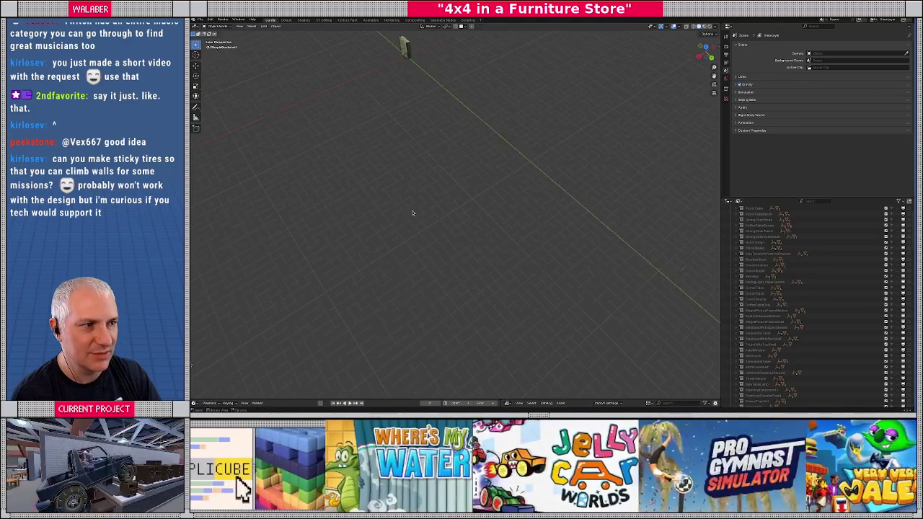
pyautogui.click(407, 56)
pyautogui.press('KP_Decimal')
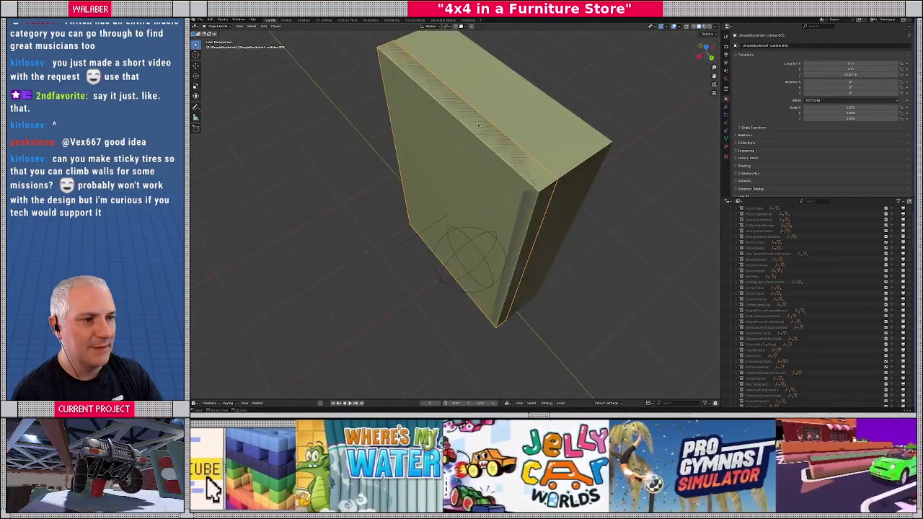
pyautogui.press('KP_1')
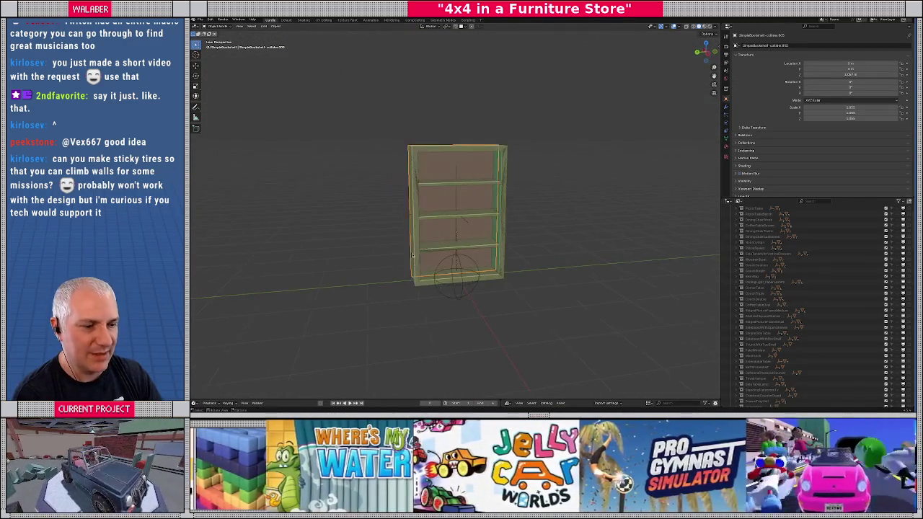
pyautogui.scroll(-5, 771, 306)
pyautogui.scroll(-2, 771, 307)
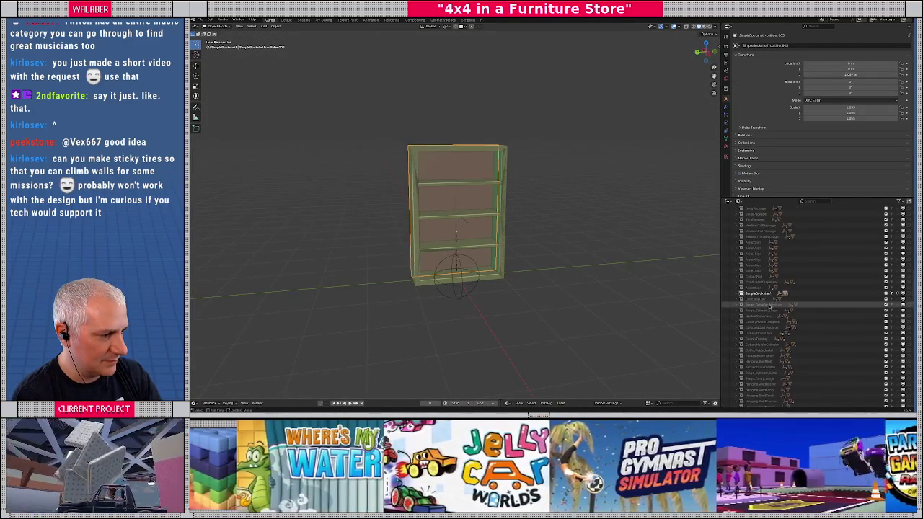
# Set the bookshelf origin object's mass custom property to 100.
pyautogui.click(742, 295)
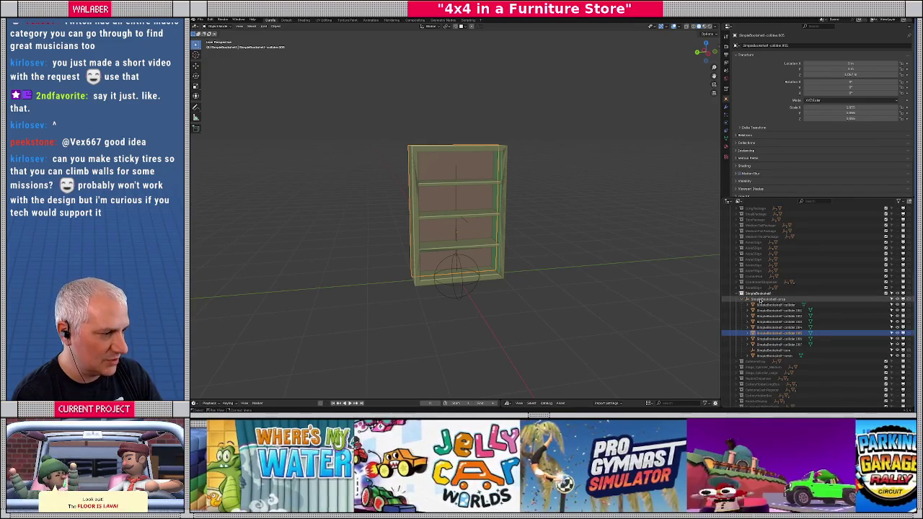
pyautogui.click(764, 299)
pyautogui.scroll(-2, 830, 144)
pyautogui.click(850, 169)
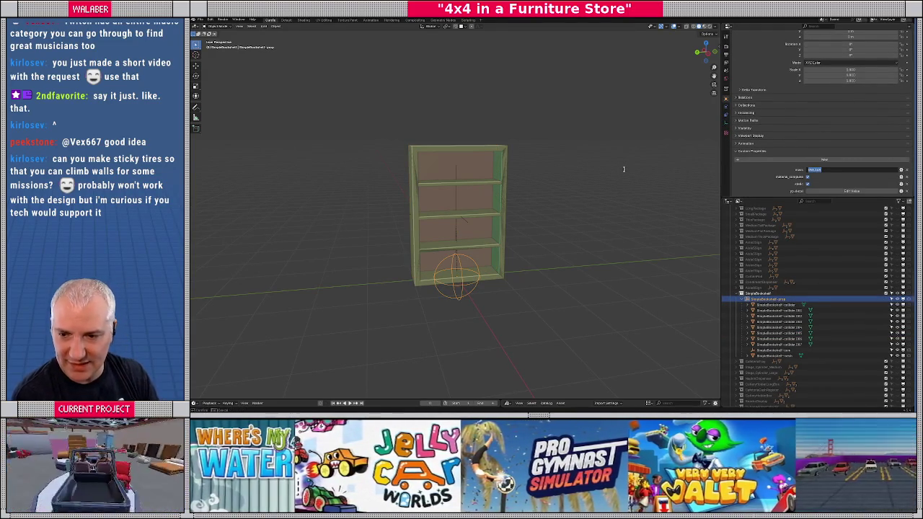
pyautogui.write('1')
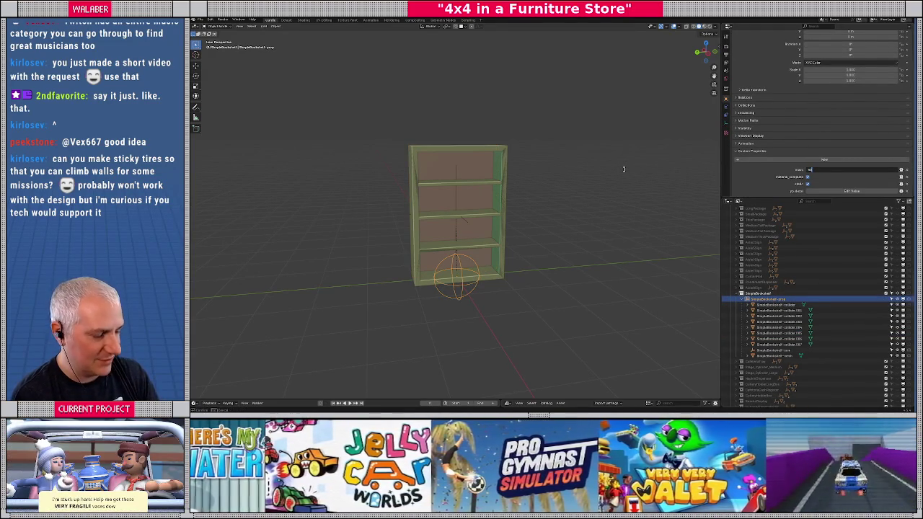
pyautogui.press('Return')
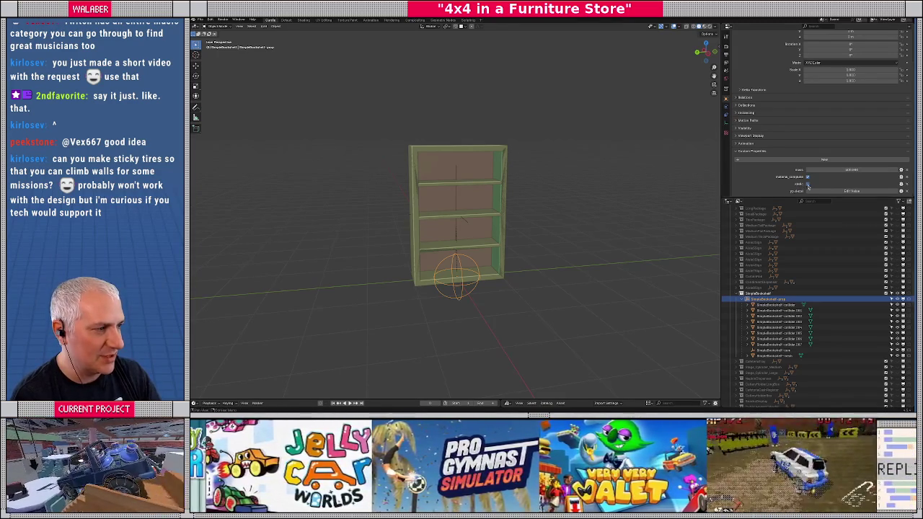
# Orbit to the bookcase's side and save the Blender file.
pyautogui.moveTo(548, 248)
pyautogui.mouseDown()
pyautogui.moveTo(530, 252)
pyautogui.moveTo(571, 248)
pyautogui.moveTo(519, 251)
pyautogui.mouseUp()
pyautogui.hotkey('ctrl', 's')
pyautogui.scroll(5, 815, 303)
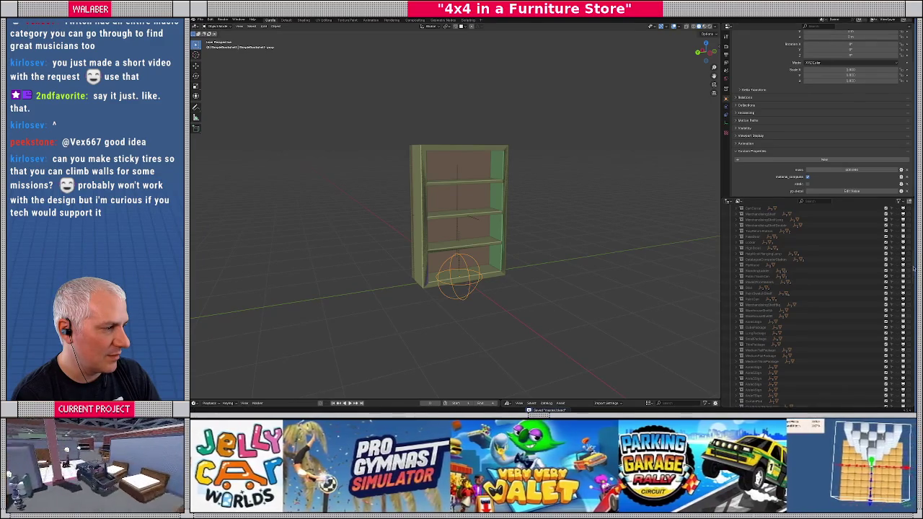
pyautogui.scroll(5, 874, 238)
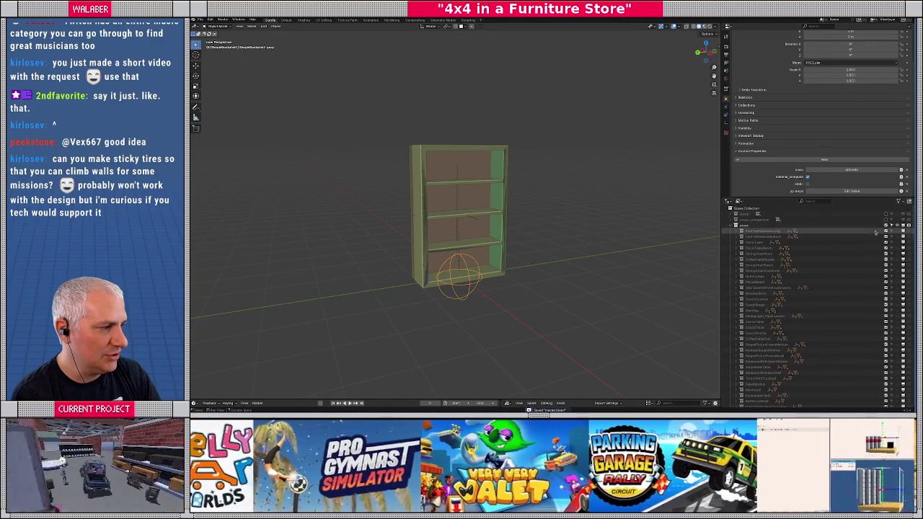
# Select the store's top collection, leave local view, and frame the whole scene.
pyautogui.click(873, 228)
pyautogui.press('/')
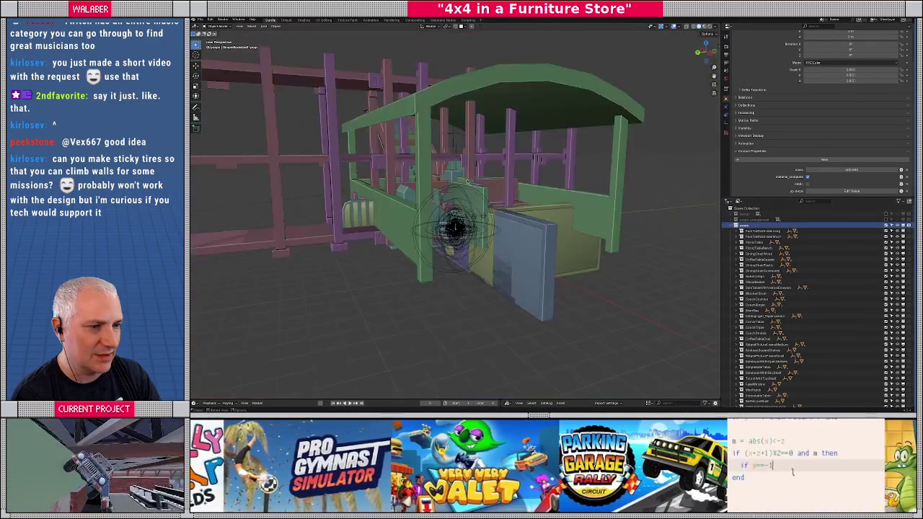
pyautogui.press('KP_Decimal')
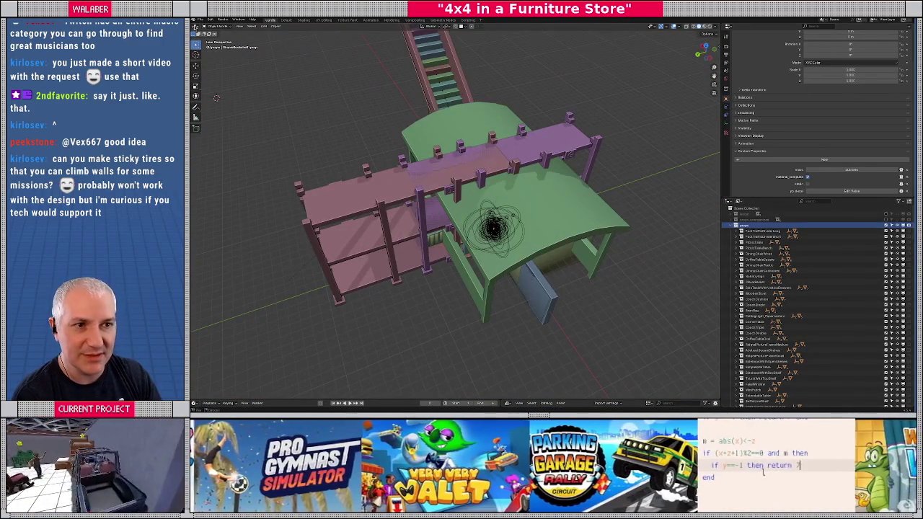
# Export the scene as glTF 2.0, overwriting props.gltf.
pyautogui.click(201, 21)
pyautogui.moveTo(224, 105)
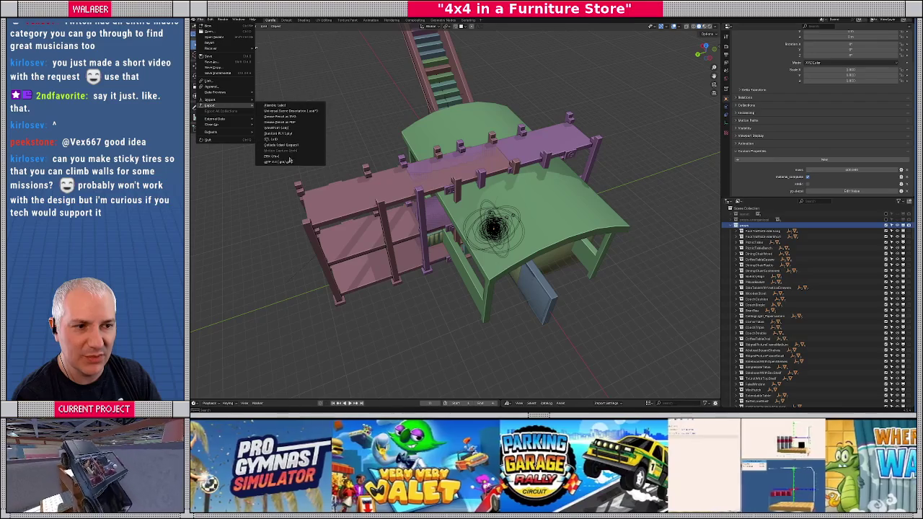
pyautogui.click(285, 161)
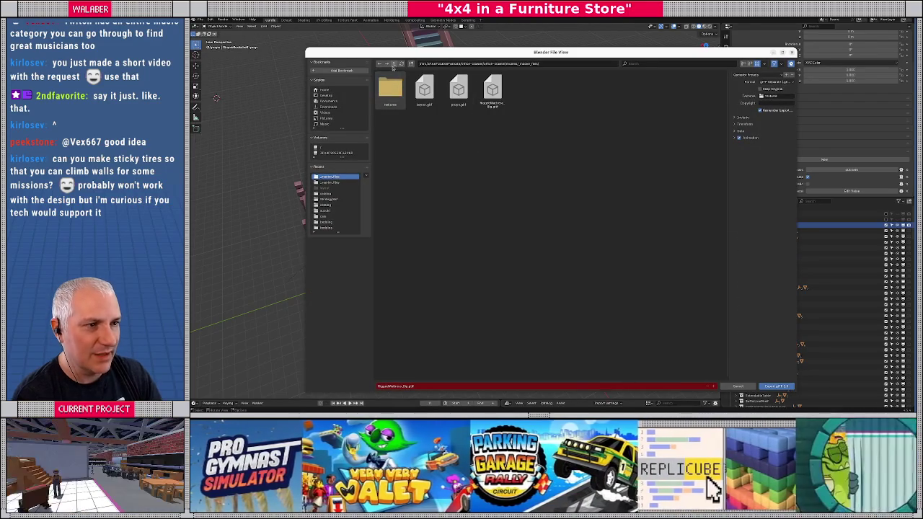
pyautogui.click(459, 88)
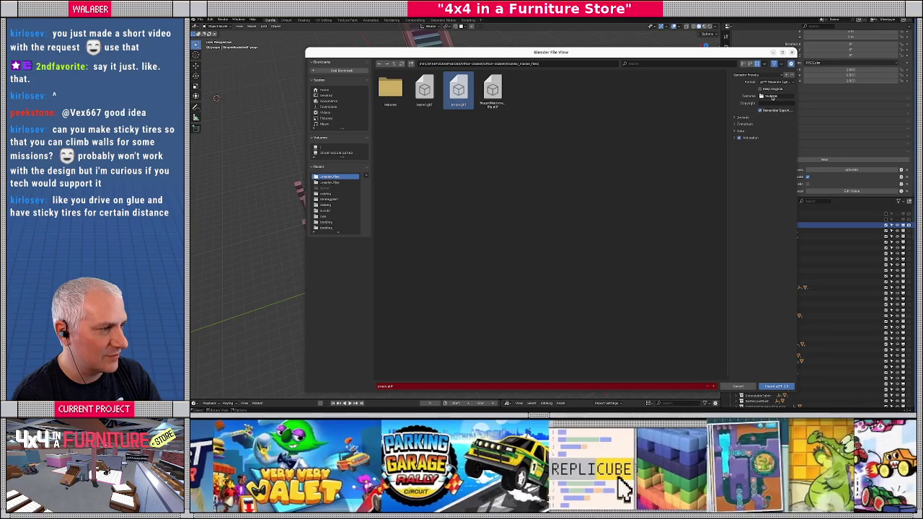
pyautogui.click(735, 118)
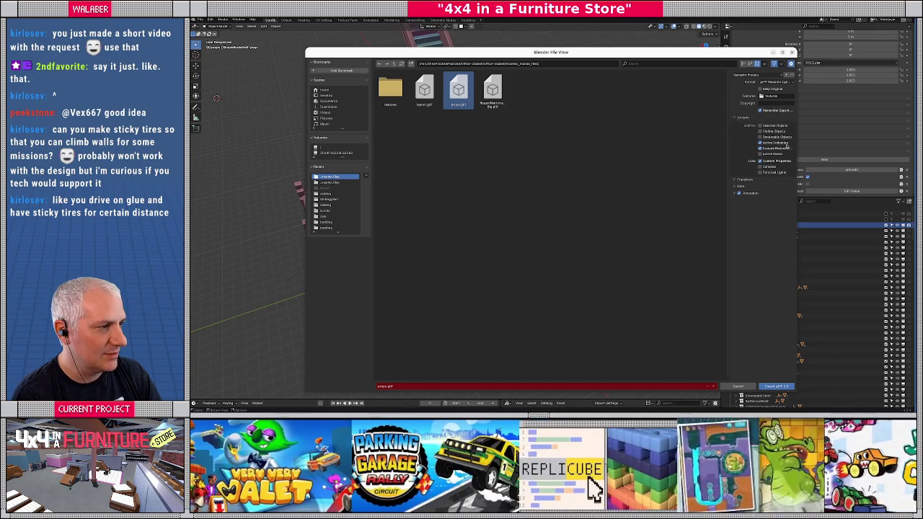
pyautogui.click(771, 386)
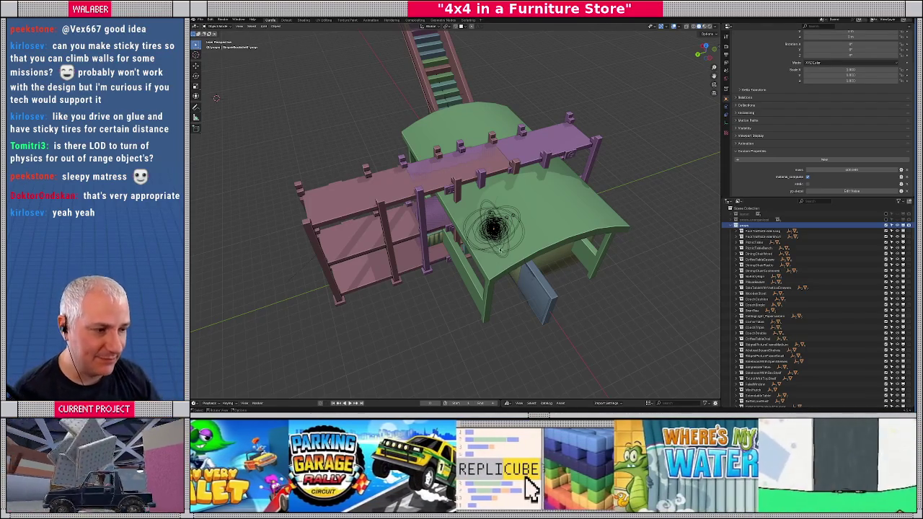
pyautogui.moveTo(461, 166); pyautogui.dragTo(473, 160)
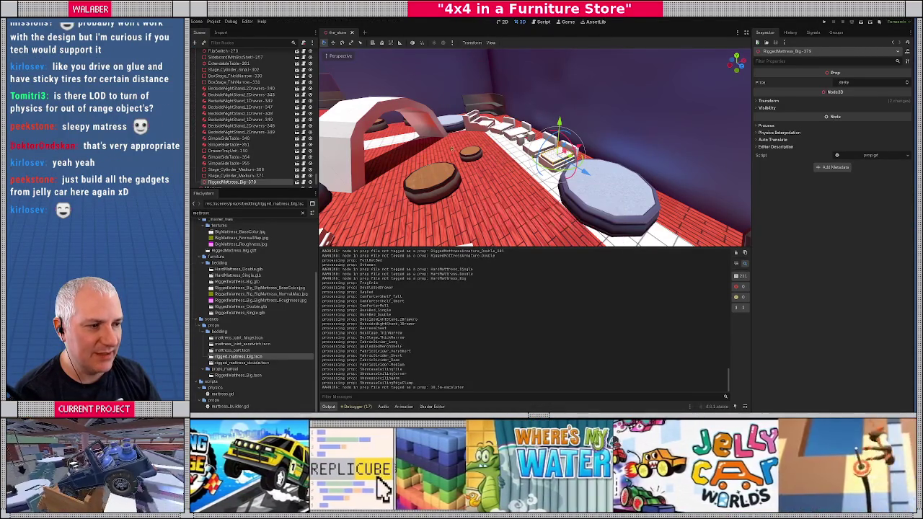
# In Blender, exclude the store collection from the scene and then include it back.
pyautogui.hotkey('alt', 'Tab')
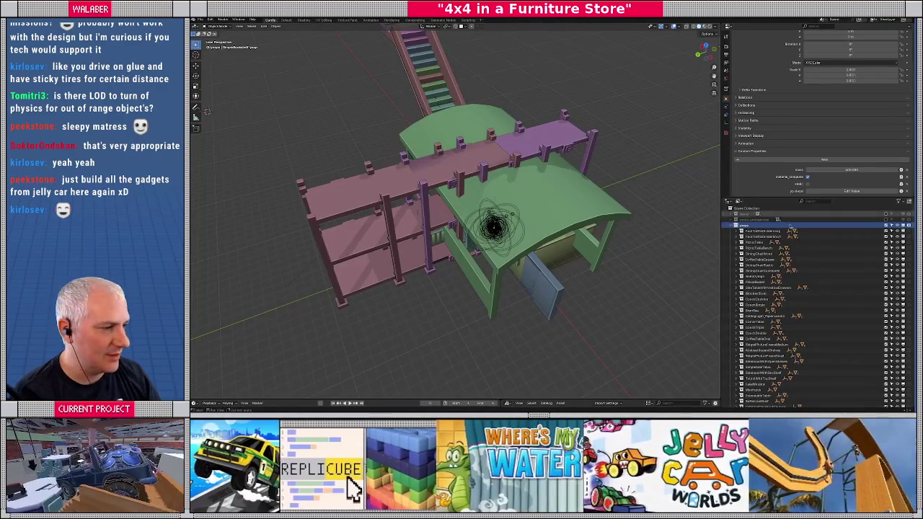
pyautogui.click(887, 225)
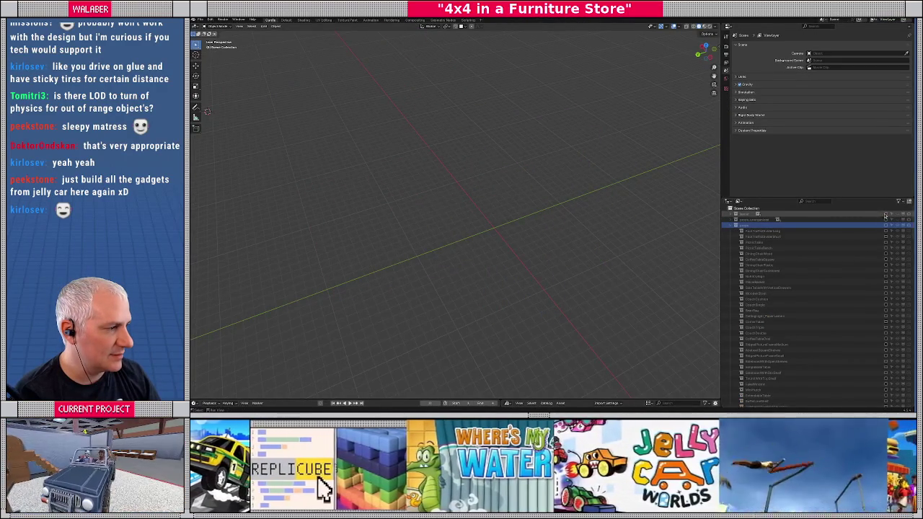
pyautogui.click(777, 218)
pyautogui.scroll(-5, 497, 218)
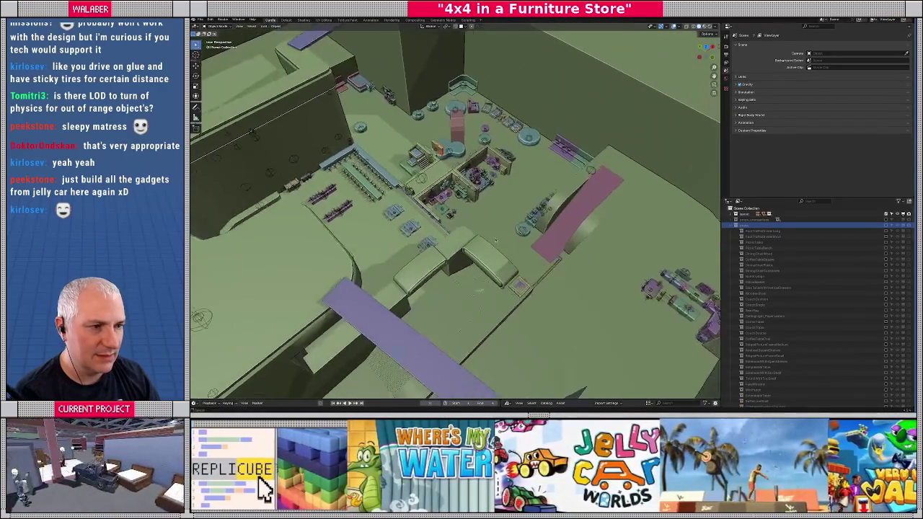
pyautogui.scroll(-1, 498, 218)
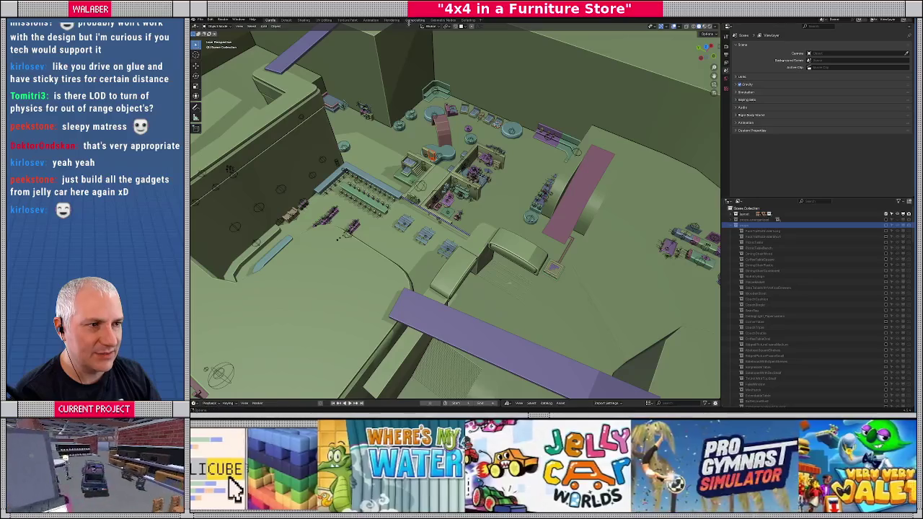
# Run the collection-instance export script from the Scripting workspace and return to Godot.
pyautogui.click(472, 20)
pyautogui.click(569, 26)
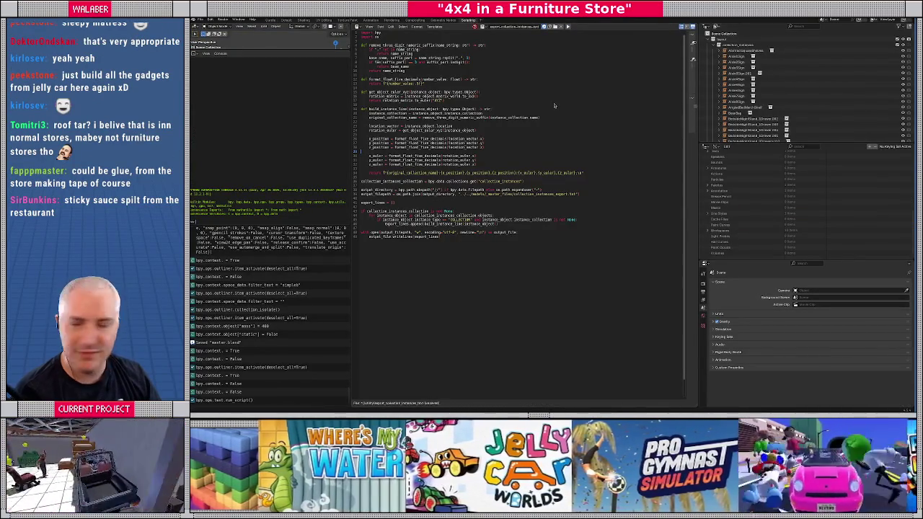
pyautogui.hotkey('alt', 'Tab')
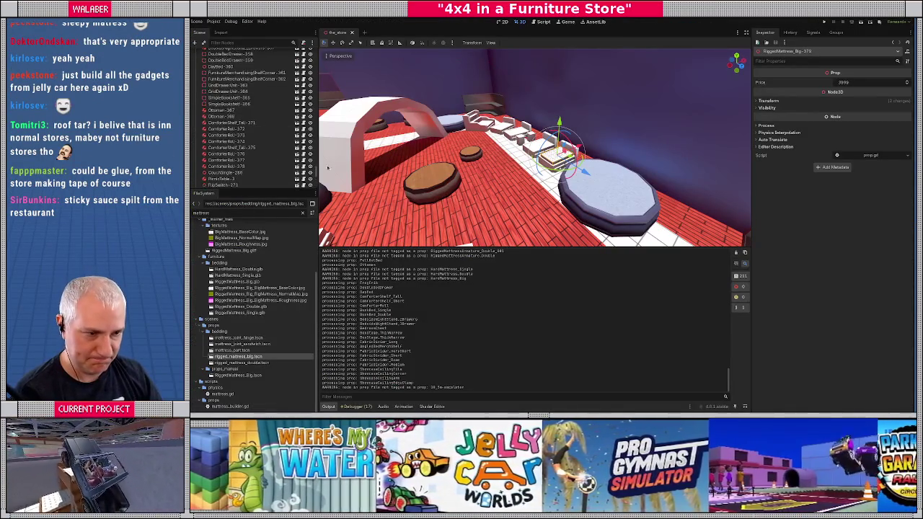
# Refresh the Props node to rebuild the store props, then fly around to inspect them.
pyautogui.scroll(10, 316, 172)
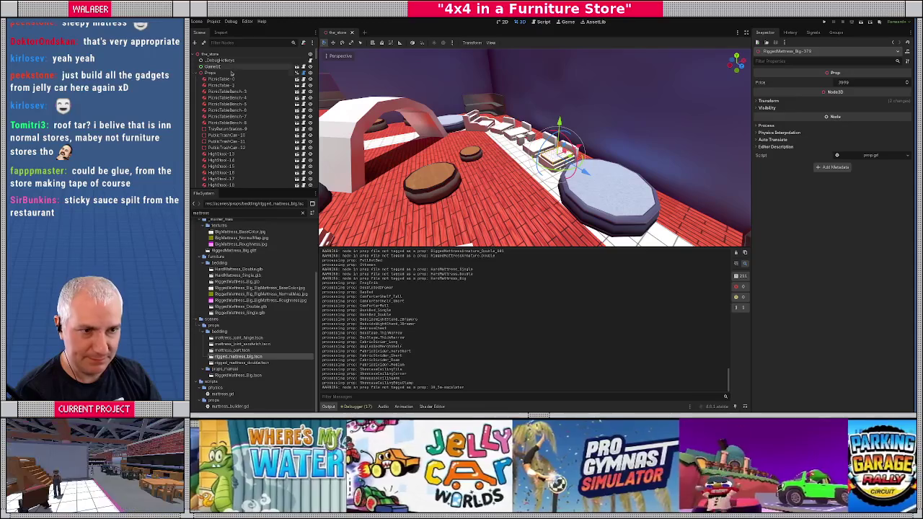
pyautogui.click(210, 72)
pyautogui.click(830, 83)
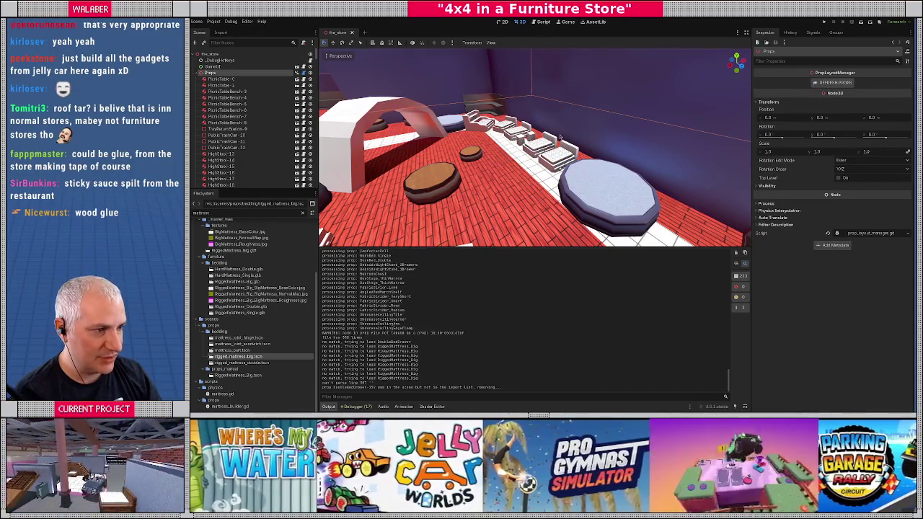
pyautogui.press('s')
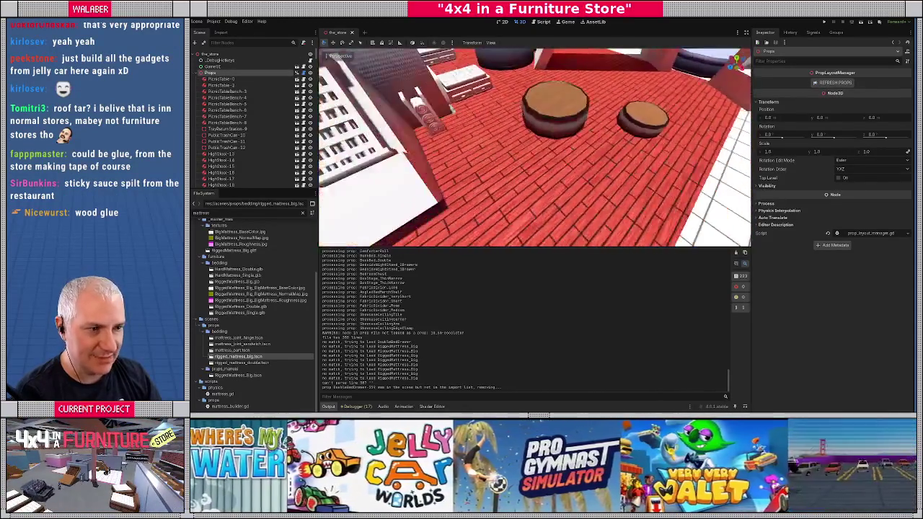
pyautogui.press('s')
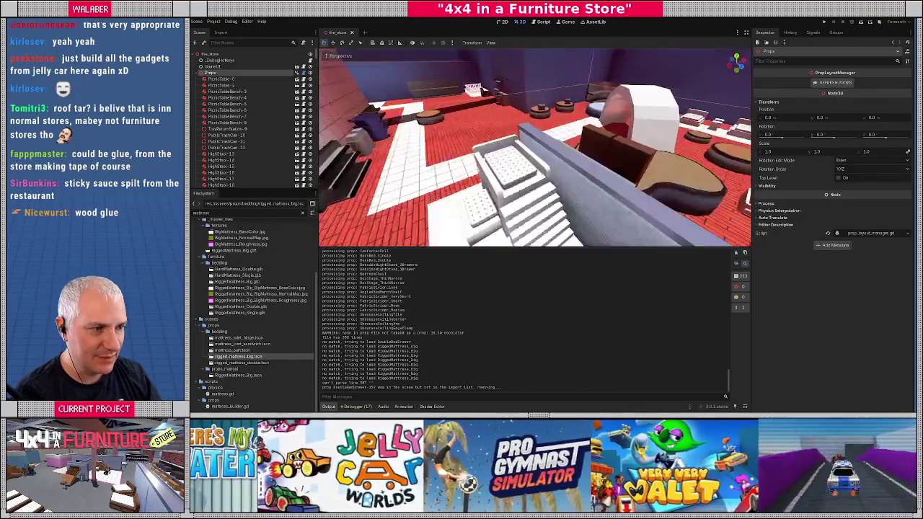
pyautogui.press('w')
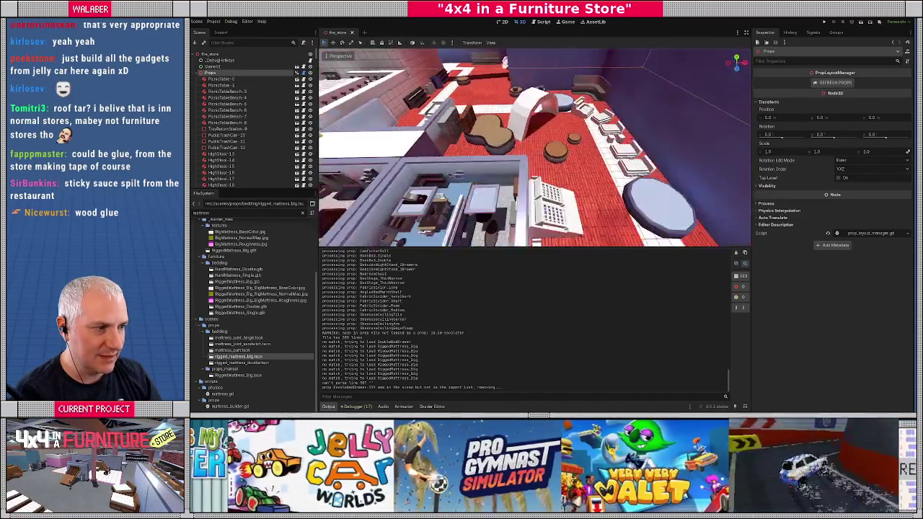
pyautogui.press('s')
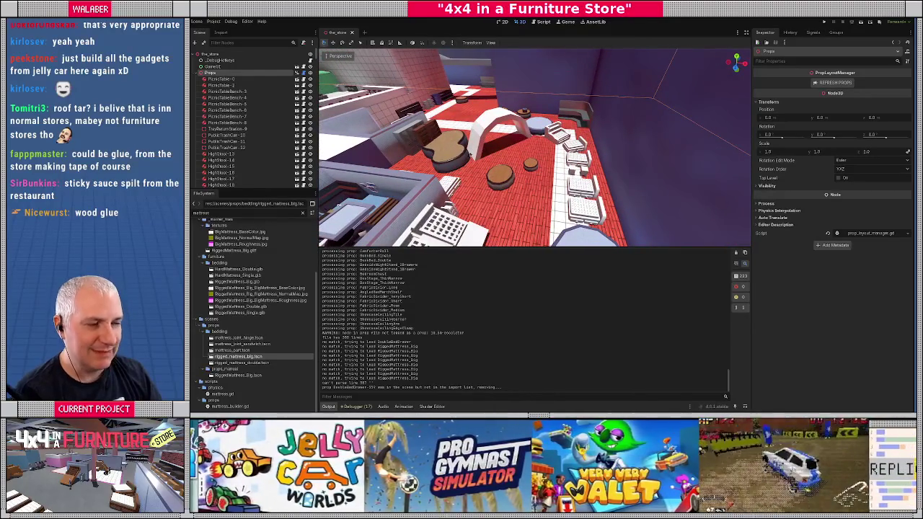
# Frame SimpleBookshelf-365, reload the saved scene, and run the game past its welcome screen.
pyautogui.click(425, 144)
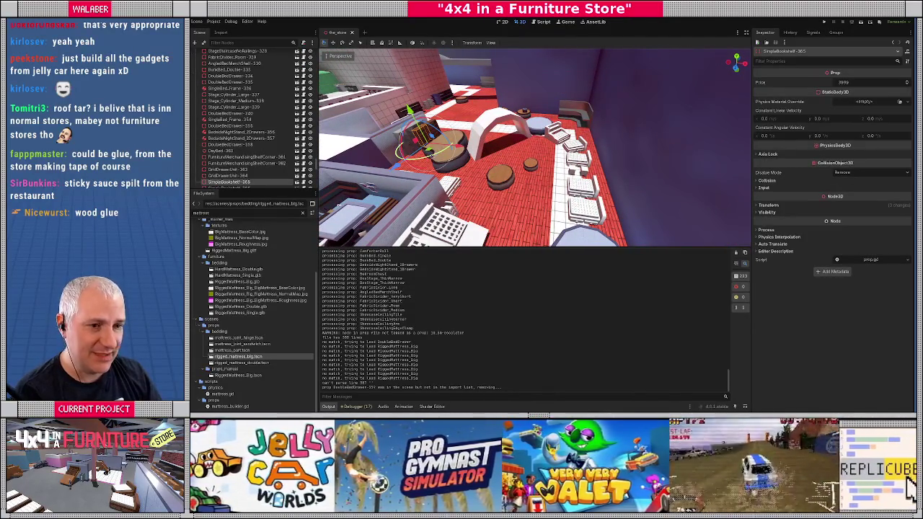
pyautogui.press('f')
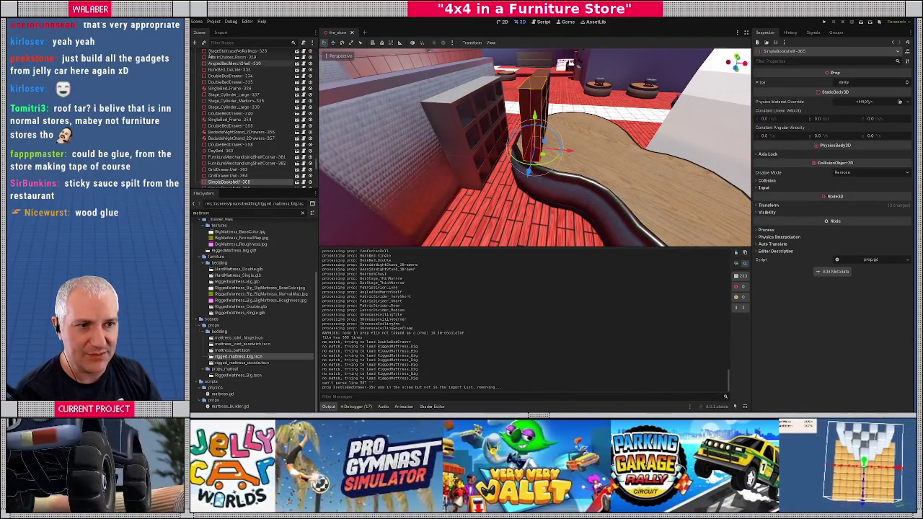
pyautogui.click(198, 21)
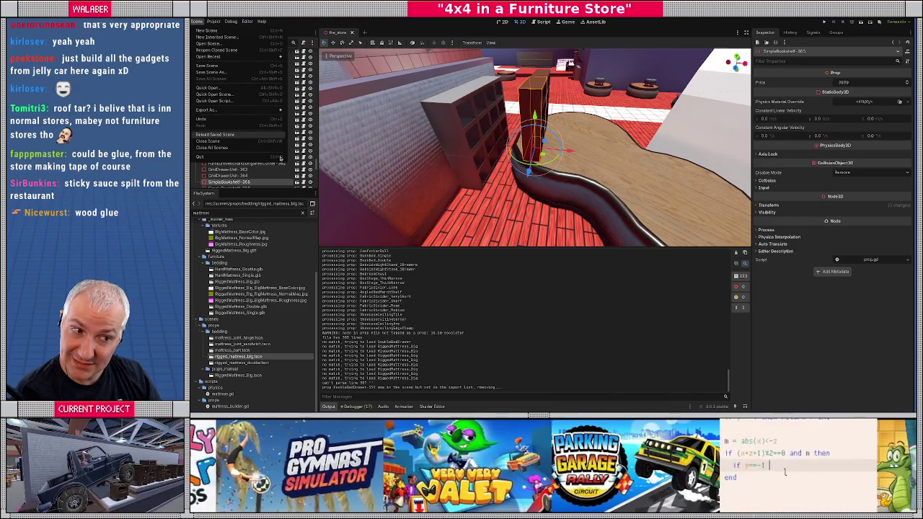
pyautogui.click(245, 135)
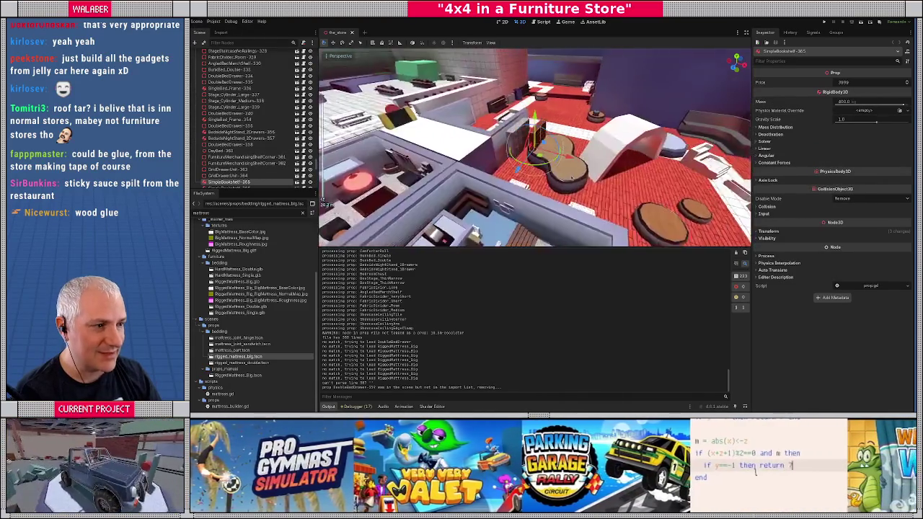
pyautogui.press('F5')
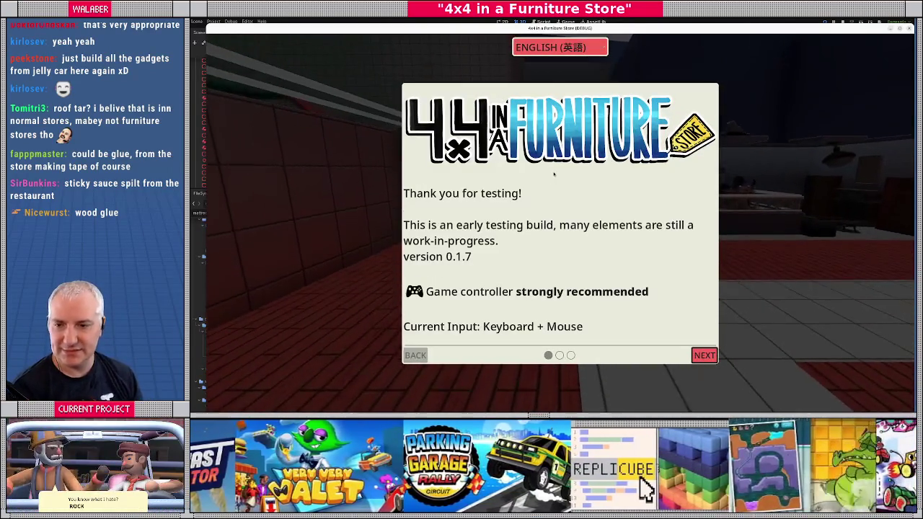
pyautogui.press('Return')
pyautogui.press('Return')
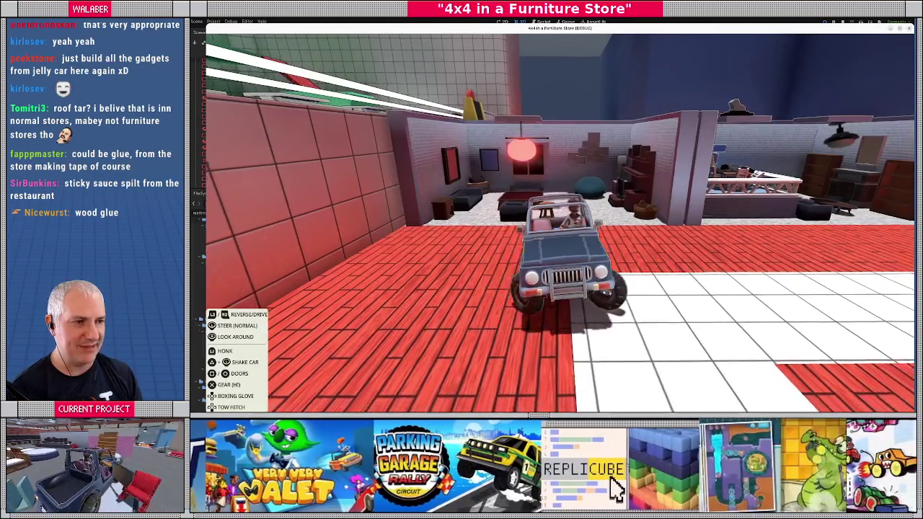
# Drive the jeep left across the floor, onto the round platform and furniture, then stop the game with F8.
pyautogui.press('Up')
pyautogui.press('Left')
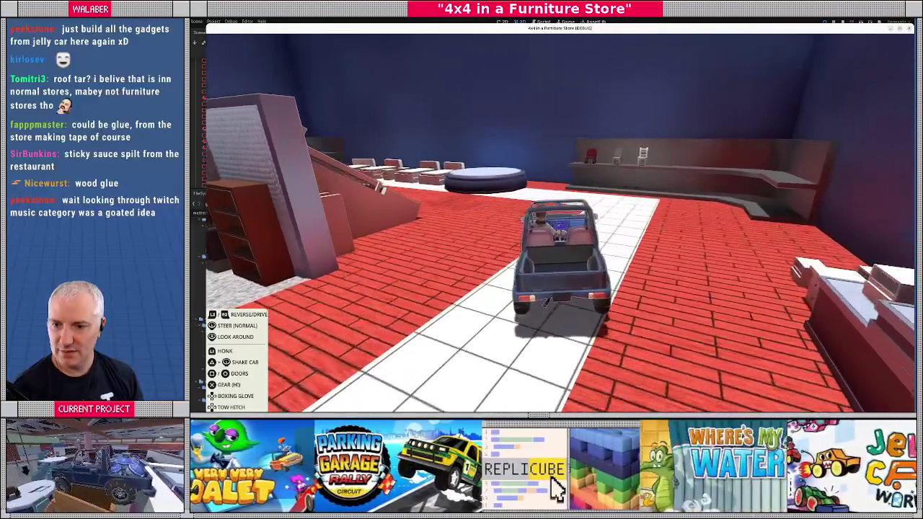
pyautogui.press('Left')
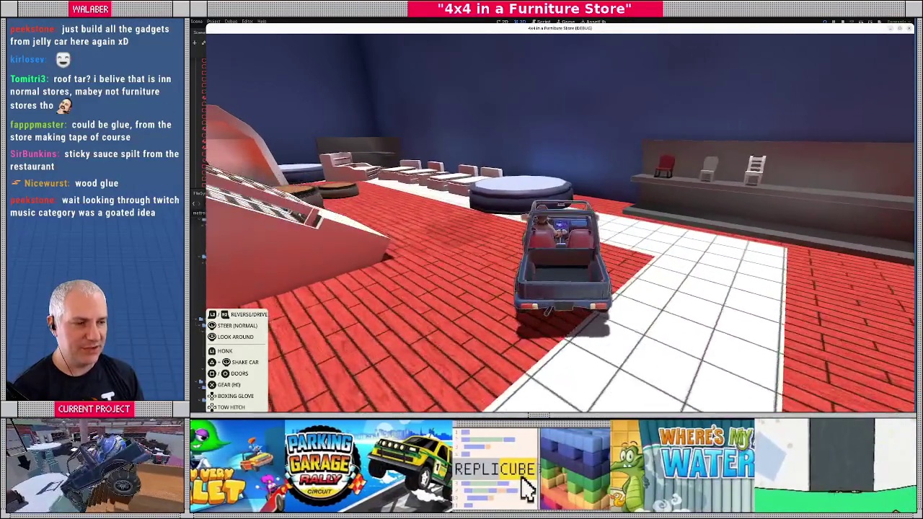
pyautogui.press('Left')
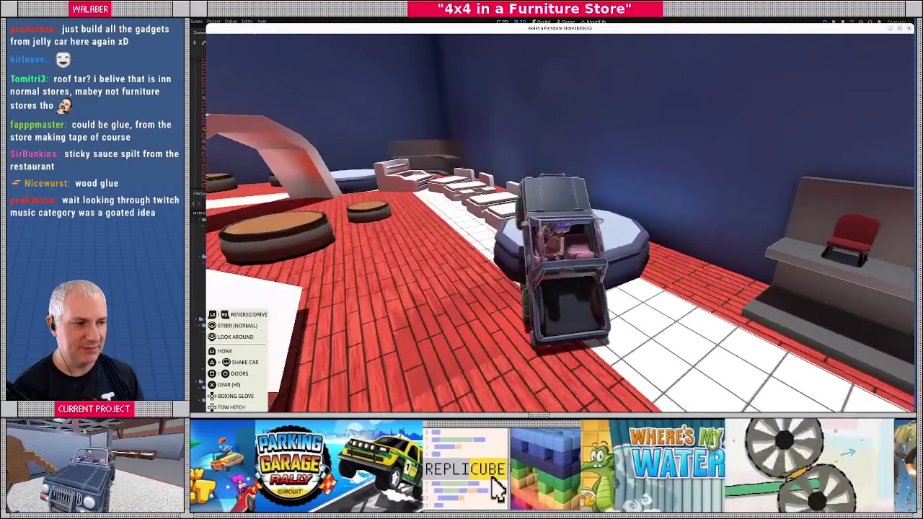
pyautogui.press('Up')
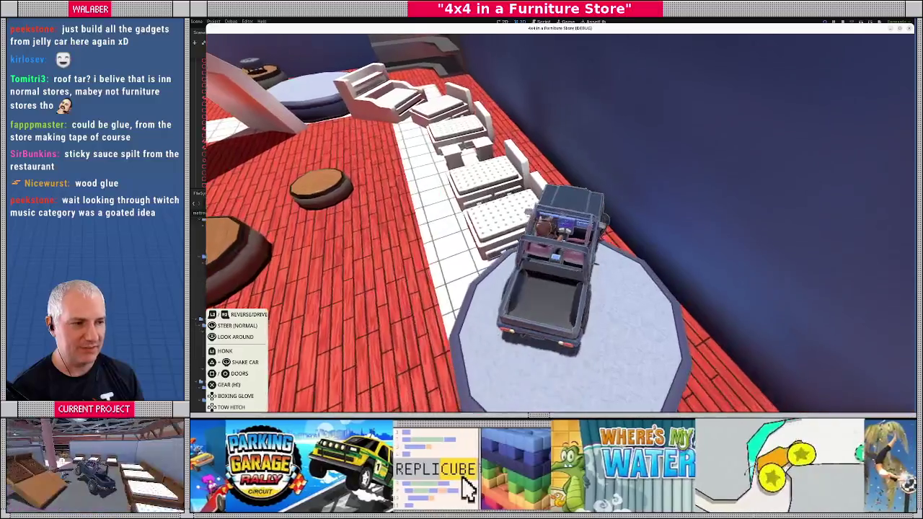
pyautogui.press('Up')
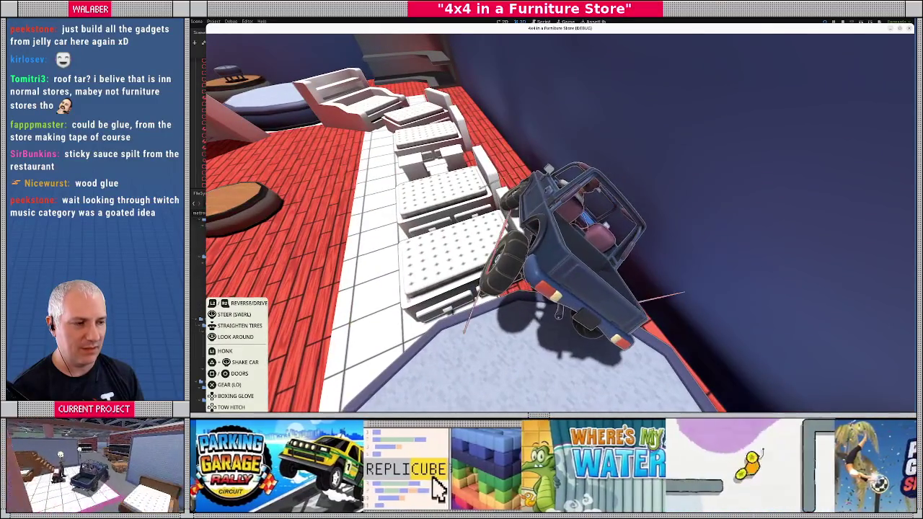
pyautogui.press('Down')
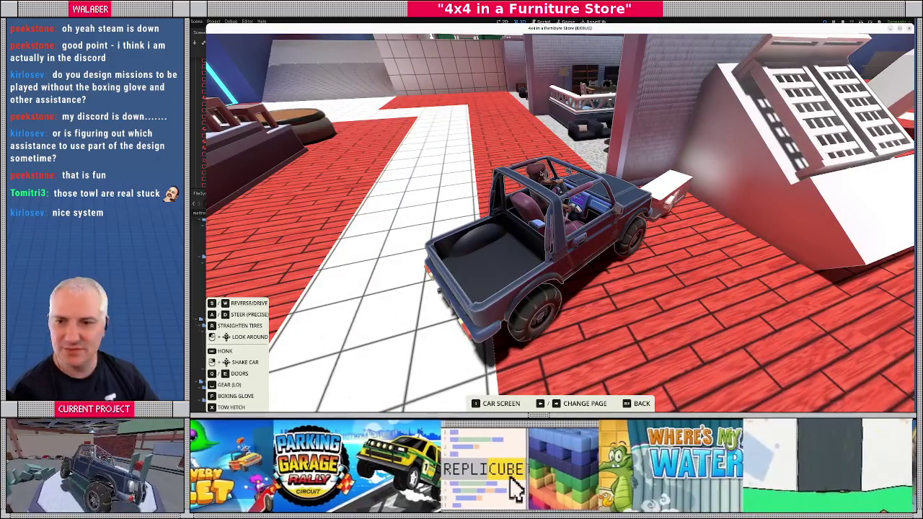
pyautogui.press('F8')
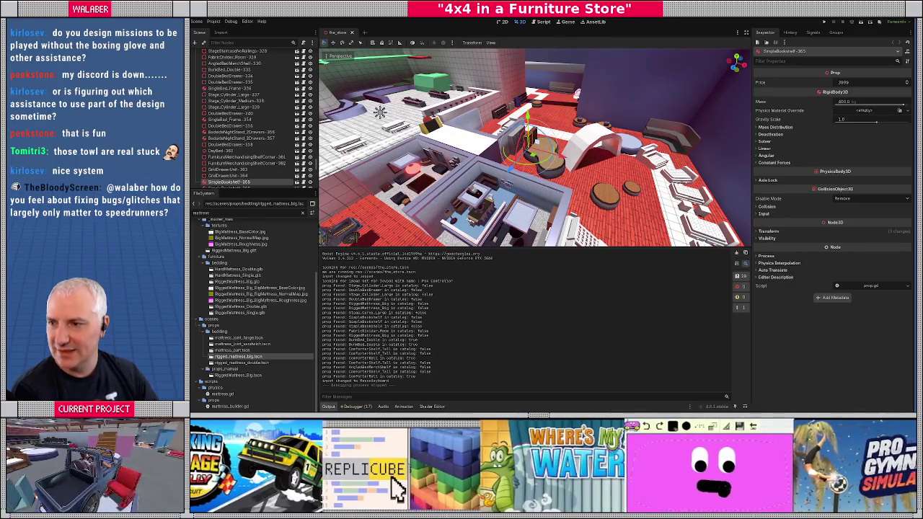
# In Blender, hide the store's level geometry and search the object list for 'bed'.
pyautogui.hotkey('alt', 'Tab')
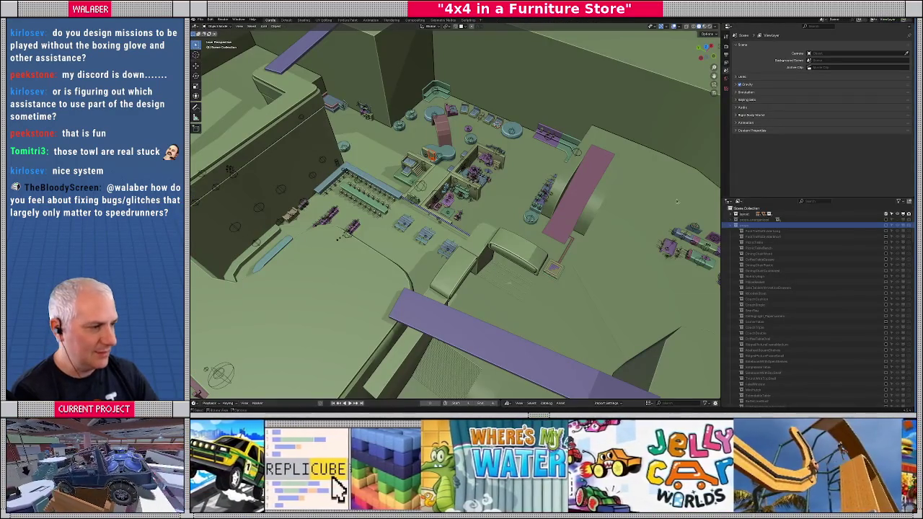
pyautogui.click(893, 215)
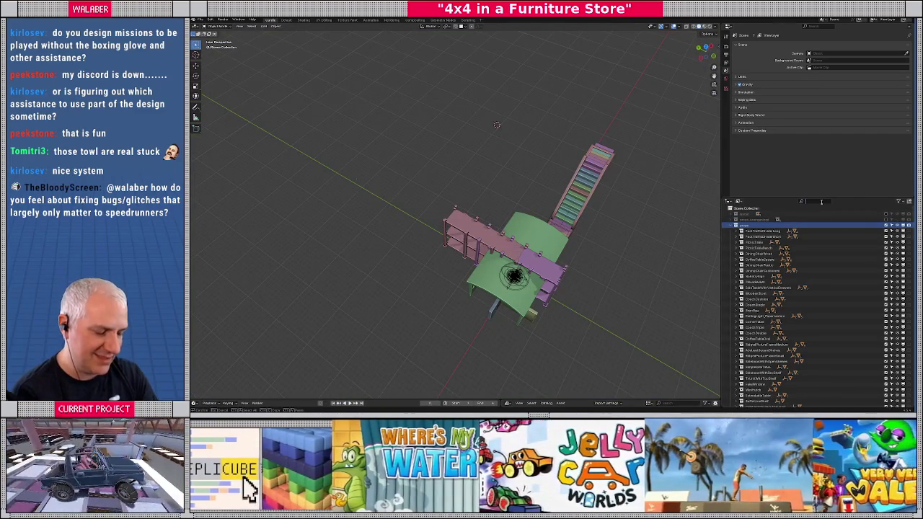
pyautogui.write('bed')
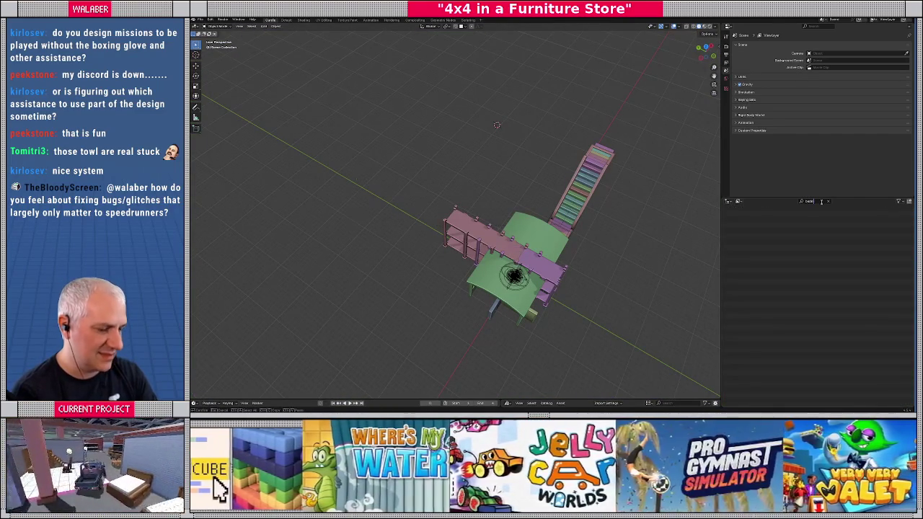
# Locate ComforterRoll-374 in Godot, then filter Blender's object list by 'comf'.
pyautogui.hotkey('alt', 'Tab')
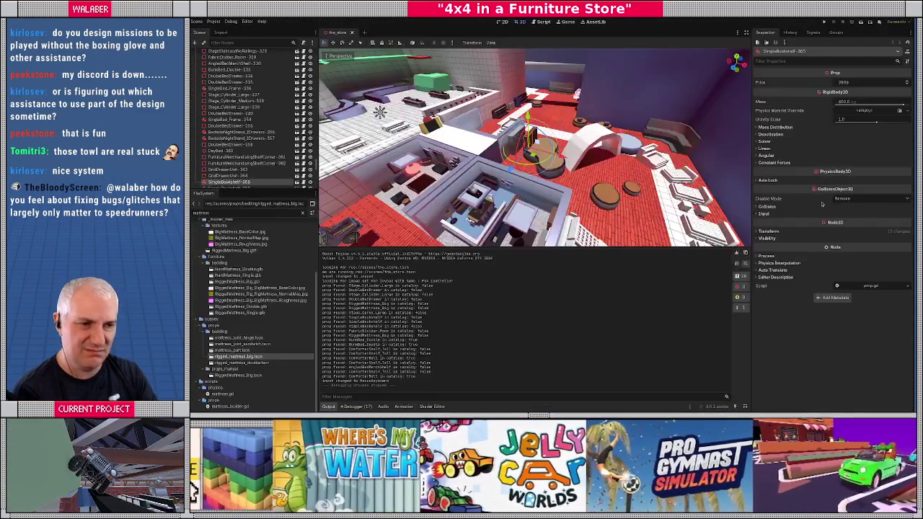
pyautogui.moveTo(533, 145)
pyautogui.mouseDown()
pyautogui.moveTo(577, 126)
pyautogui.moveTo(564, 182)
pyautogui.mouseUp()
pyautogui.click(505, 133)
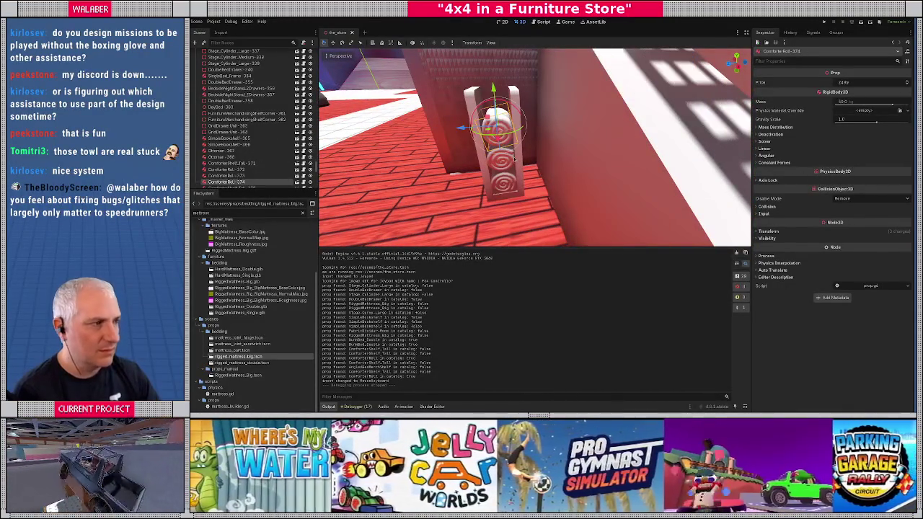
pyautogui.hotkey('alt', 'Tab')
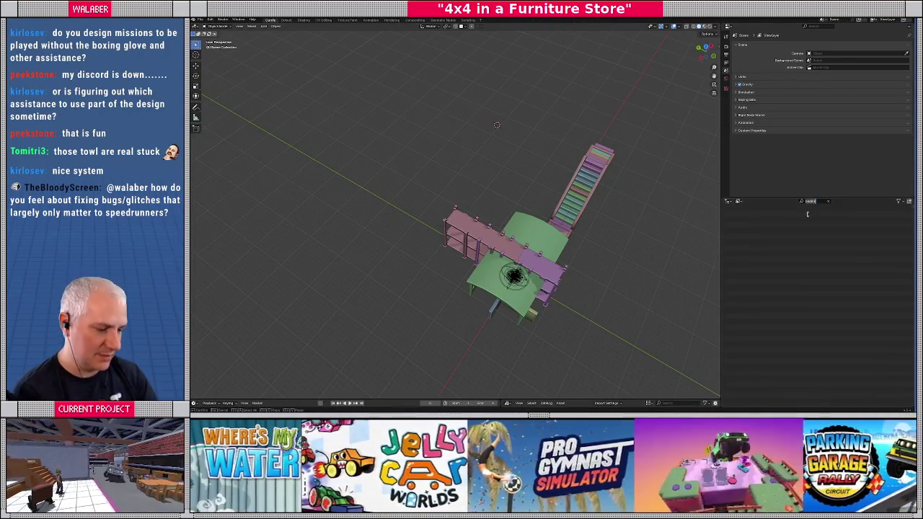
pyautogui.write('comf')
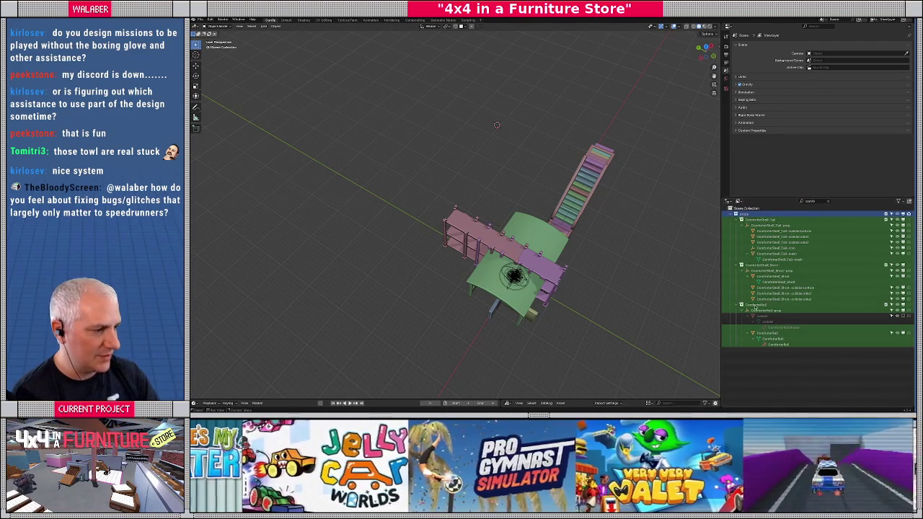
# Clear the Outliner filter, isolate the ComforterRoll object and frame it in the viewport.
pyautogui.click(756, 306)
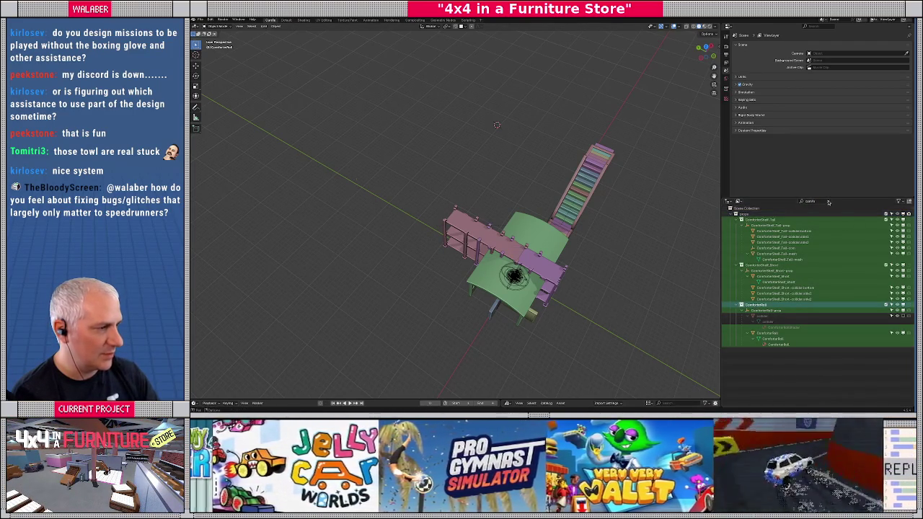
pyautogui.click(829, 201)
pyautogui.moveTo(913, 225); pyautogui.dragTo(913, 400)
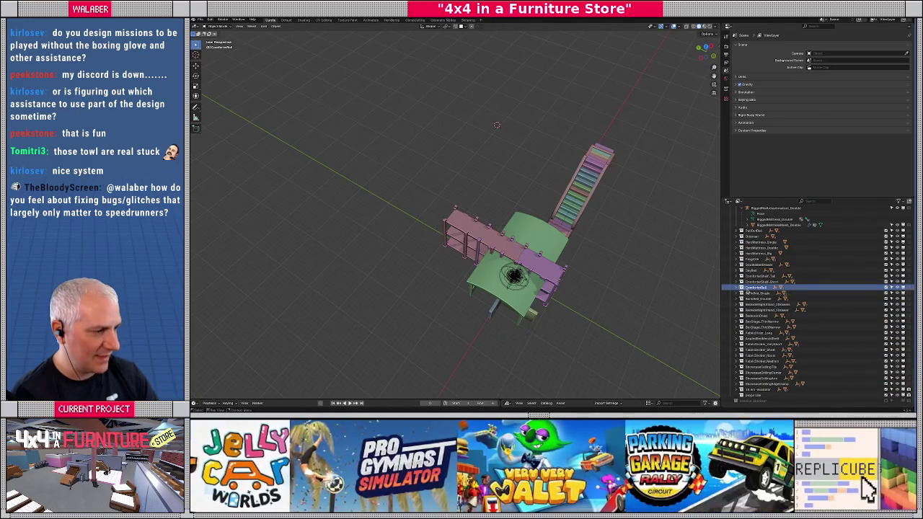
pyautogui.rightClick(750, 290)
pyautogui.moveTo(751, 292)
pyautogui.click(793, 291)
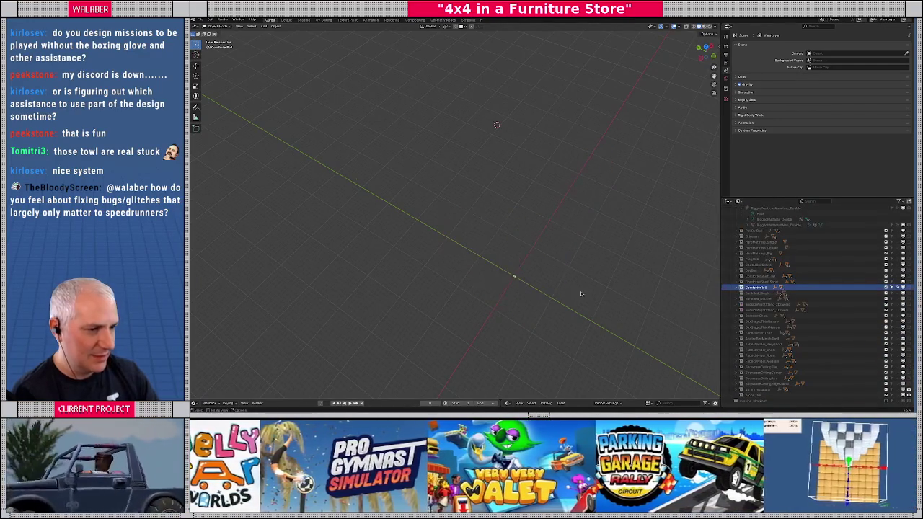
pyautogui.press('KP_Decimal')
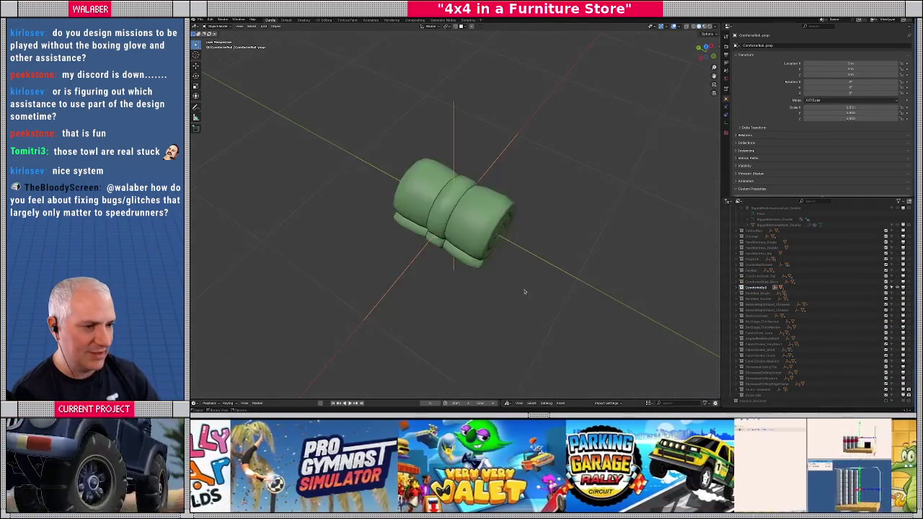
# Expand ComforterRoll-prop, unhide its collider child and rename it with 'Col'.
pyautogui.click(742, 294)
pyautogui.click(742, 294)
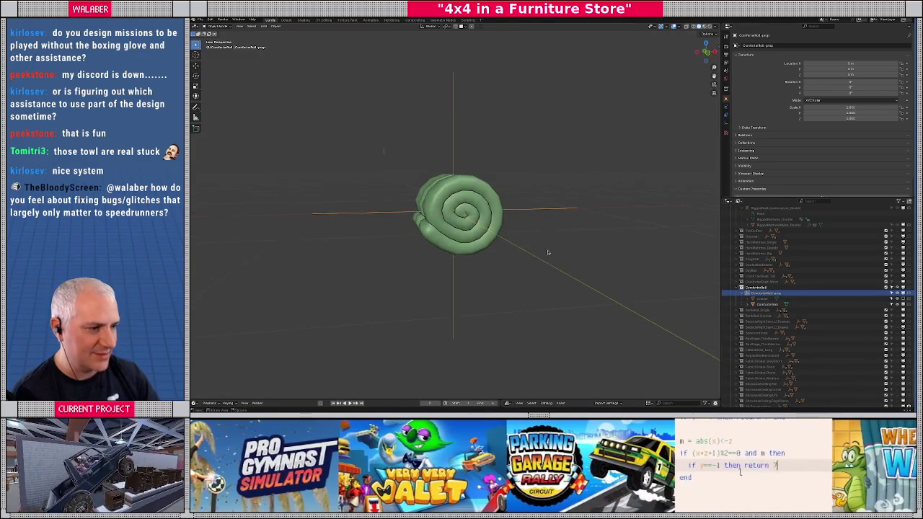
pyautogui.scroll(-2, 547, 258)
pyautogui.scroll(3, 535, 259)
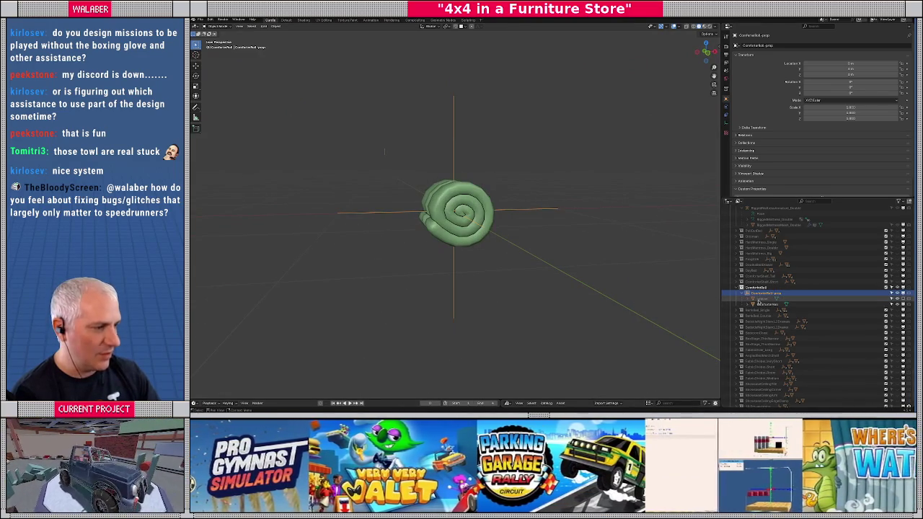
pyautogui.click(903, 299)
pyautogui.click(435, 222)
pyautogui.click(430, 219)
pyautogui.scroll(1, 787, 376)
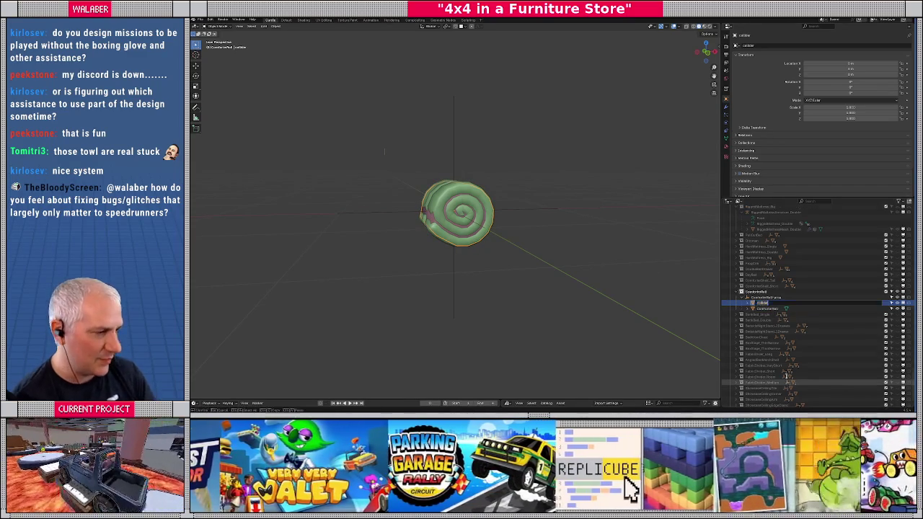
pyautogui.write('Col')
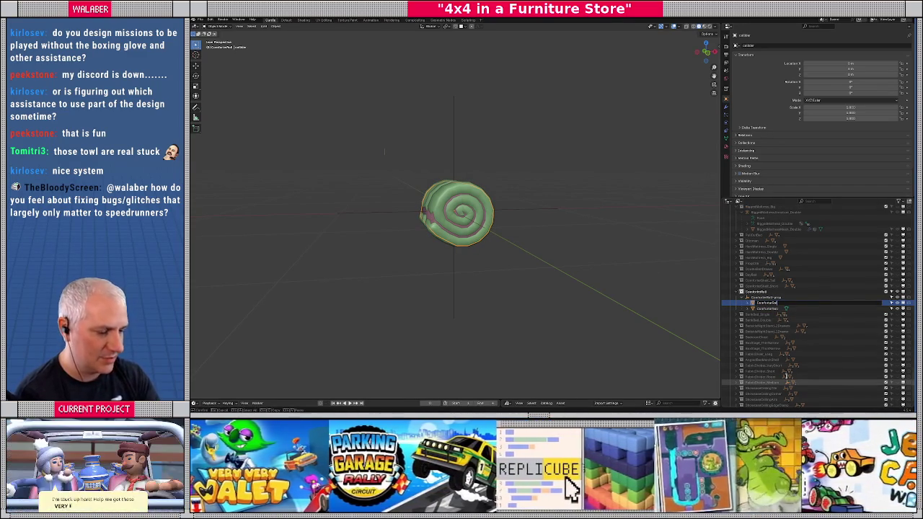
pyautogui.press('Return')
# Enter Edit Mode on the collider mesh.
pyautogui.scroll(-2, 796, 164)
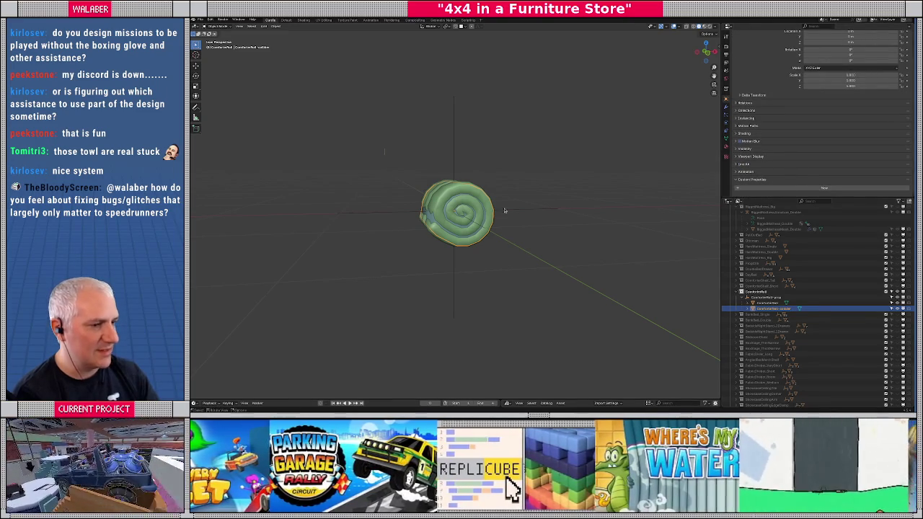
pyautogui.scroll(2, 497, 238)
pyautogui.press('Tab')
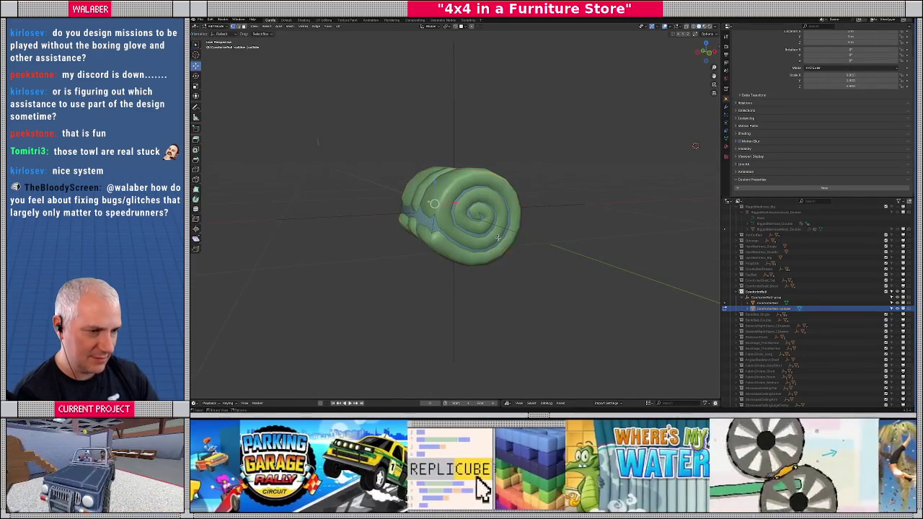
# Scale the collider mesh on X and Z to hug the roll's round cross-section, checking in X-ray front view.
pyautogui.moveTo(497, 238); pyautogui.dragTo(534, 244)
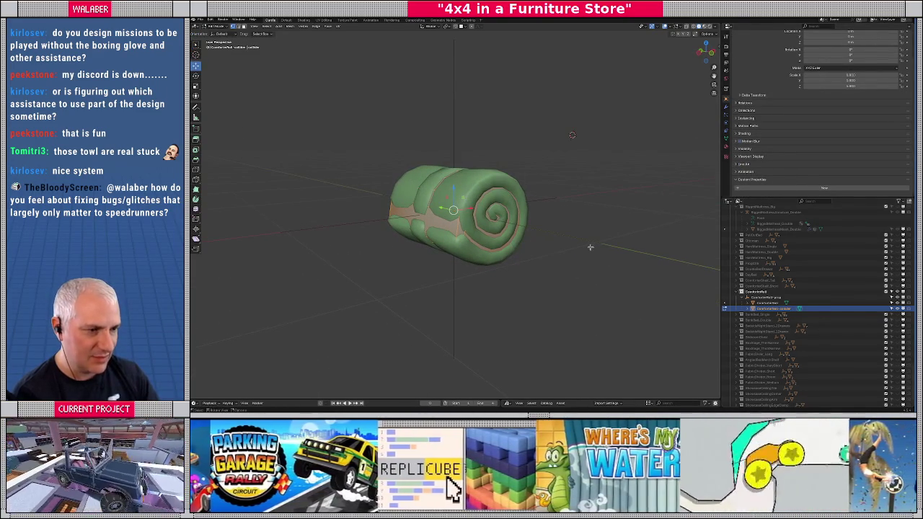
pyautogui.press('s')
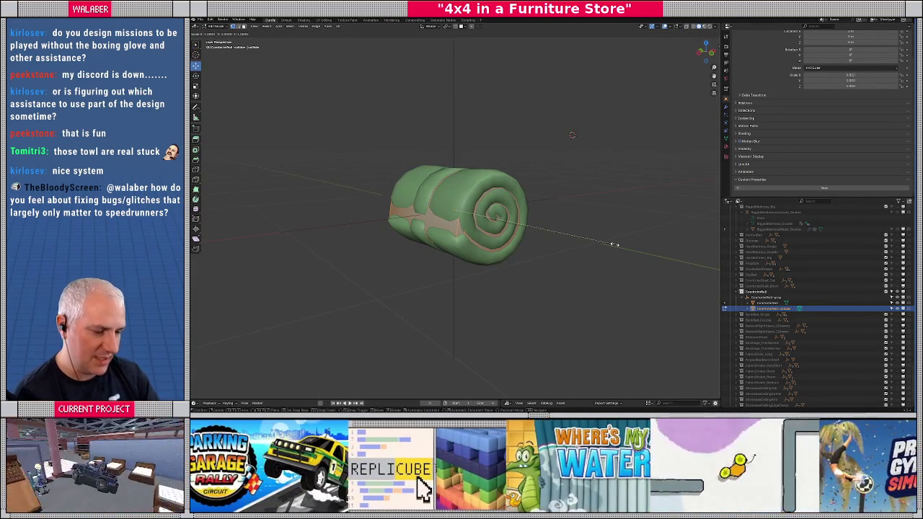
pyautogui.hotkey('shift', 'y')
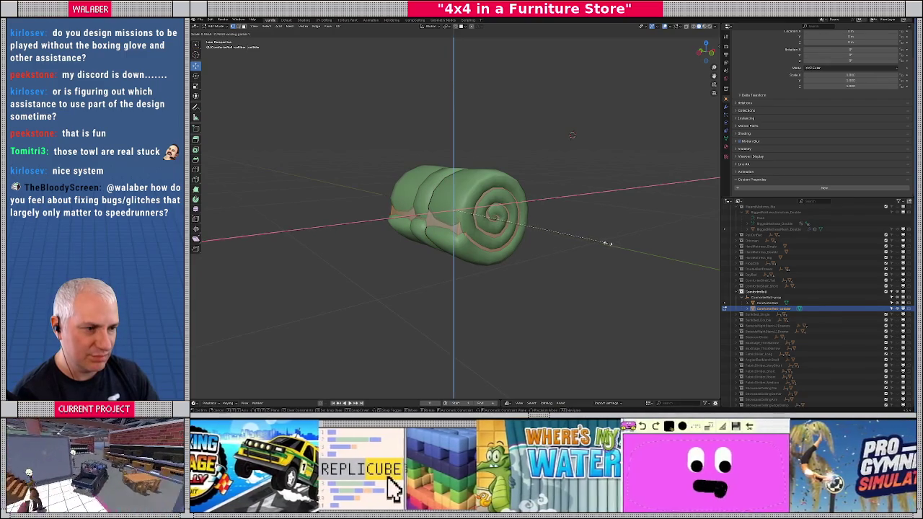
pyautogui.click(604, 243)
pyautogui.hotkey('alt', 'z')
pyautogui.press('KP_1')
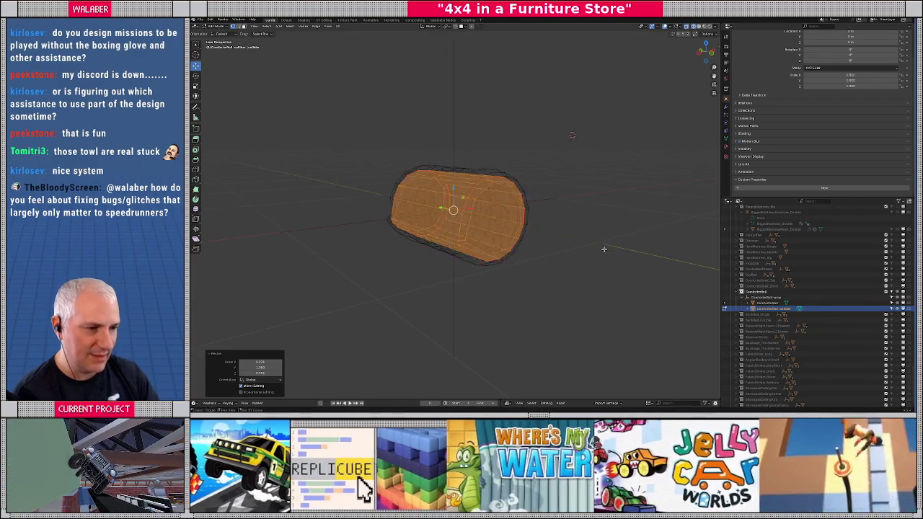
pyautogui.scroll(3, 570, 238)
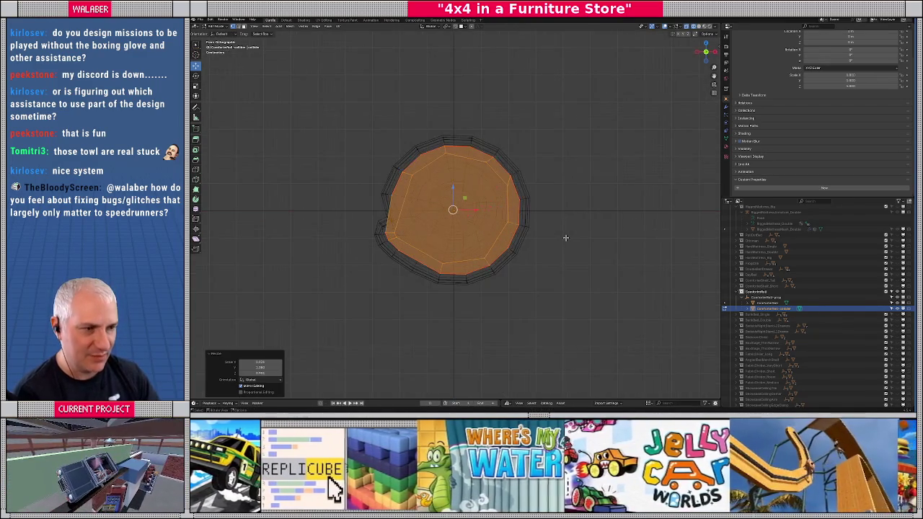
pyautogui.press('s')
pyautogui.hotkey('shift', 'y')
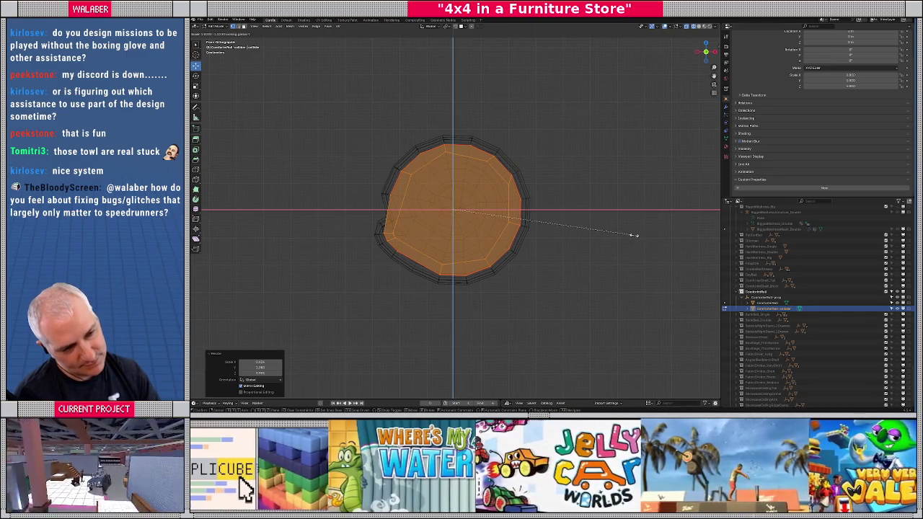
pyautogui.click(634, 235)
pyautogui.press('Tab')
pyautogui.hotkey('alt', 'z')
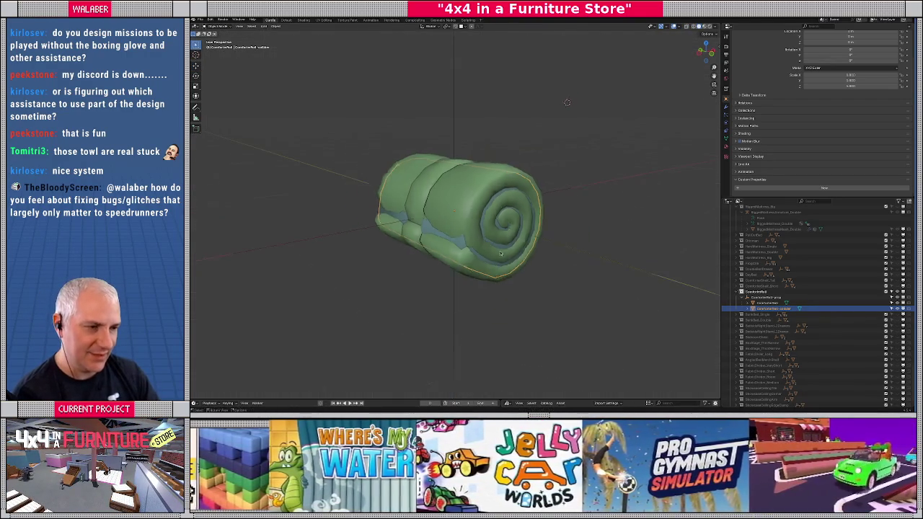
# Collapse the comforter roll's group and show the whole props collection again.
pyautogui.scroll(-2, 497, 252)
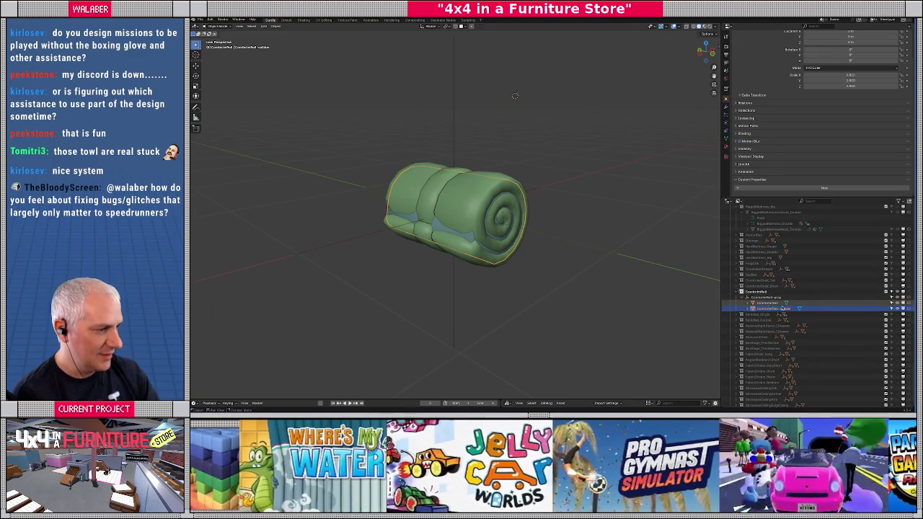
pyautogui.click(736, 292)
pyautogui.scroll(2, 757, 276)
pyautogui.scroll(5, 757, 276)
pyautogui.scroll(5, 913, 354)
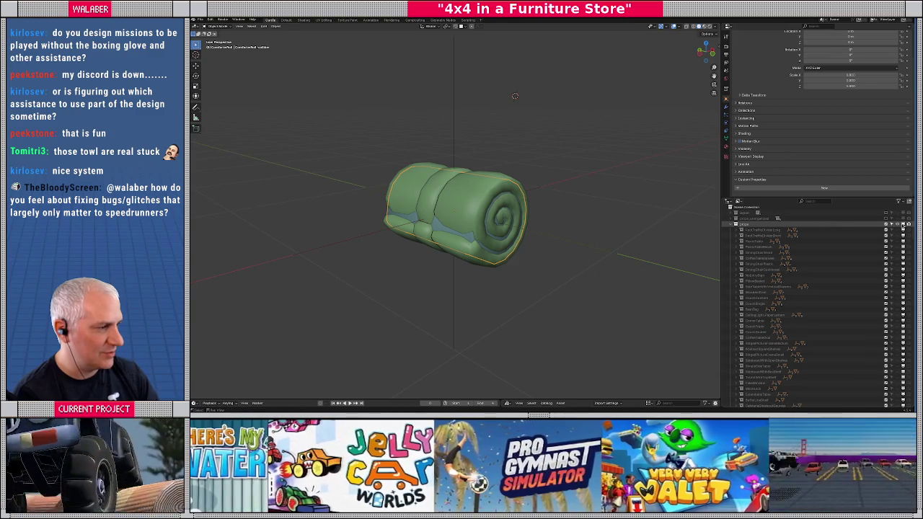
pyautogui.click(903, 225)
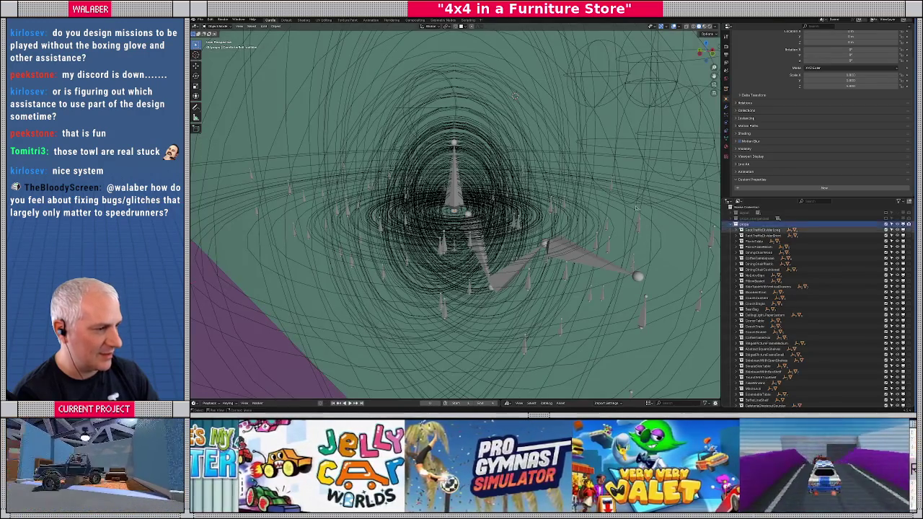
# Export the scene through File > Export as a glTF 2.0 file.
pyautogui.scroll(-10, 276, 84)
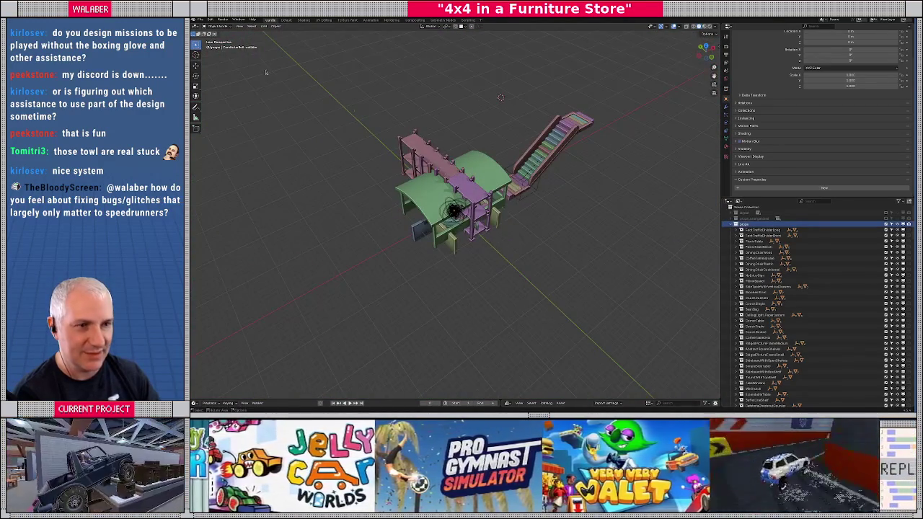
pyautogui.click(201, 20)
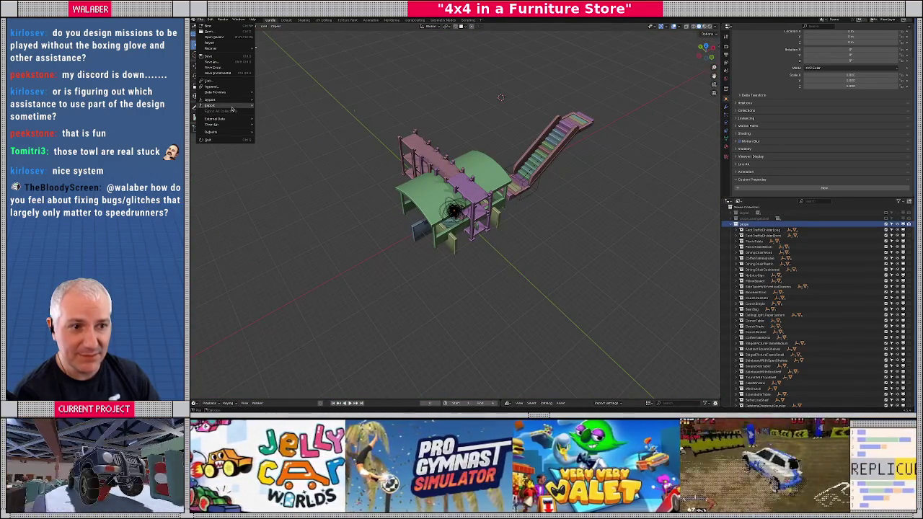
pyautogui.moveTo(233, 107)
pyautogui.click(285, 161)
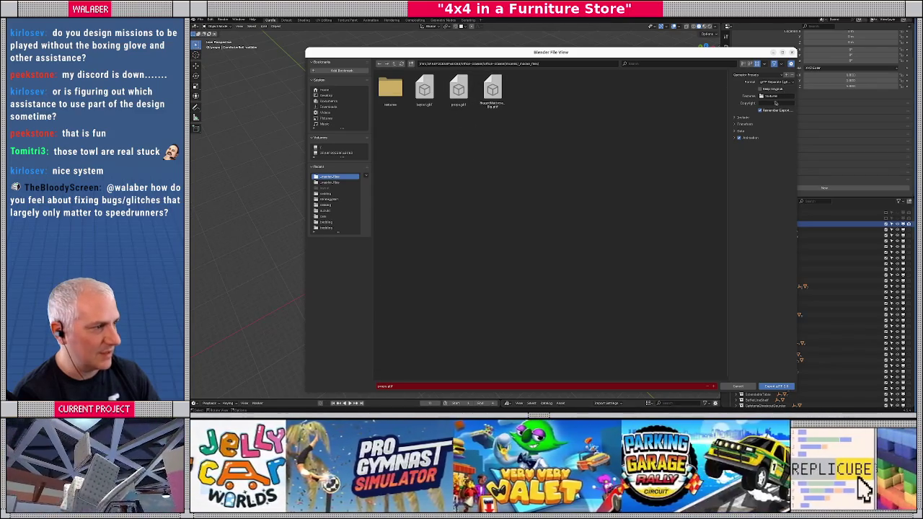
pyautogui.click(776, 387)
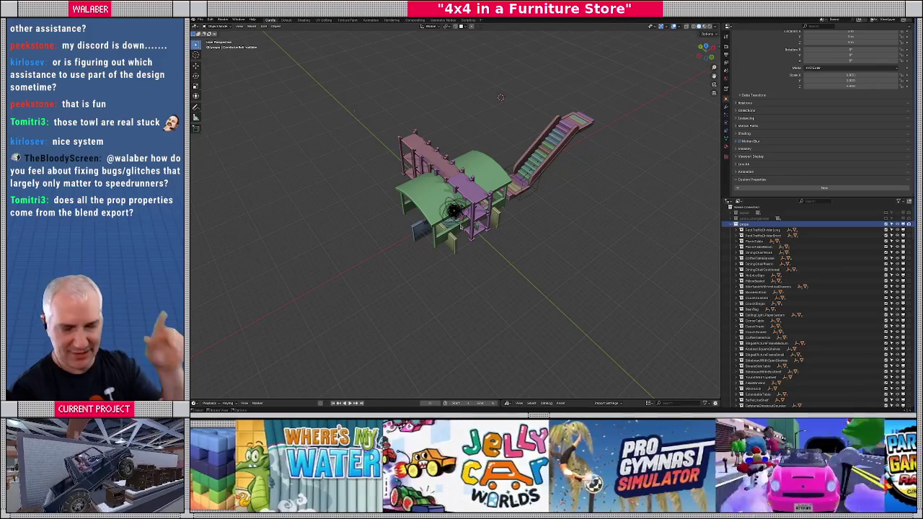
# In Godot, open the comforter roll's scene, reload it from disk and frame it front-on.
pyautogui.hotkey('alt', 'Tab')
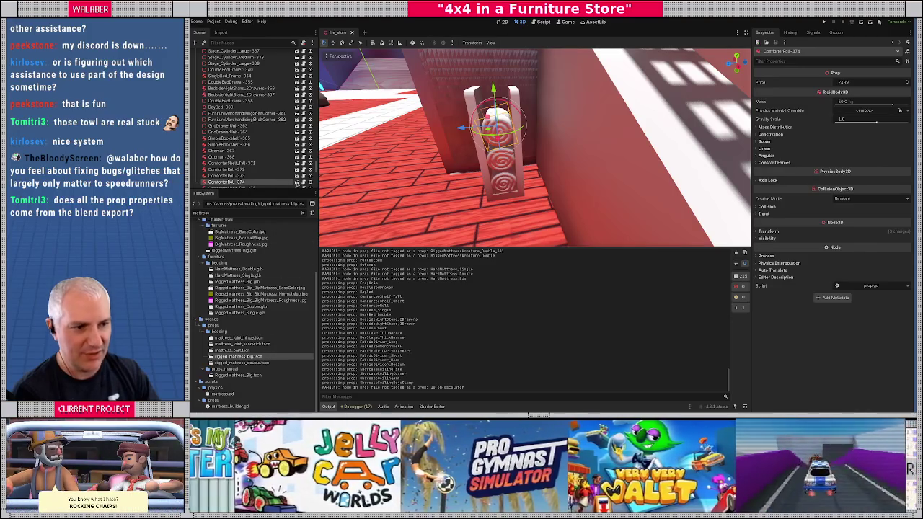
pyautogui.click(296, 183)
pyautogui.press('KP_1')
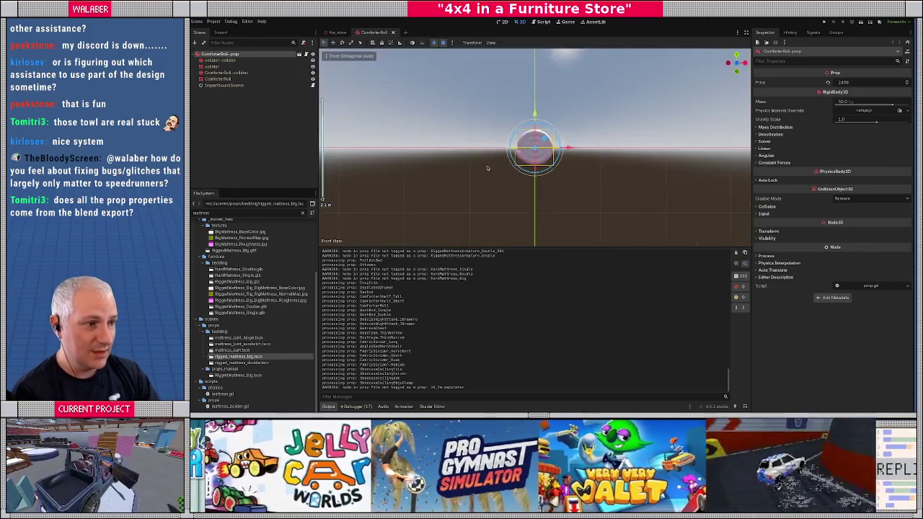
pyautogui.press('f')
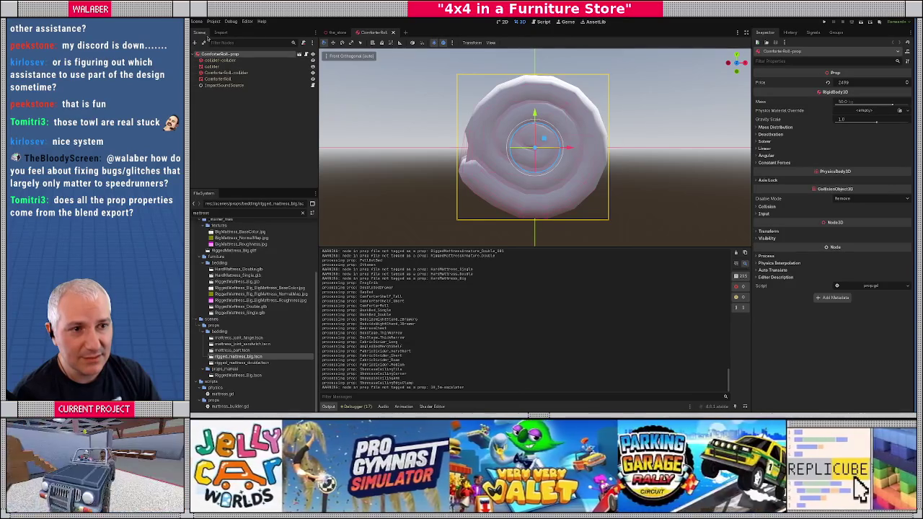
pyautogui.click(199, 21)
pyautogui.click(227, 137)
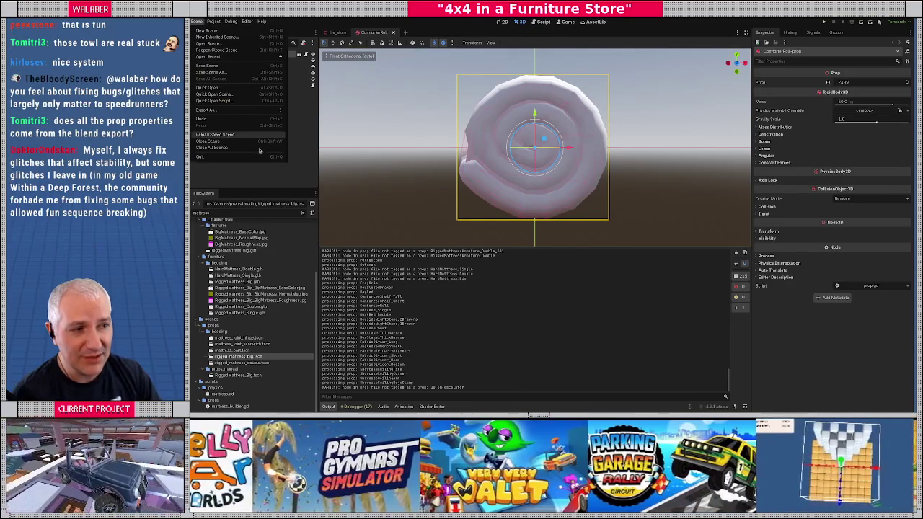
pyautogui.press('f')
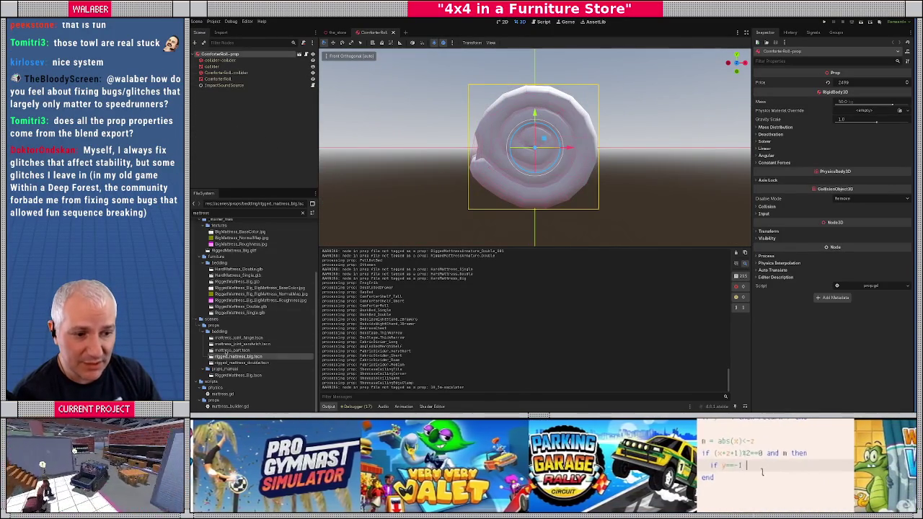
# Filter the FileSystem by 'comforter', open the props ComforterRoll.tscn and frame its mesh front-on.
pyautogui.doubleClick(233, 211)
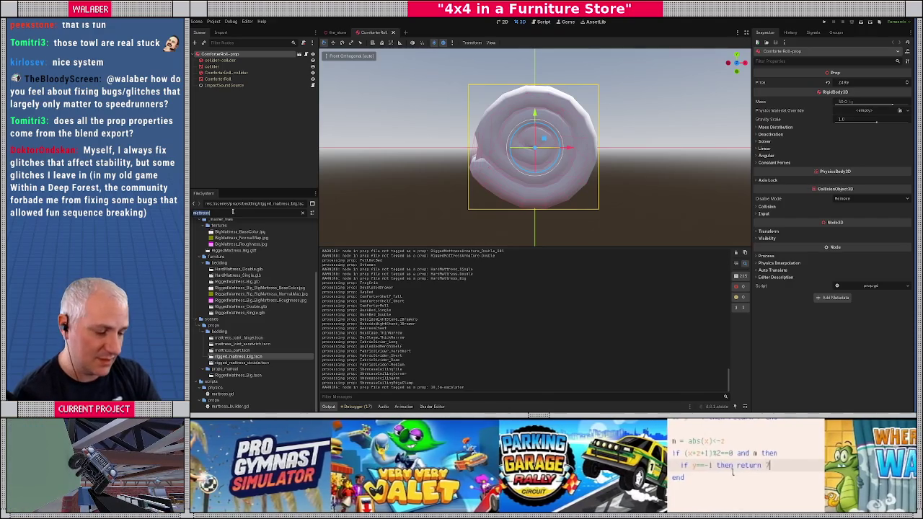
pyautogui.write('comforter')
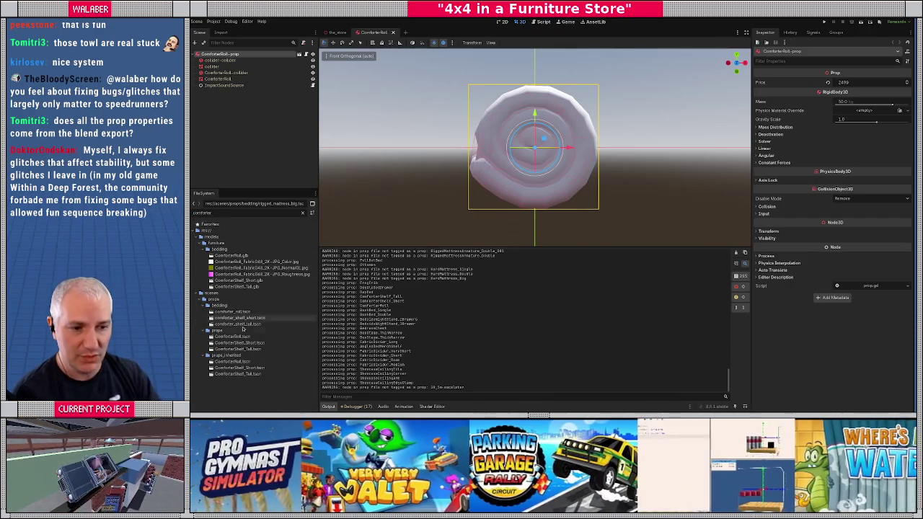
pyautogui.doubleClick(240, 336)
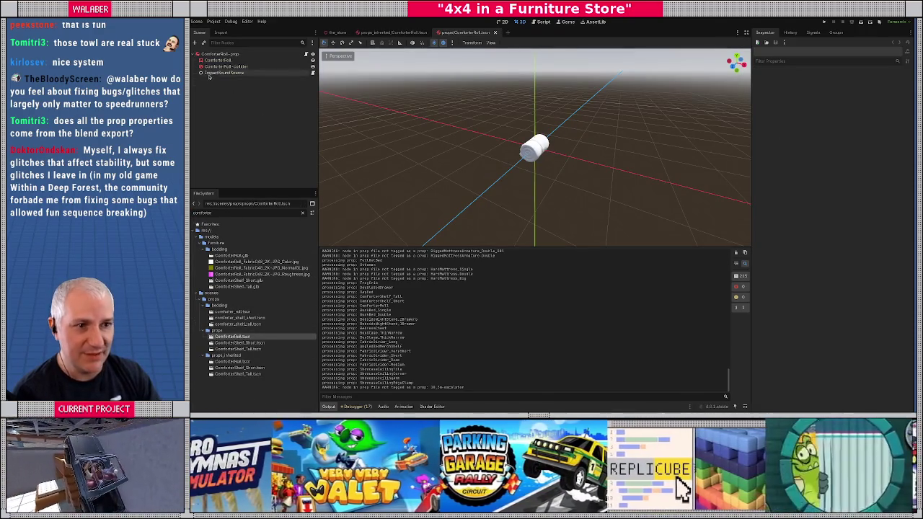
pyautogui.click(217, 60)
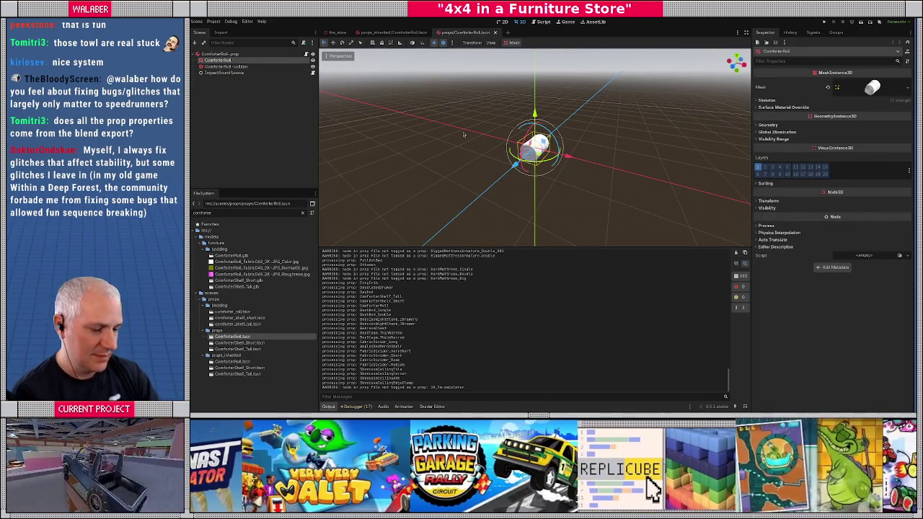
pyautogui.press('f')
pyautogui.press('KP_1')
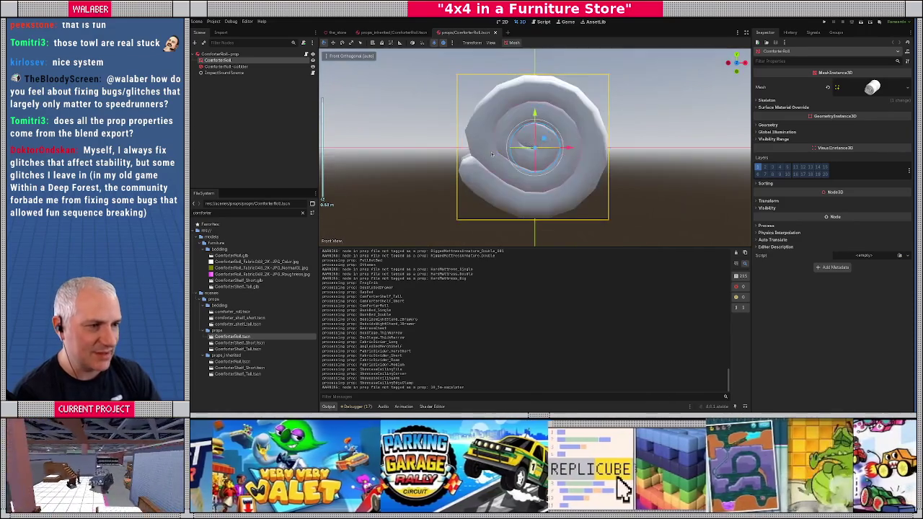
# Select ComforterRoll-collider and toggle the roll mesh's visibility to compare the collider fit.
pyautogui.click(300, 66)
pyautogui.click(312, 61)
pyautogui.click(313, 60)
pyautogui.click(312, 61)
pyautogui.click(312, 61)
pyautogui.click(313, 61)
pyautogui.click(313, 60)
pyautogui.click(312, 60)
pyautogui.click(313, 61)
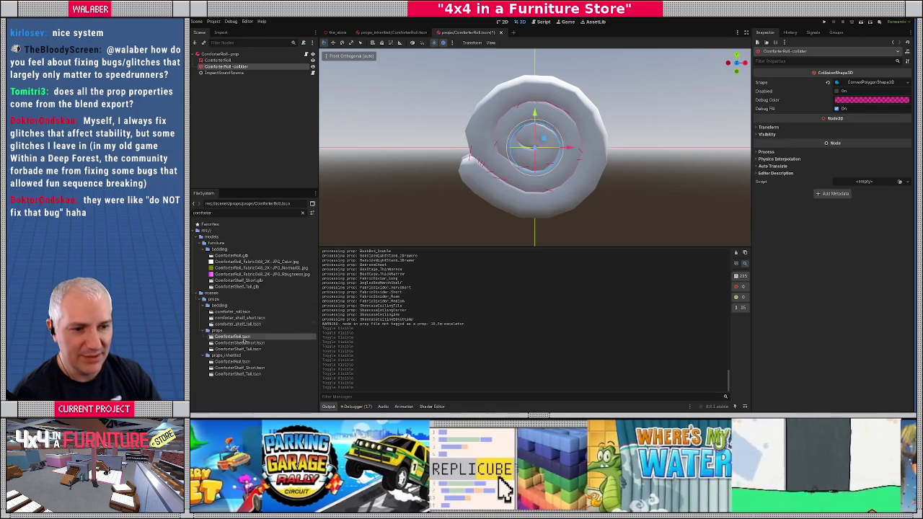
# Open the inherited ComforterRoll.tscn prop scene and toggle its collider mesh's visibility.
pyautogui.doubleClick(238, 361)
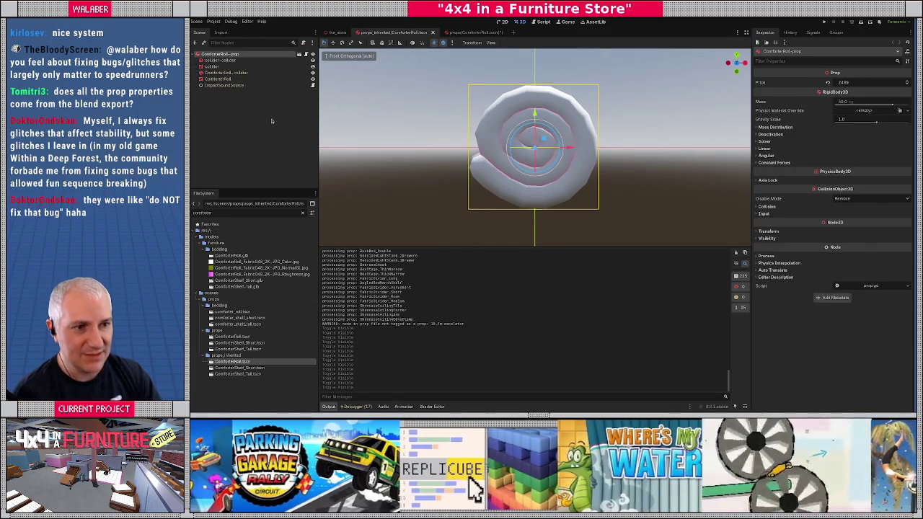
pyautogui.click(220, 66)
pyautogui.click(220, 60)
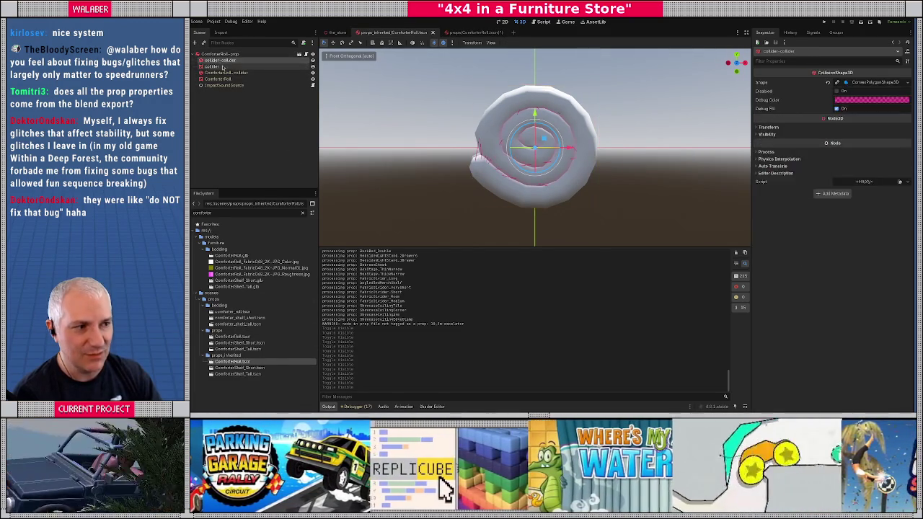
pyautogui.click(221, 66)
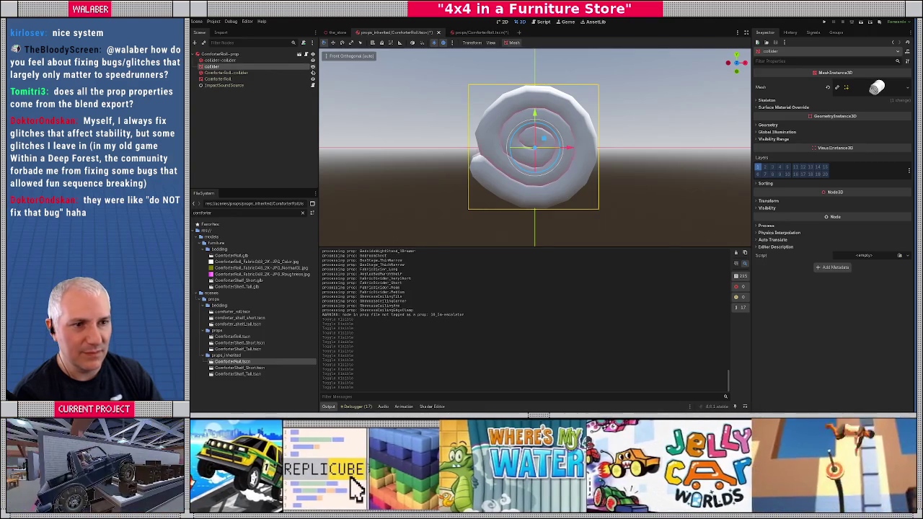
pyautogui.click(312, 68)
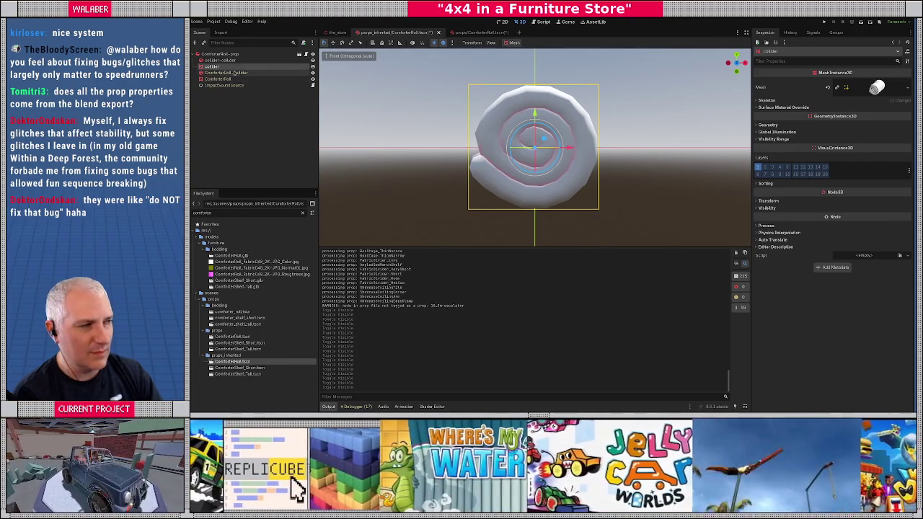
pyautogui.click(232, 55)
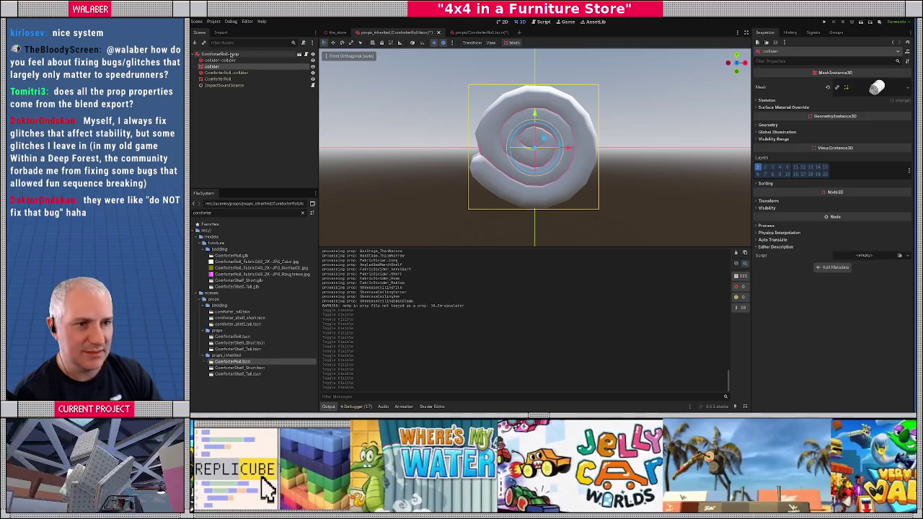
# Close both ComforterRoll scene tabs without saving.
pyautogui.click(439, 32)
pyautogui.click(500, 230)
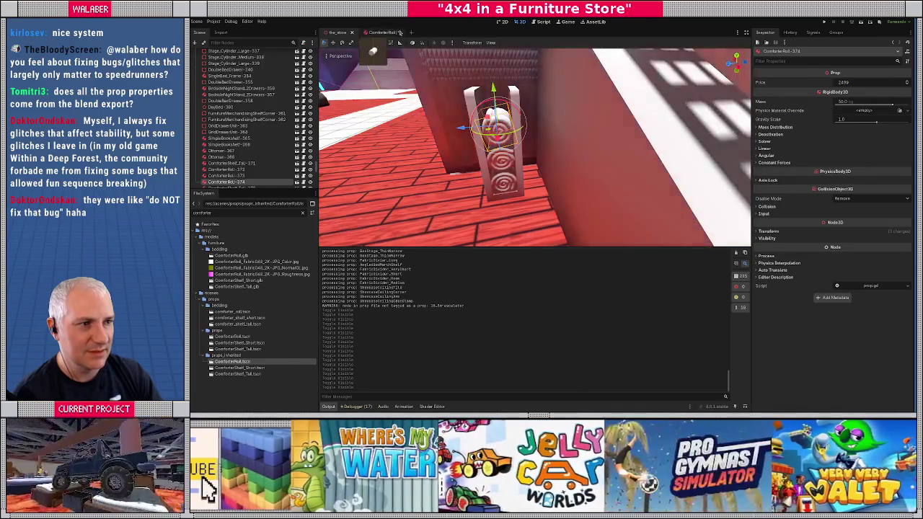
pyautogui.click(398, 32)
pyautogui.click(505, 230)
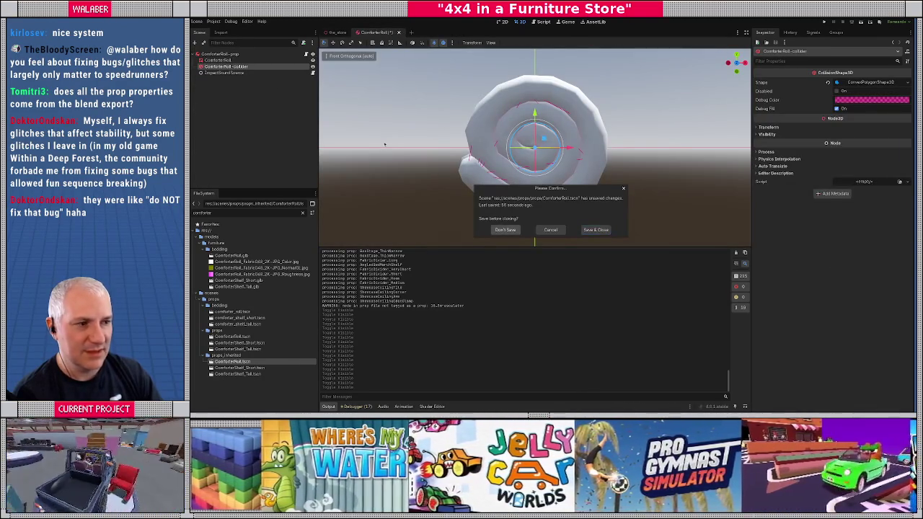
pyautogui.scroll(-4, 409, 125)
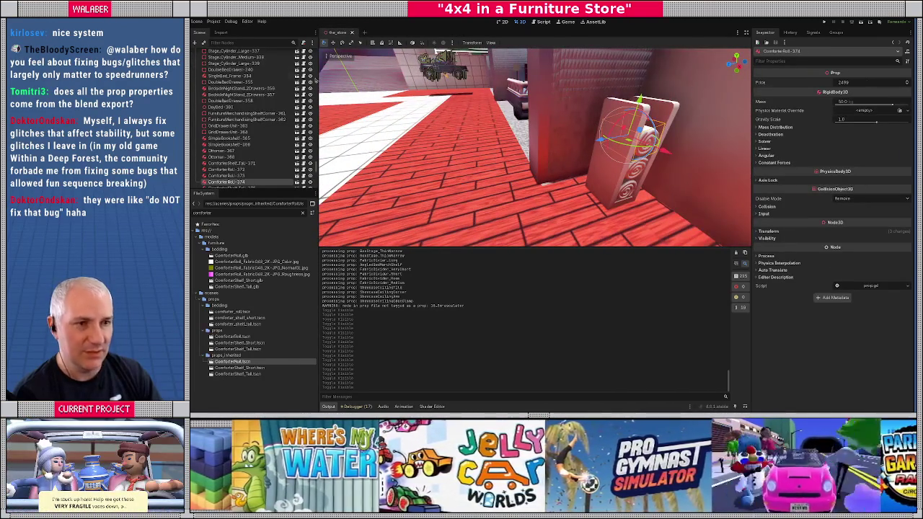
# Reload the project, then open and close the top comforter roll's scene from the store.
pyautogui.click(213, 22)
pyautogui.click(225, 93)
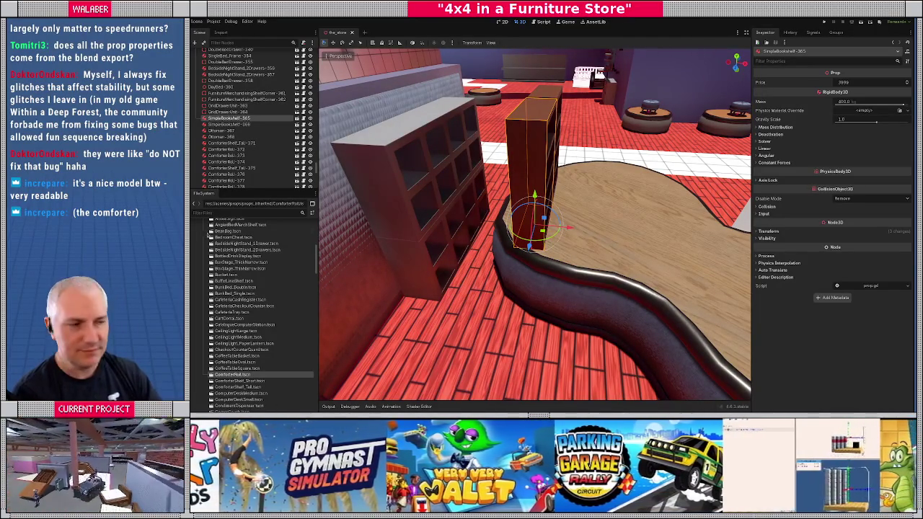
pyautogui.moveTo(383, 183)
pyautogui.mouseDown()
pyautogui.moveTo(331, 162)
pyautogui.moveTo(339, 155)
pyautogui.moveTo(382, 189)
pyautogui.mouseUp()
pyautogui.click(518, 201)
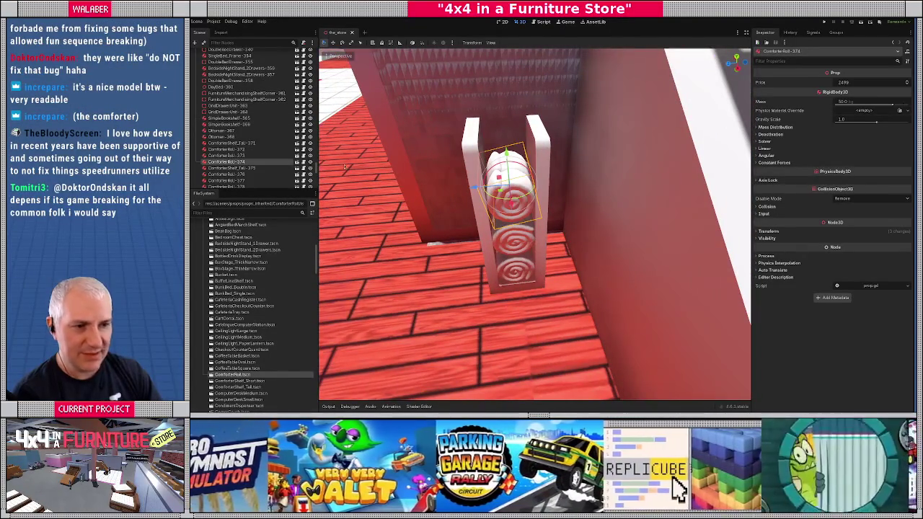
pyautogui.click(297, 163)
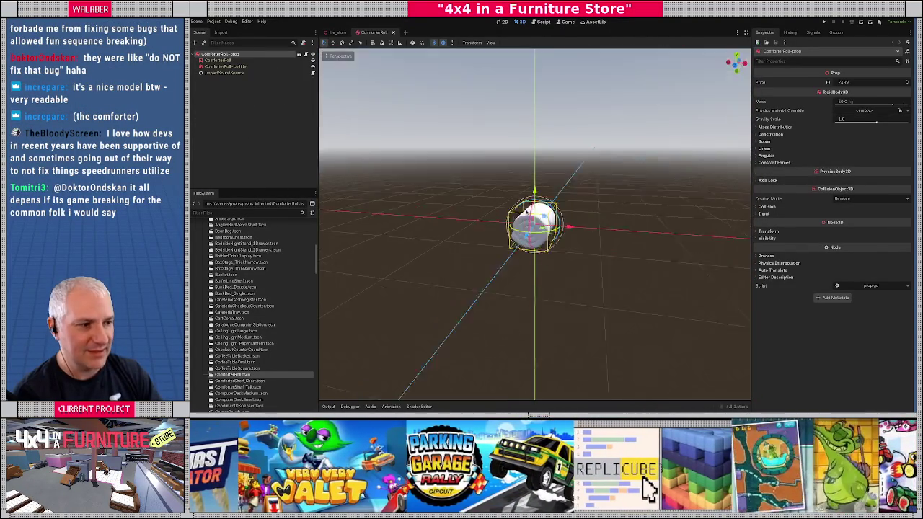
pyautogui.scroll(5, 323, 92)
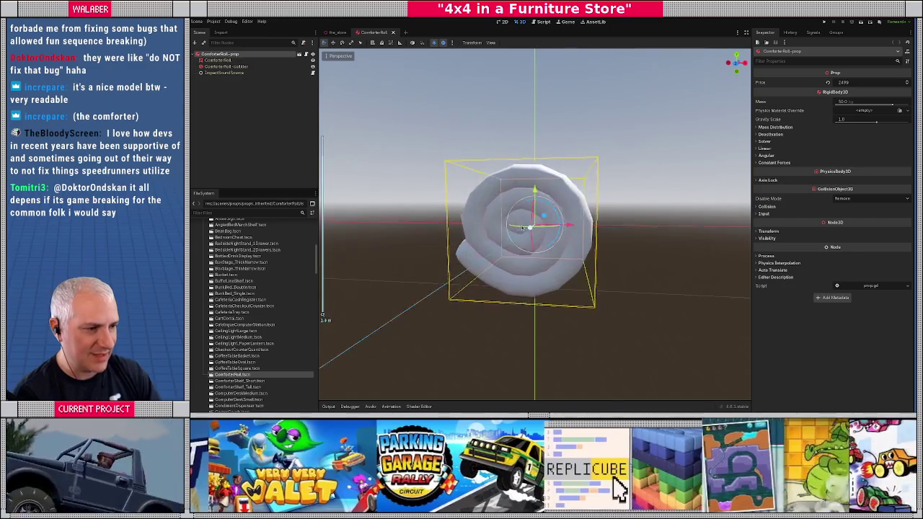
pyautogui.click(394, 33)
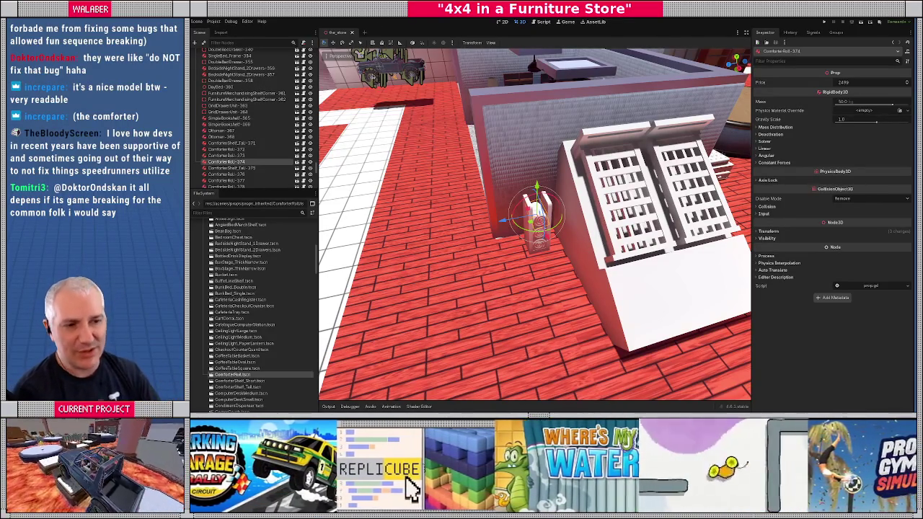
# Enlarge the scene tree, fly over the store and select the jump arch's collision shape.
pyautogui.moveTo(252, 192); pyautogui.dragTo(252, 239)
pyautogui.press('w')
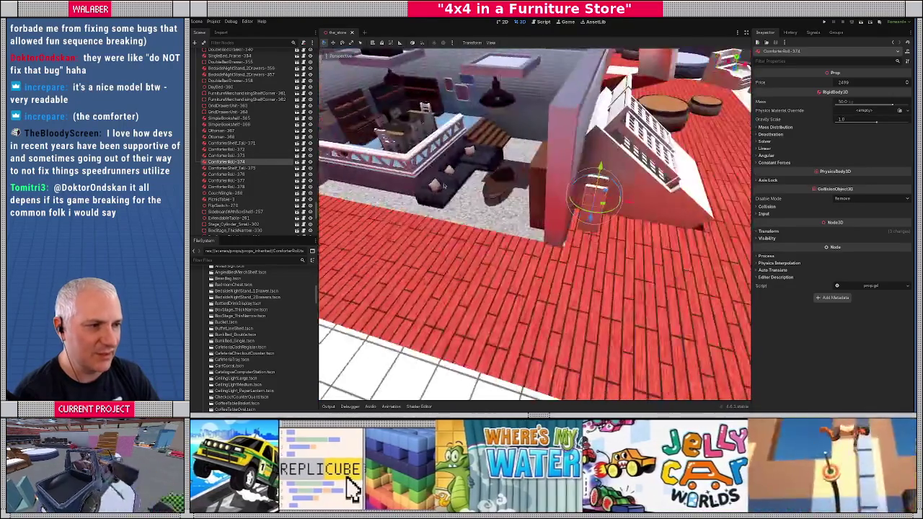
pyautogui.press('w')
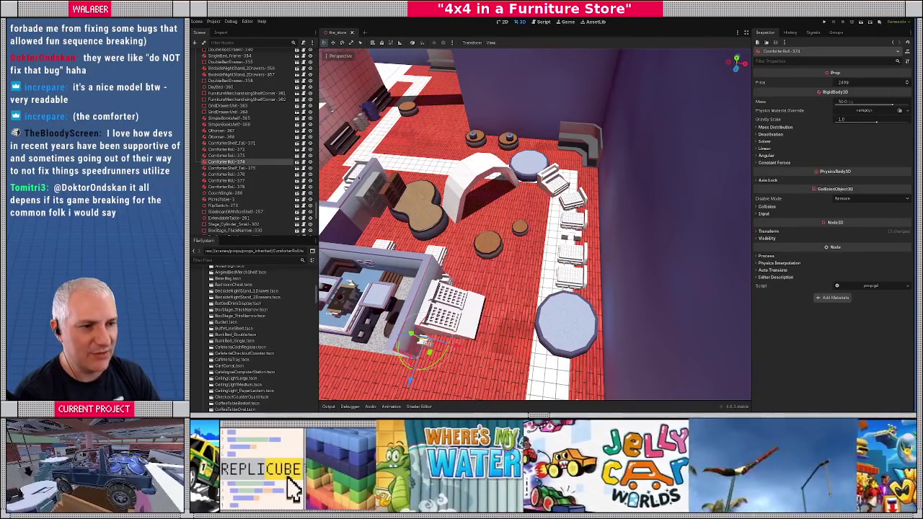
pyautogui.click(498, 180)
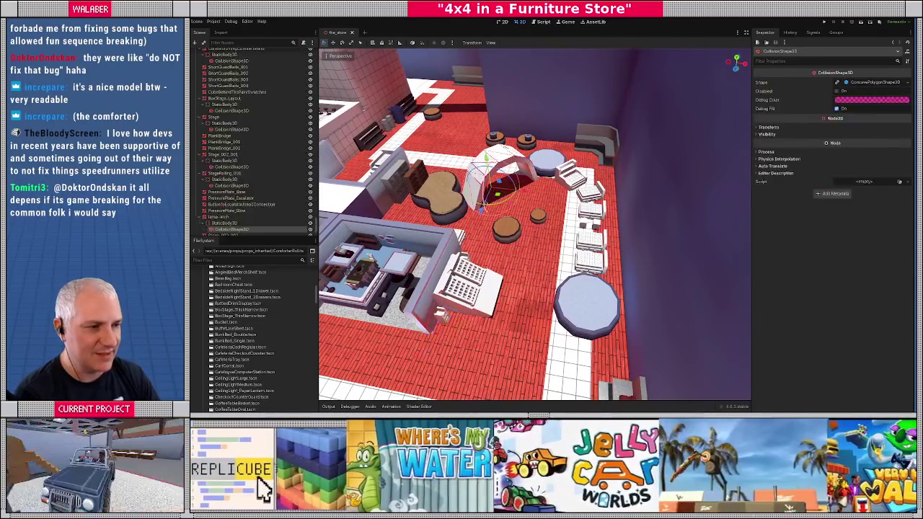
# Fly the camera in close around the jump arch from several sides, then switch to Blender.
pyautogui.press('w')
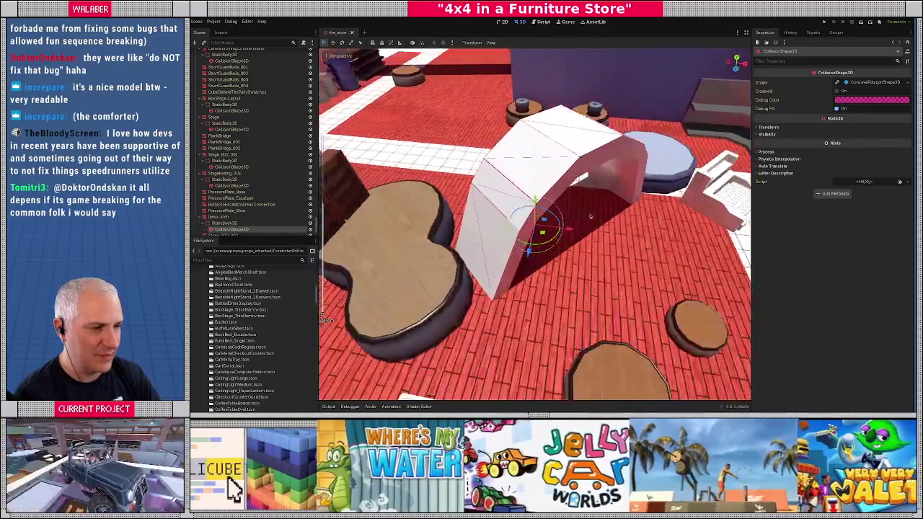
pyautogui.press('w')
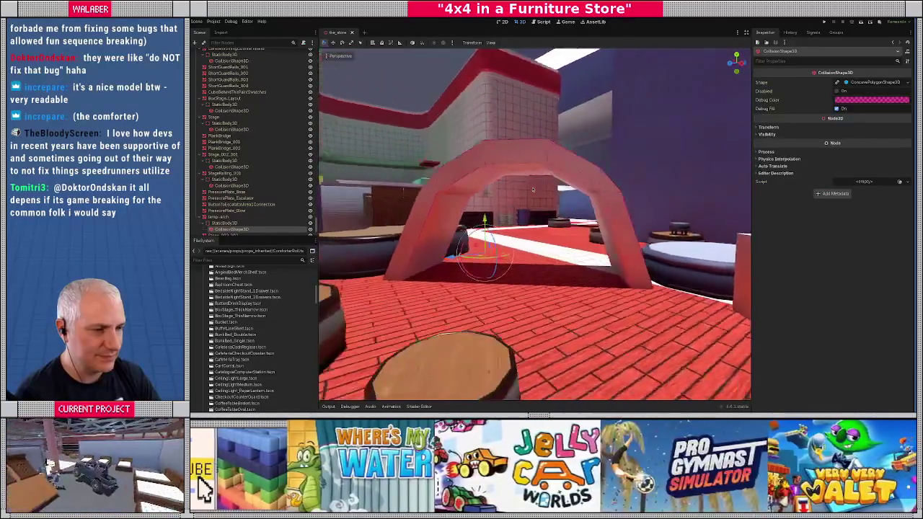
pyautogui.press('w')
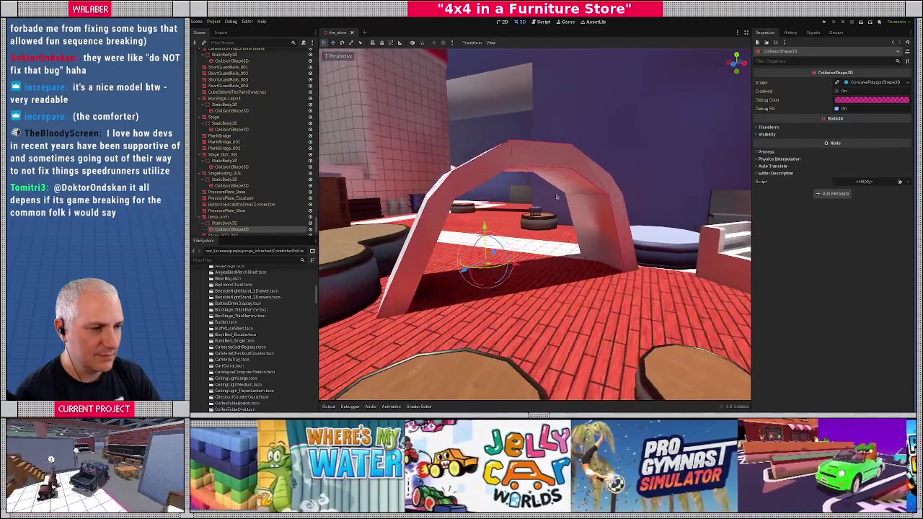
pyautogui.press('w')
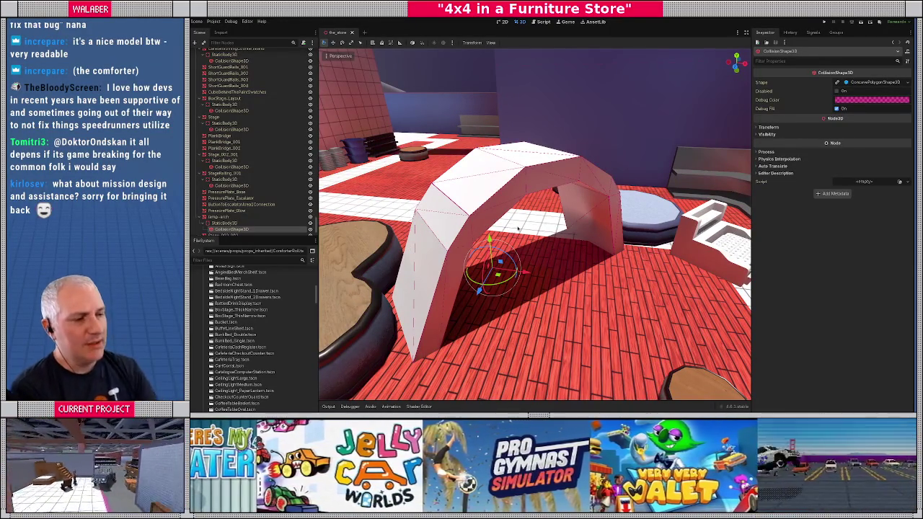
pyautogui.hotkey('alt', 'Tab')
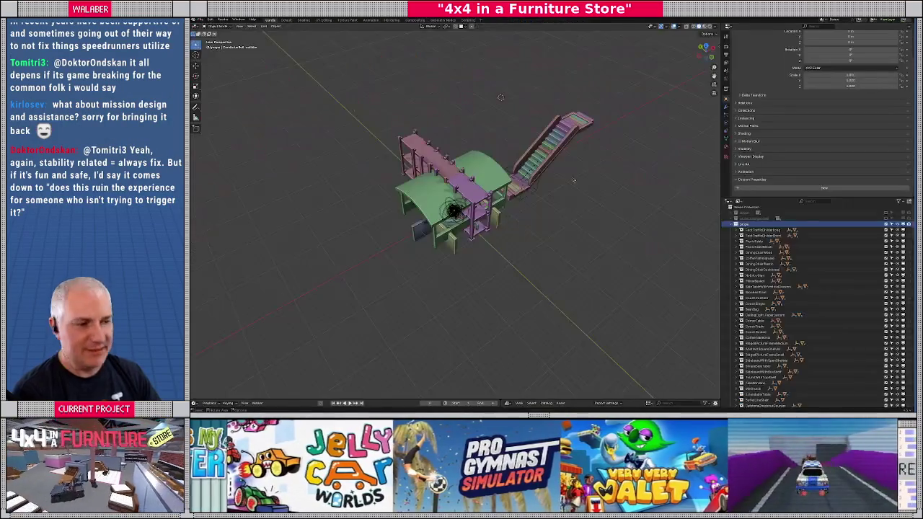
# Hide and collapse the first collection, then make the top-level collection visible to show the store level.
pyautogui.click(735, 224)
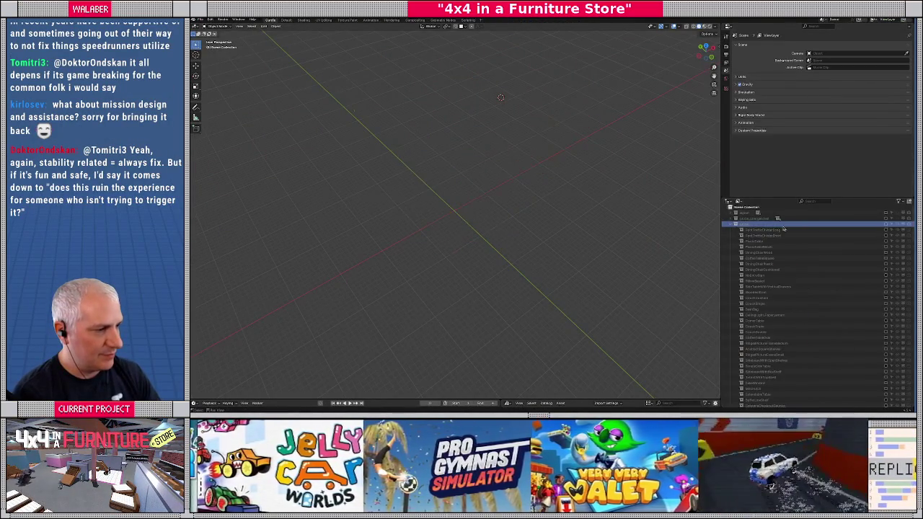
pyautogui.click(731, 226)
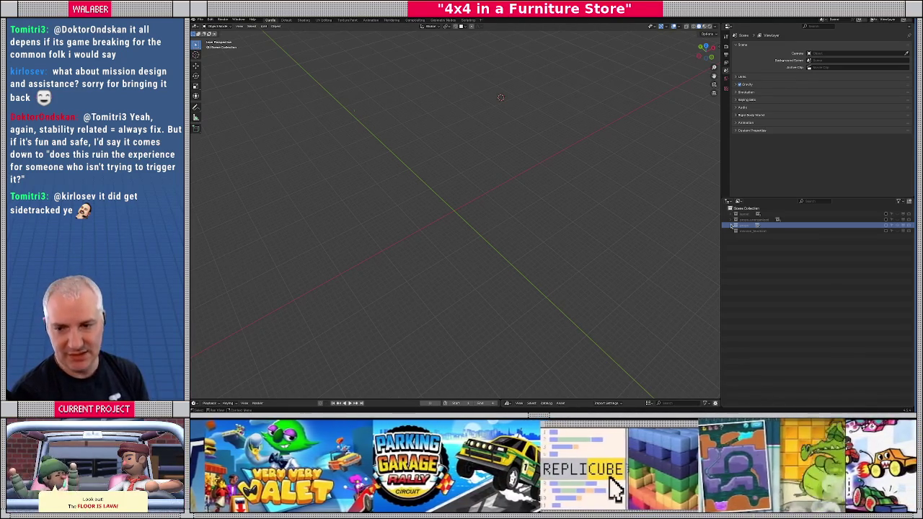
pyautogui.click(899, 215)
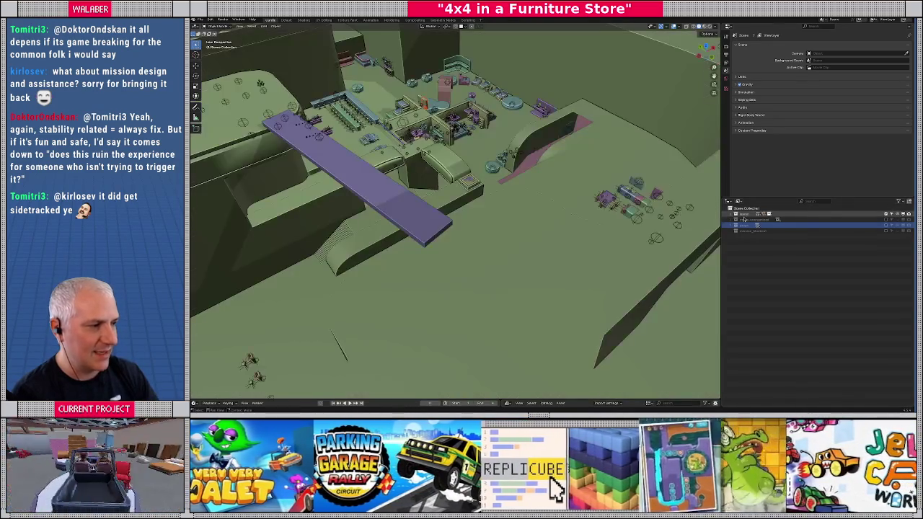
# Select the tall pink jump arch, frame it in view, and enter Edit Mode.
pyautogui.scroll(5, 473, 179)
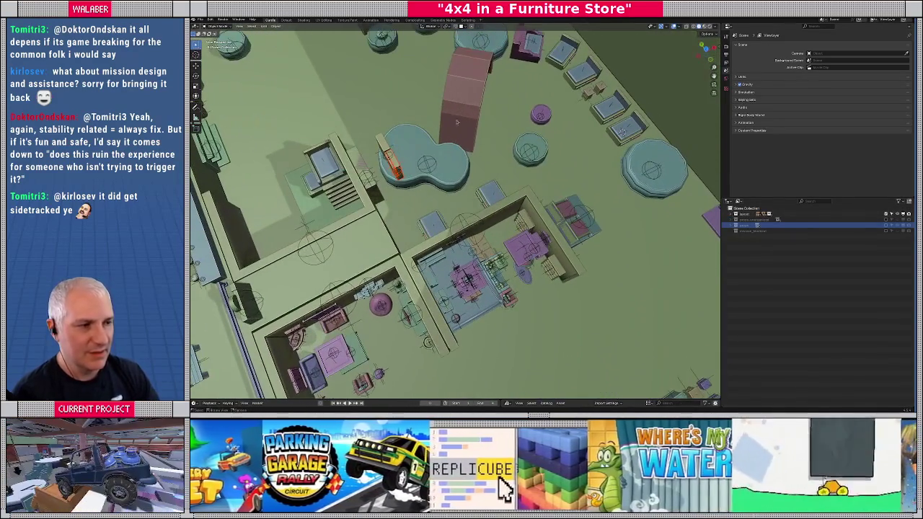
pyautogui.click(467, 148)
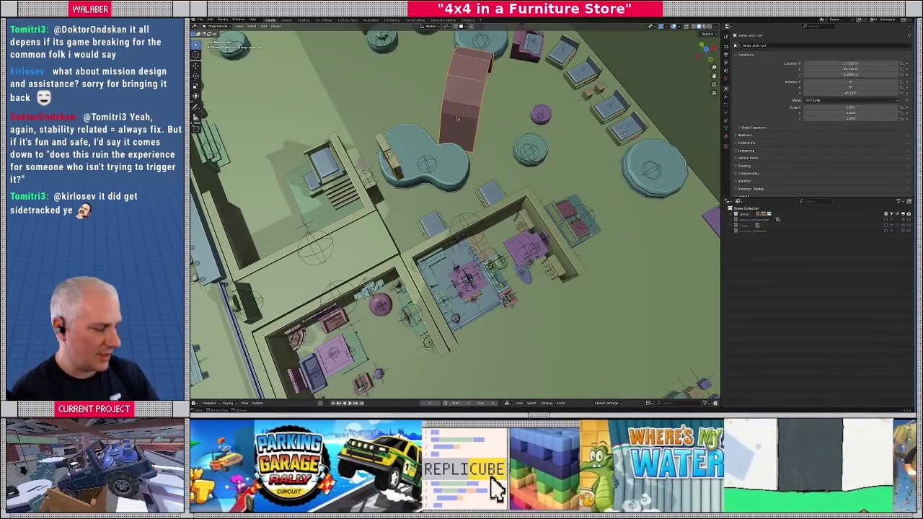
pyautogui.press('KP_Decimal')
pyautogui.moveTo(467, 158); pyautogui.dragTo(432, 174)
pyautogui.moveTo(352, 233); pyautogui.dragTo(360, 231)
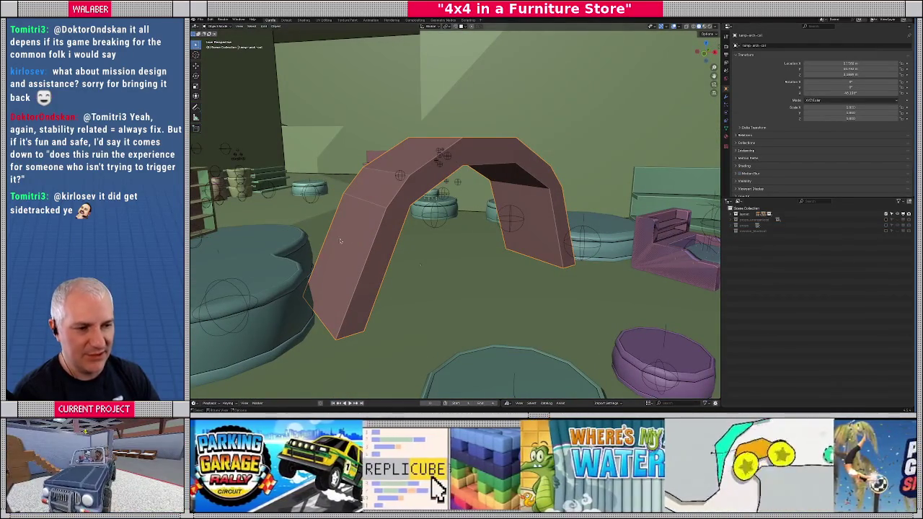
pyautogui.press('Tab')
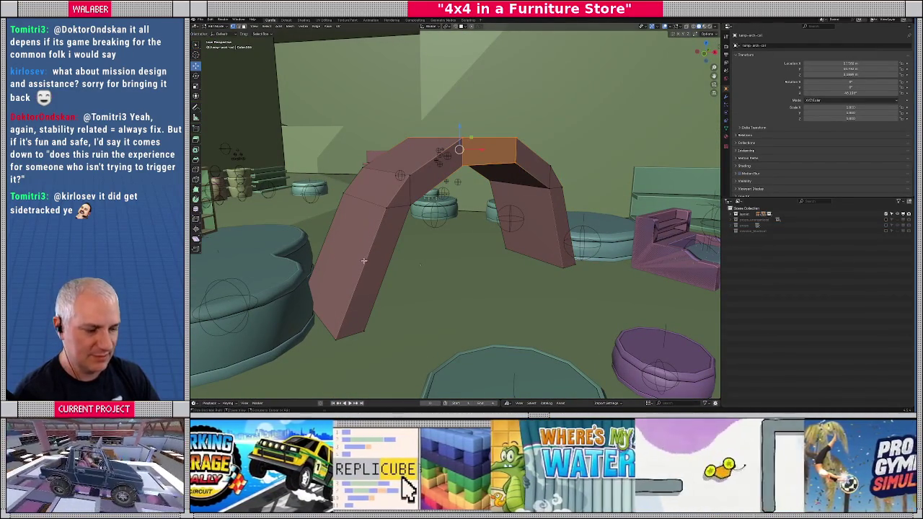
# Add a centred edge loop cut to each of the arch's left and right legs.
pyautogui.hotkey('ctrl', 'r')
pyautogui.click(362, 266)
pyautogui.rightClick(362, 265)
pyautogui.hotkey('ctrl', 'r')
pyautogui.click(559, 232)
pyautogui.rightClick(560, 231)
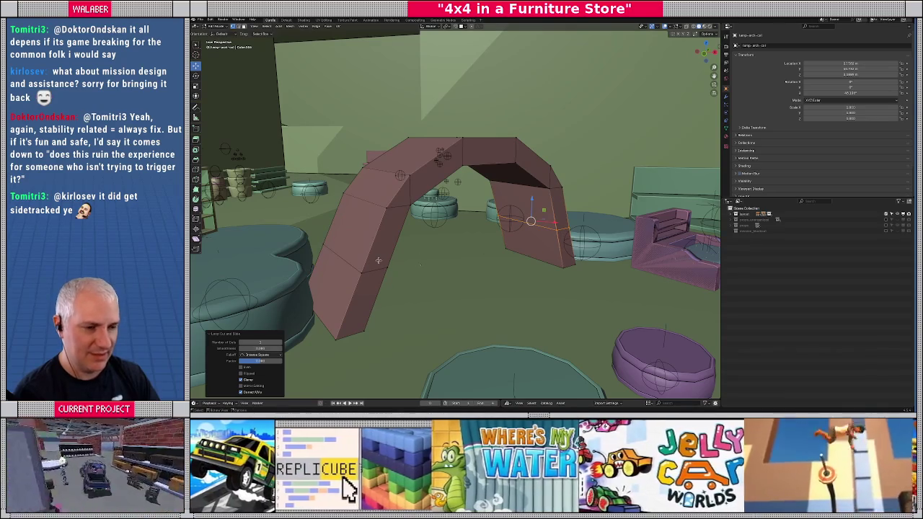
# Select a leg edge loop and scale it along the X axis.
pyautogui.click(354, 271)
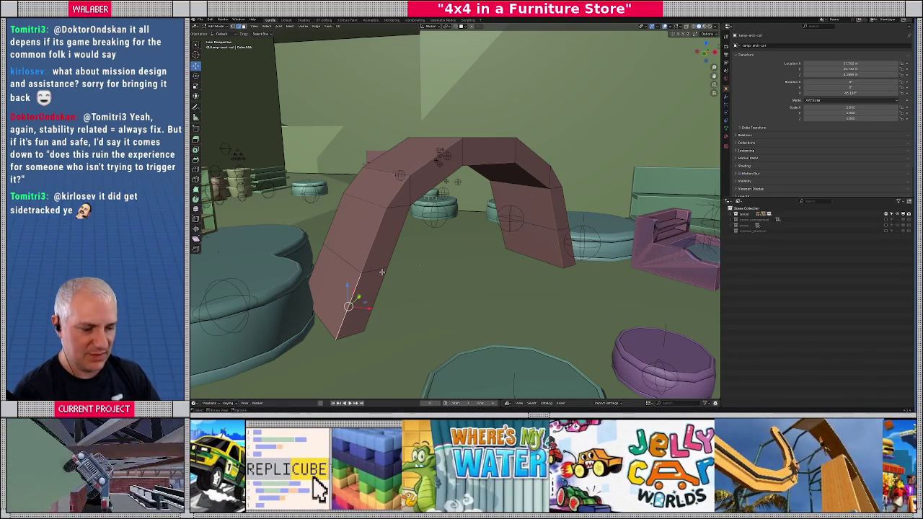
pyautogui.click(361, 272)
pyautogui.moveTo(323, 246); pyautogui.dragTo(544, 288)
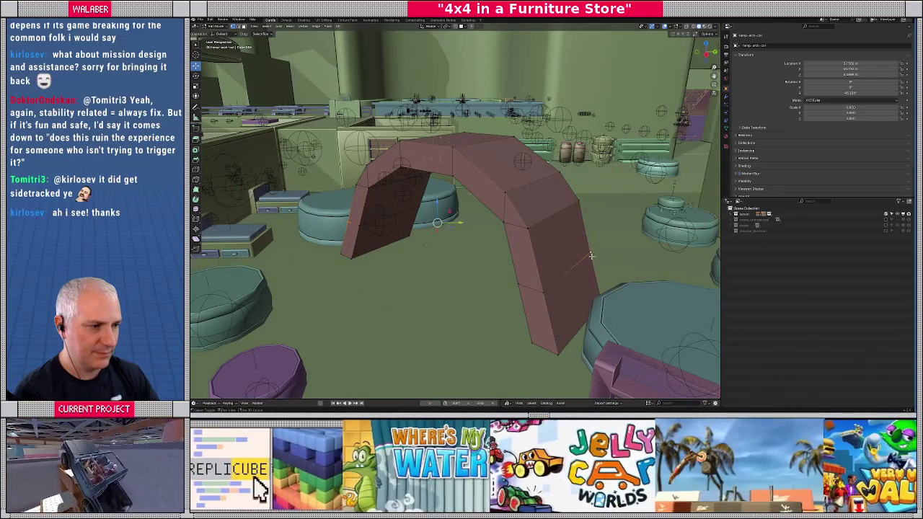
pyautogui.moveTo(469, 233); pyautogui.dragTo(477, 288)
pyautogui.press('s')
pyautogui.press('x')
pyautogui.press('x')
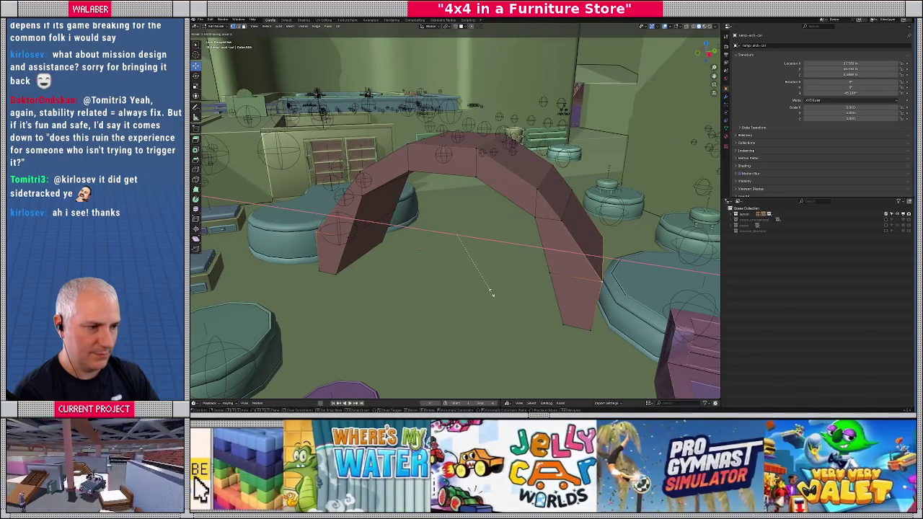
pyautogui.click(582, 290)
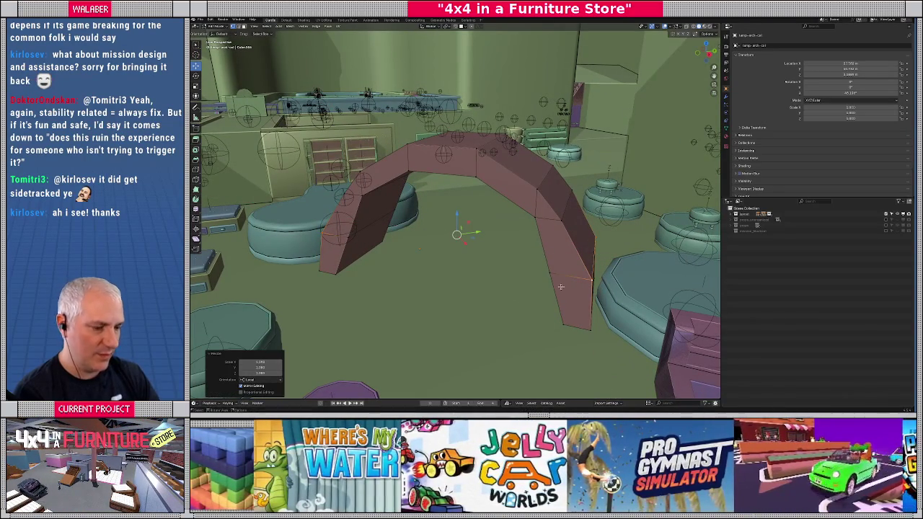
# Select a right-leg edge loop and set the snapping mode to Vertex.
pyautogui.click(583, 285)
pyautogui.moveTo(594, 274)
pyautogui.mouseDown()
pyautogui.moveTo(599, 257)
pyautogui.moveTo(585, 280)
pyautogui.mouseUp()
pyautogui.press('g')
pyautogui.press('x')
pyautogui.press('ctrl')
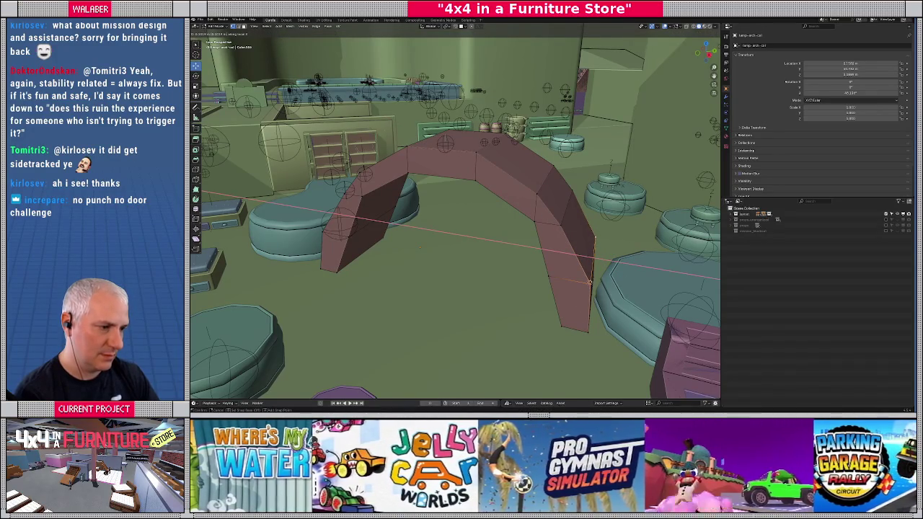
pyautogui.press('Escape')
pyautogui.click(466, 26)
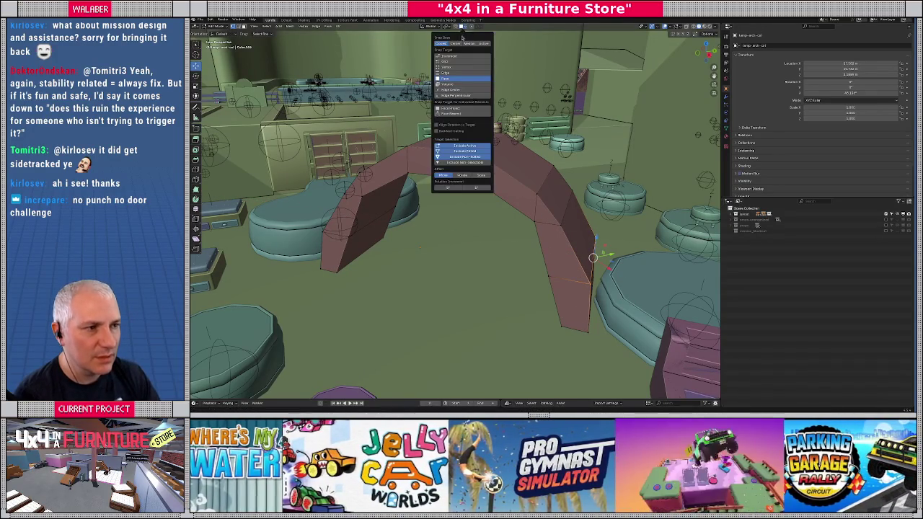
pyautogui.click(451, 68)
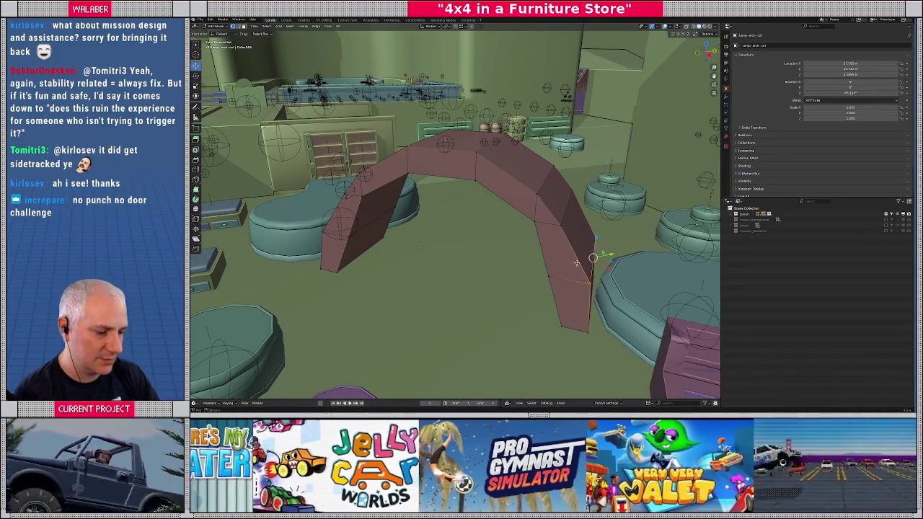
# Shift the right-leg and left-leg edge loops along X, snapping to vertices.
pyautogui.press('g')
pyautogui.press('x')
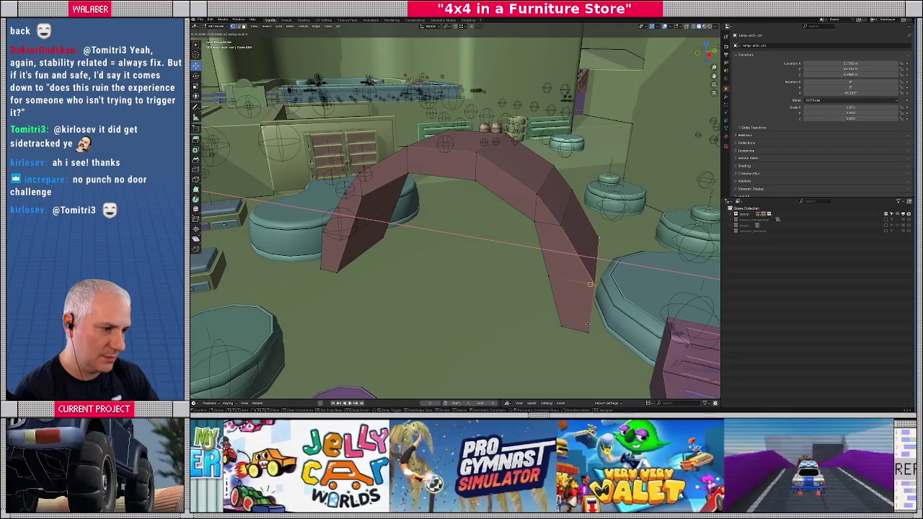
pyautogui.click(433, 253)
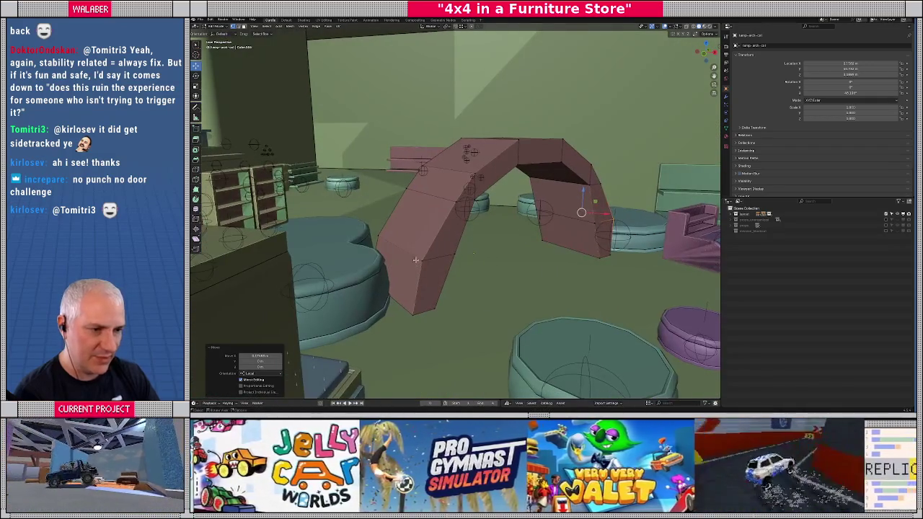
pyautogui.click(417, 254)
pyautogui.press('g')
pyautogui.press('x')
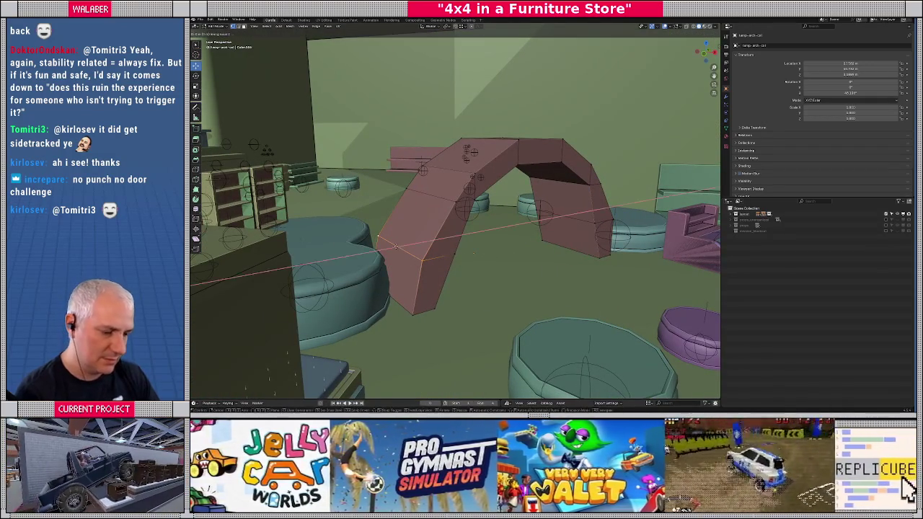
pyautogui.click(421, 261)
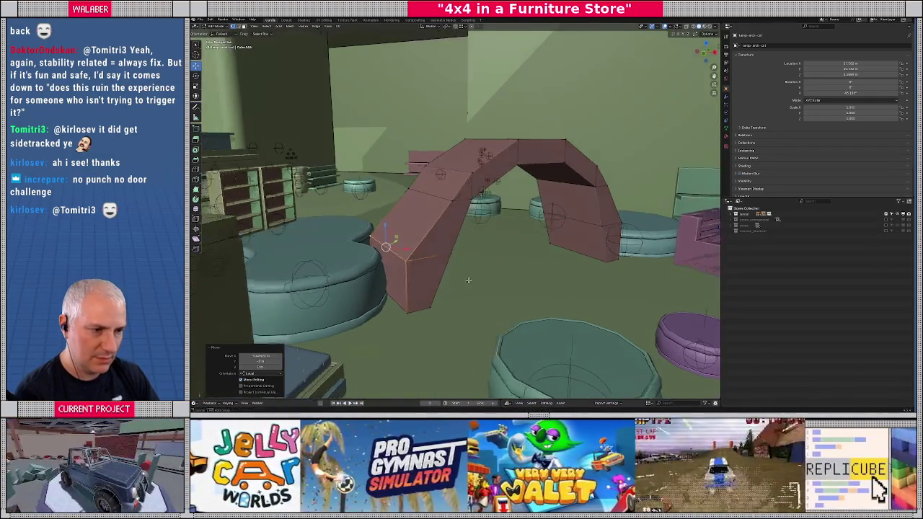